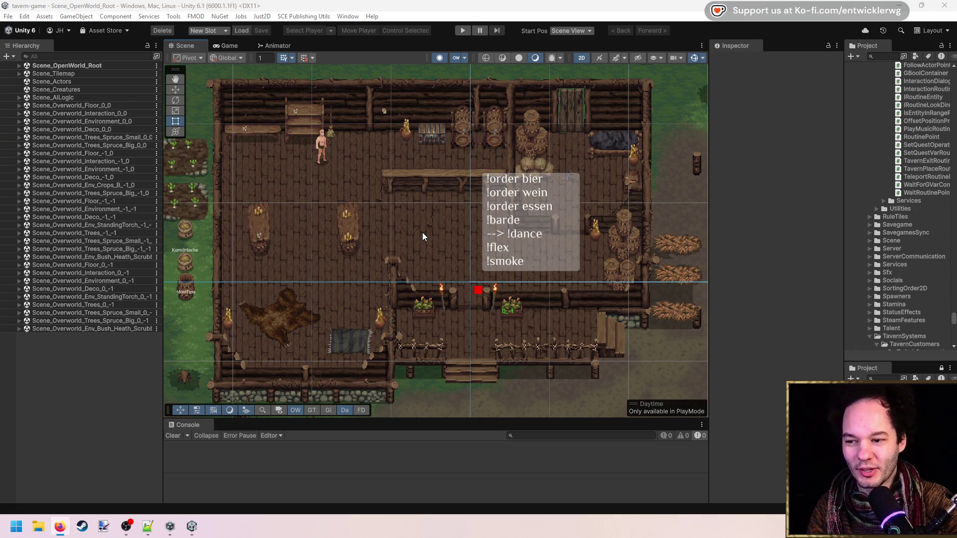
Step: Pan across the Scene_OpenWorld_Root tavern interior, including its left side, then start play mode
{"action": "mouse_move", "coordinate": [411, 216]}
{"action": "left_mouse_down"}
{"action": "mouse_move", "coordinate": [399, 212]}
{"action": "mouse_move", "coordinate": [405, 218]}
{"action": "left_mouse_up"}
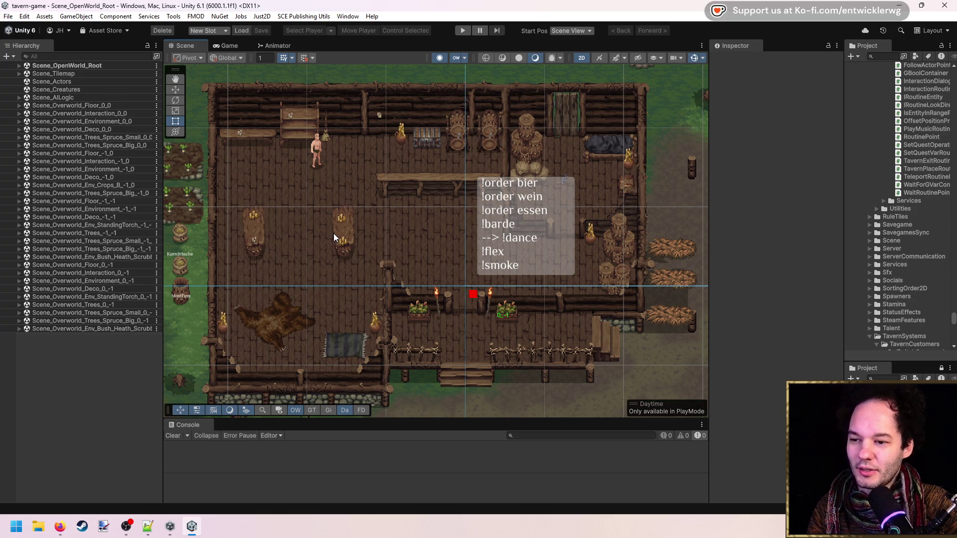
{"action": "left_click_drag", "start_coordinate": [367, 235], "coordinate": [371, 230]}
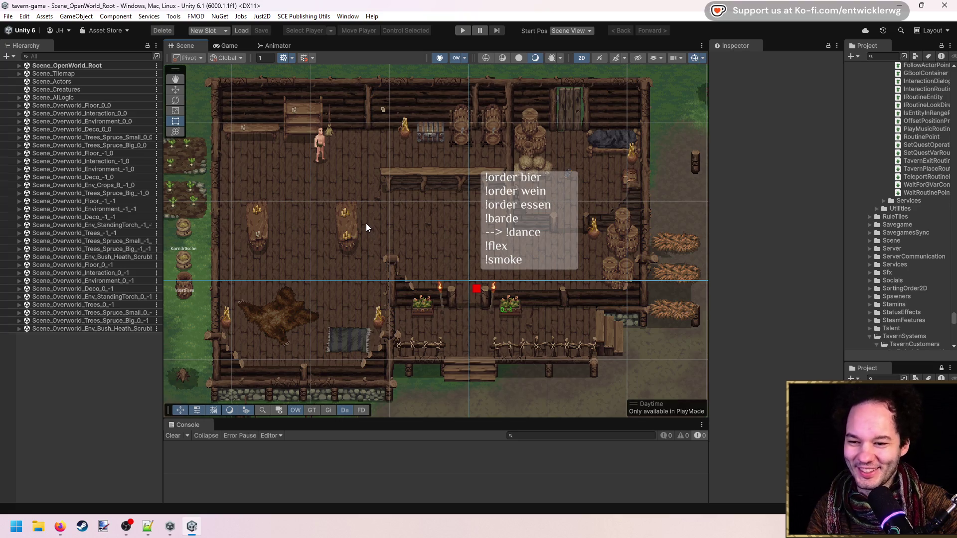
{"action": "left_click_drag", "start_coordinate": [368, 211], "coordinate": [362, 213]}
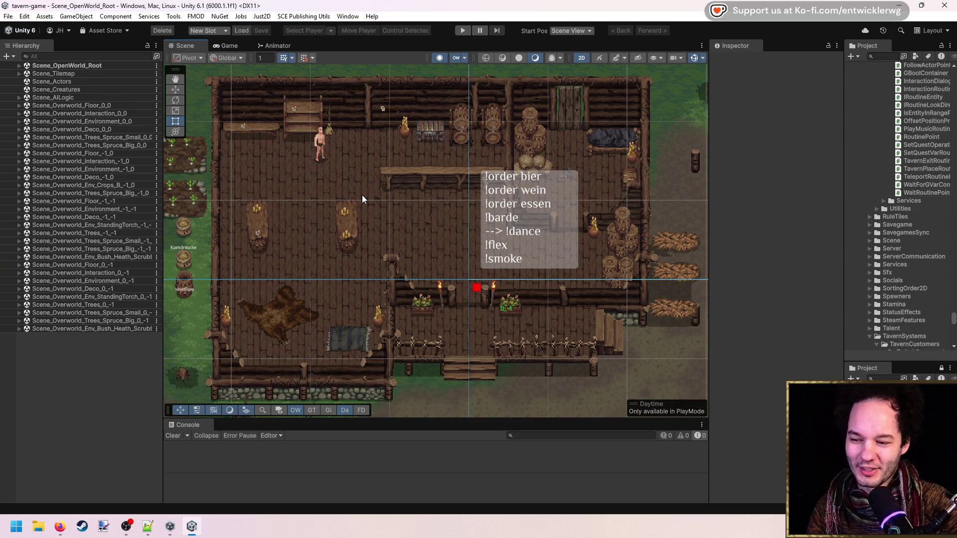
{"action": "left_click_drag", "start_coordinate": [433, 181], "coordinate": [520, 228]}
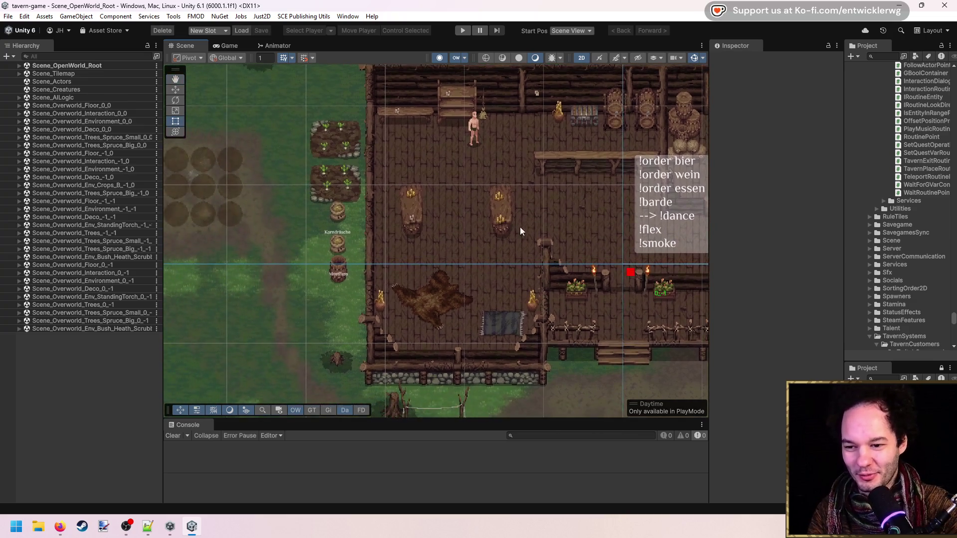
{"action": "scroll", "coordinate": [471, 192], "scroll_direction": "up", "scroll_amount": 2}
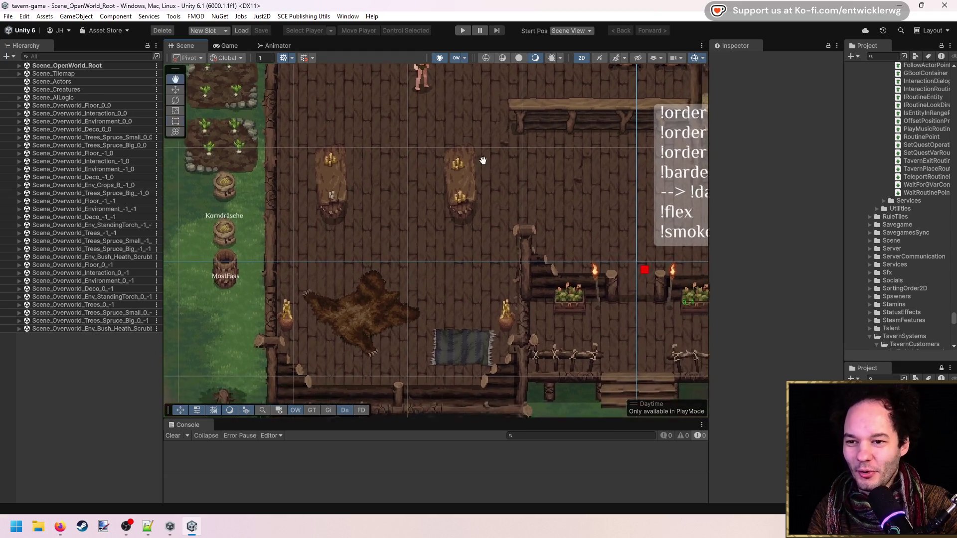
{"action": "left_click", "coordinate": [462, 31]}
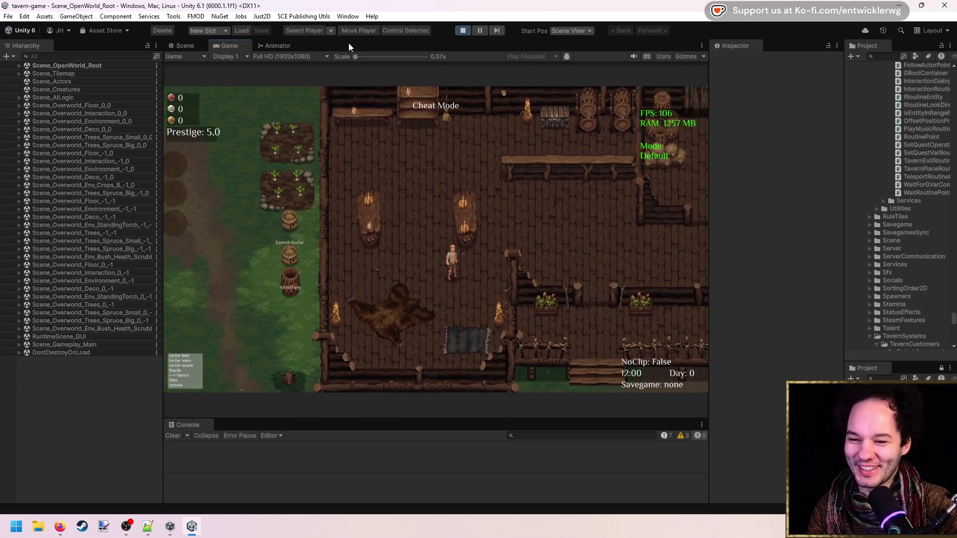
Step: Maximize the Game view, open the build menu and place three Stool_02 stools along the bar
{"action": "key", "text": "shift+space"}
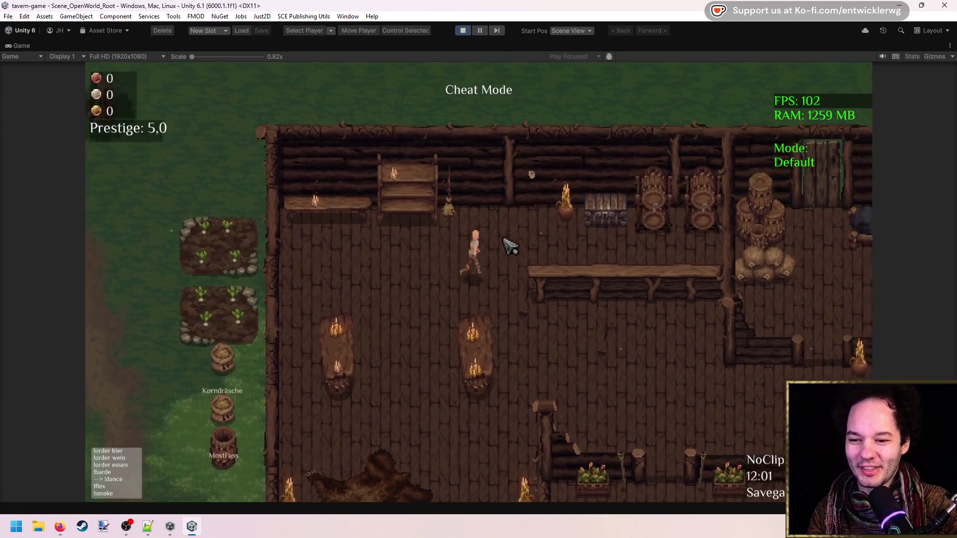
{"action": "key", "text": "b"}
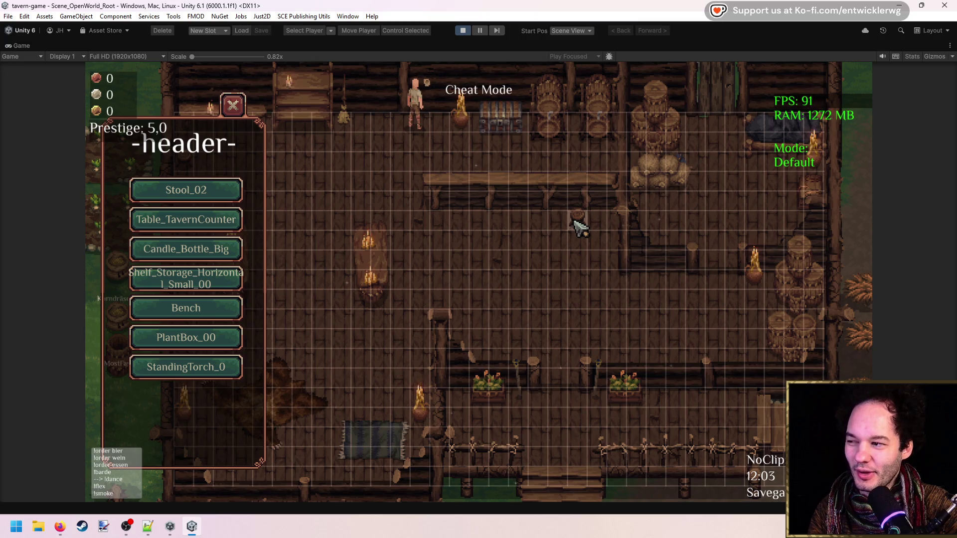
{"action": "left_click", "coordinate": [577, 226]}
{"action": "left_click", "coordinate": [538, 224]}
{"action": "left_click", "coordinate": [499, 224]}
Step: Place five stools around the middle table and close the build menu
{"action": "left_click", "coordinate": [467, 224]}
{"action": "left_click", "coordinate": [404, 242]}
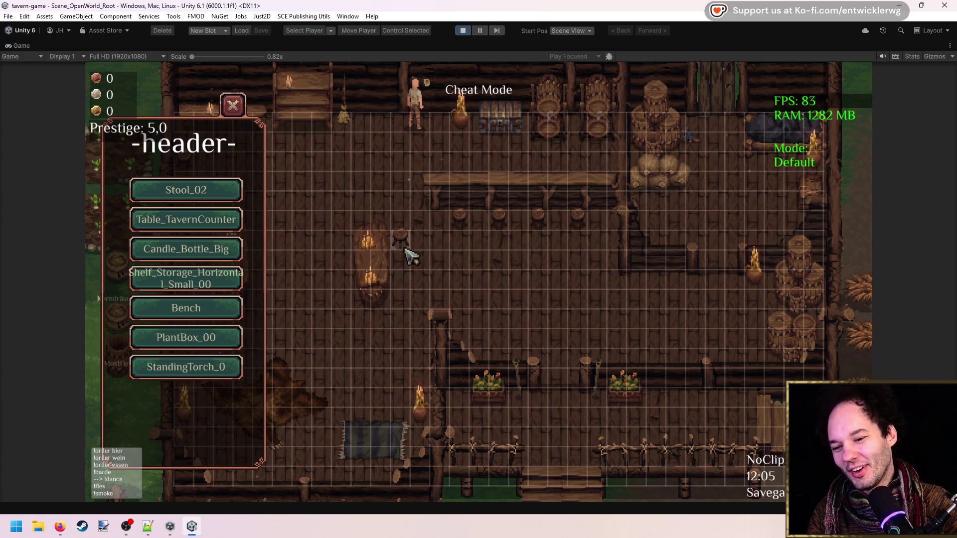
{"action": "left_click", "coordinate": [403, 280]}
{"action": "left_click", "coordinate": [348, 269]}
{"action": "left_click", "coordinate": [343, 309]}
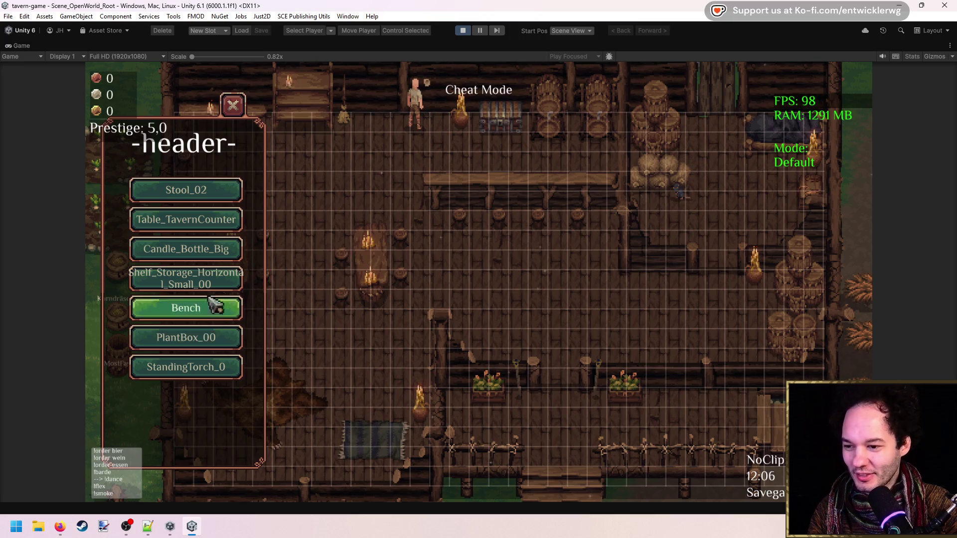
{"action": "left_click", "coordinate": [234, 106]}
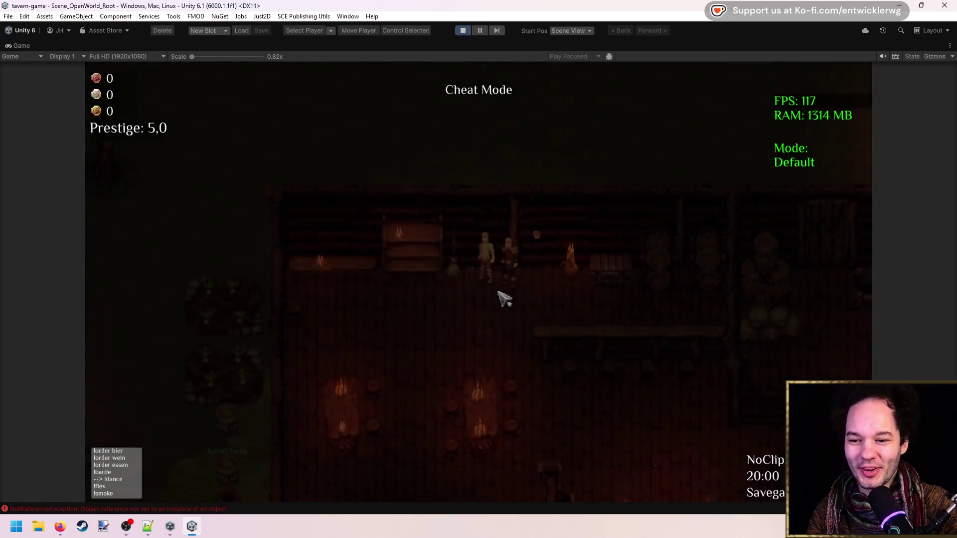
Step: Walk the player right, down, left and up across the night-time tavern with WASD
{"action": "key", "text": "d"}
{"action": "key", "text": "s"}
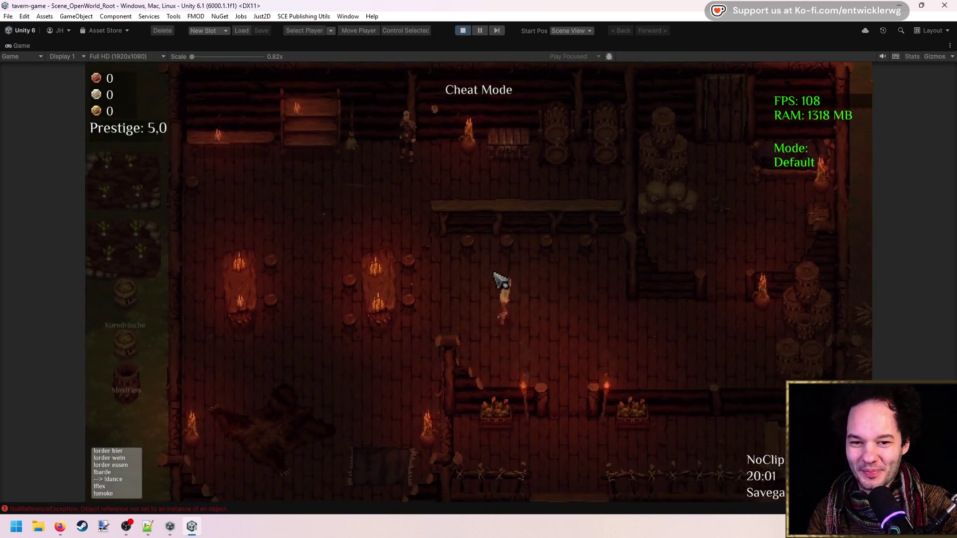
{"action": "key", "text": "a"}
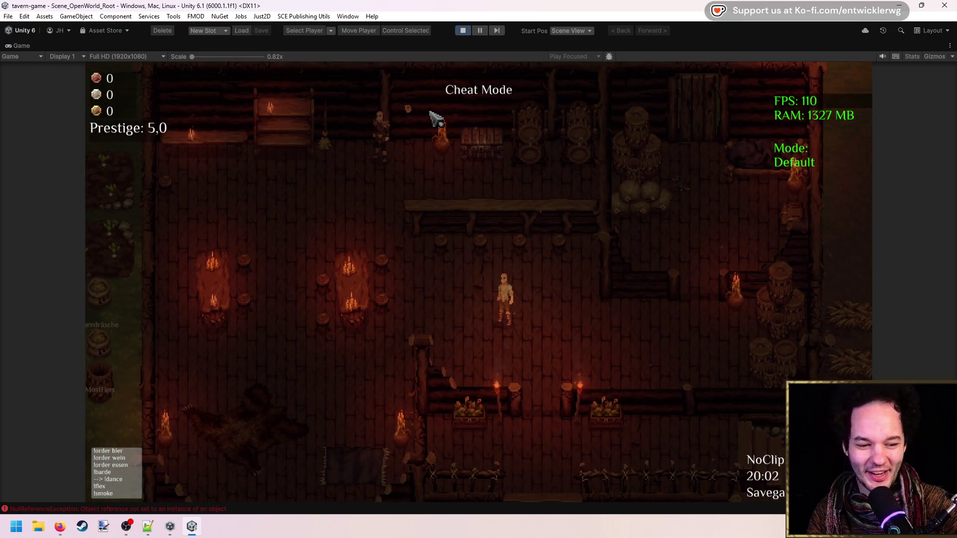
{"action": "key", "text": "w"}
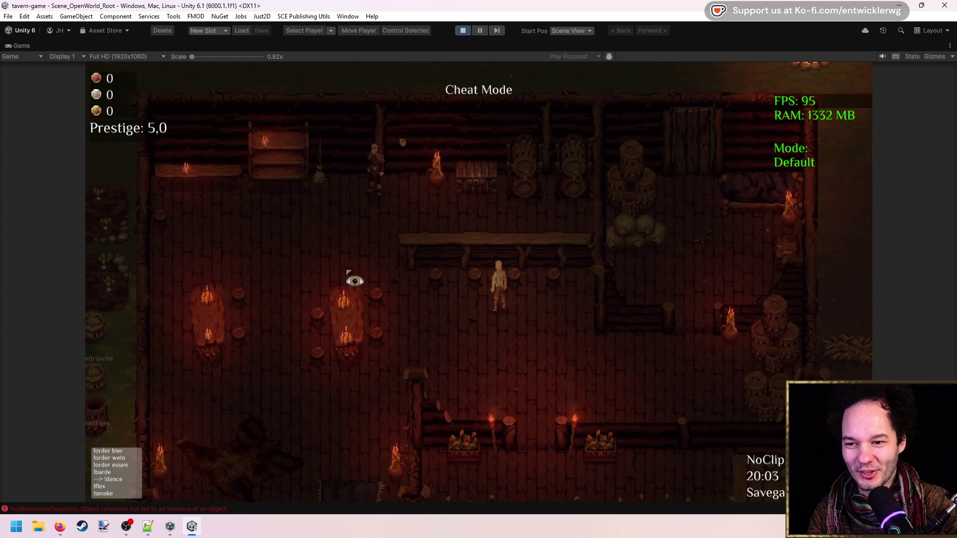
{"action": "key", "text": "s"}
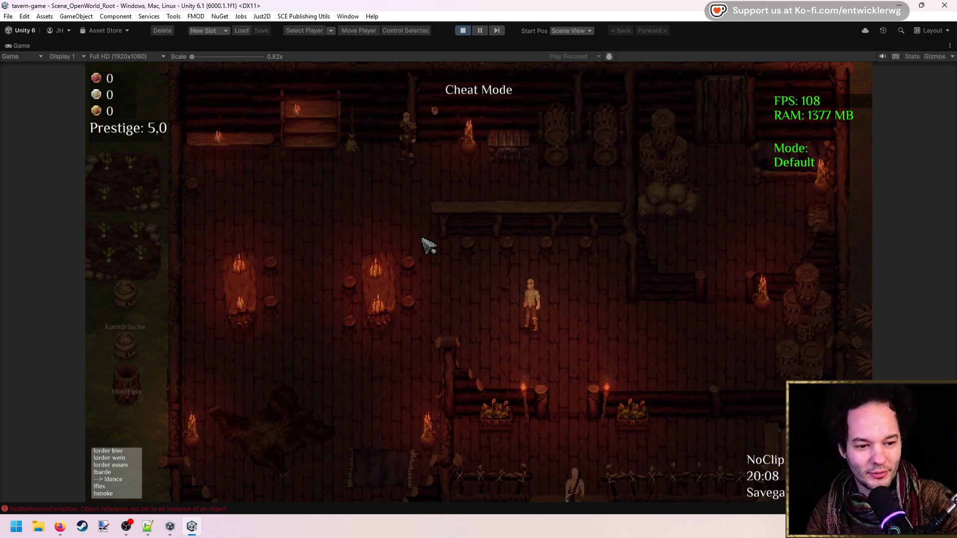
{"action": "mouse_move", "coordinate": [310, 491]}
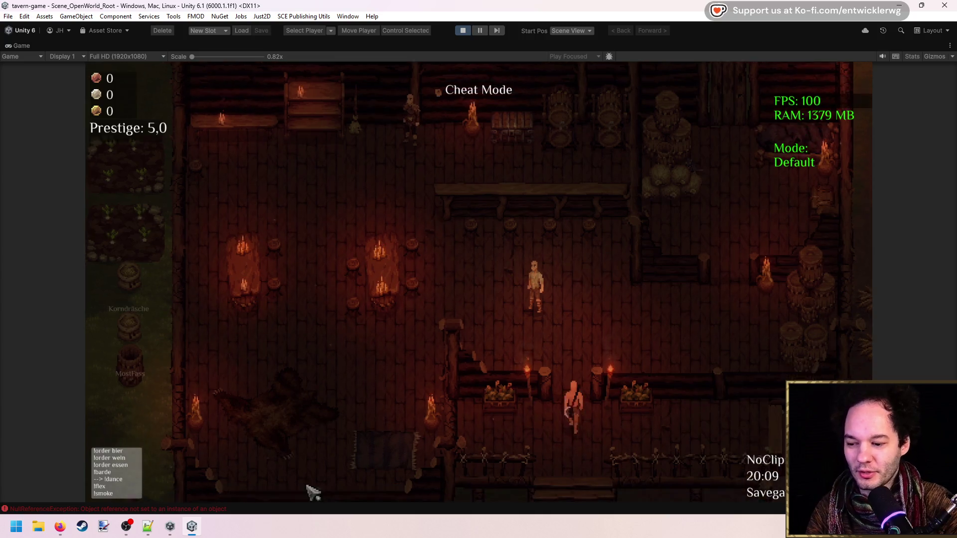
{"action": "left_click", "coordinate": [118, 509]}
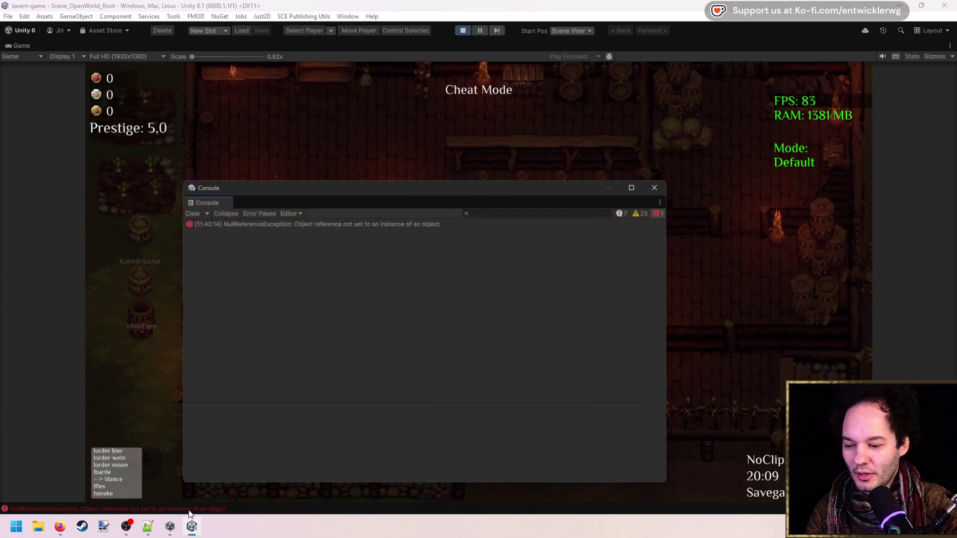
{"action": "left_click", "coordinate": [592, 223]}
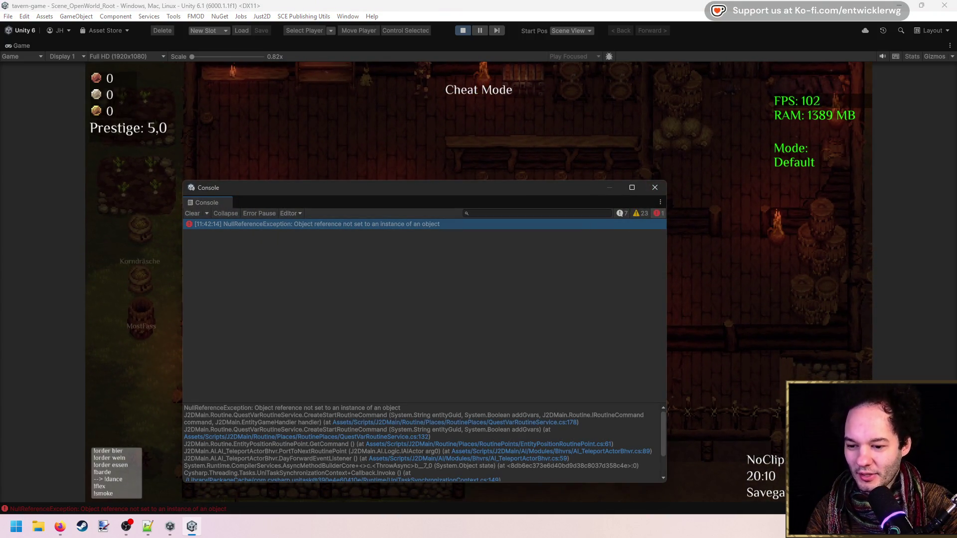
{"action": "left_click", "coordinate": [655, 187]}
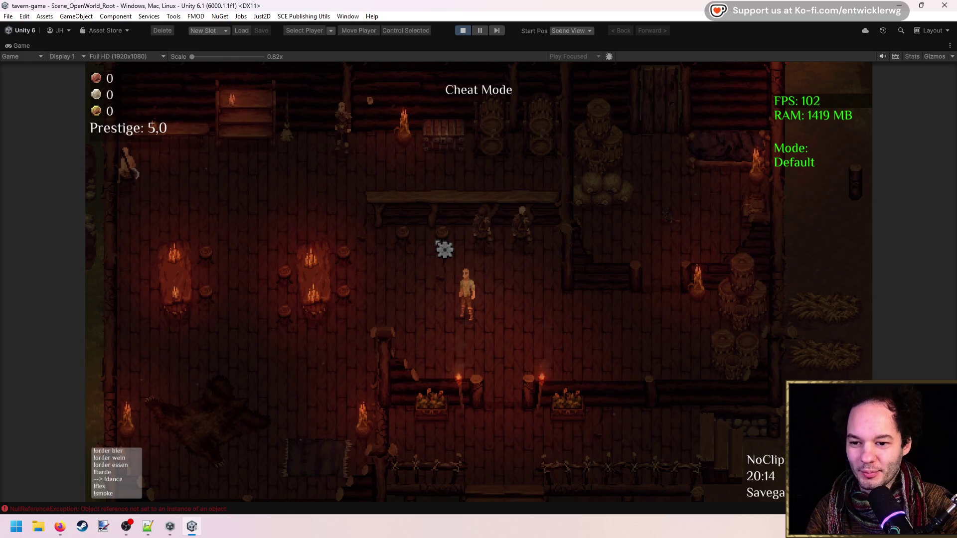
Step: Walk the player around the tavern, out toward the door and back inside
{"action": "key", "text": "d"}
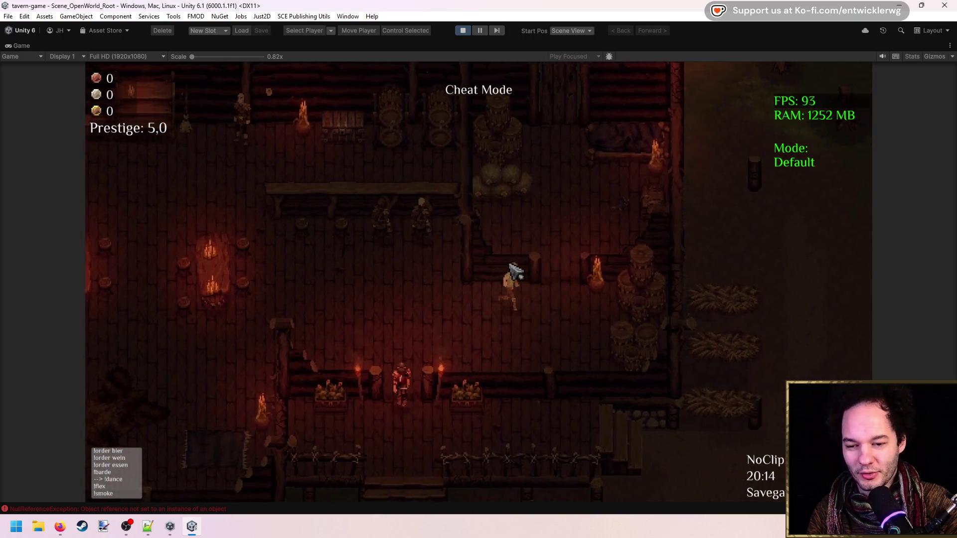
{"action": "key", "text": "a"}
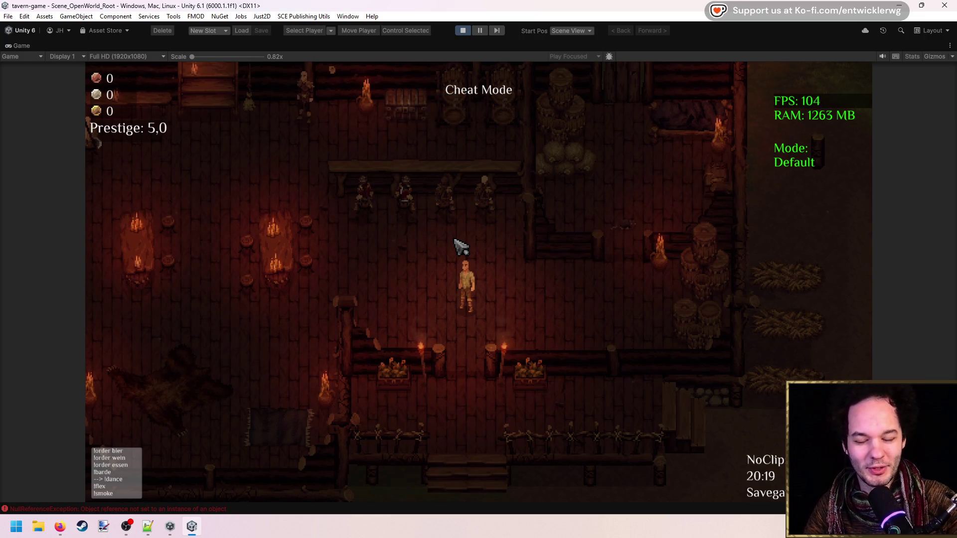
{"action": "key", "text": "w"}
{"action": "key", "text": "a"}
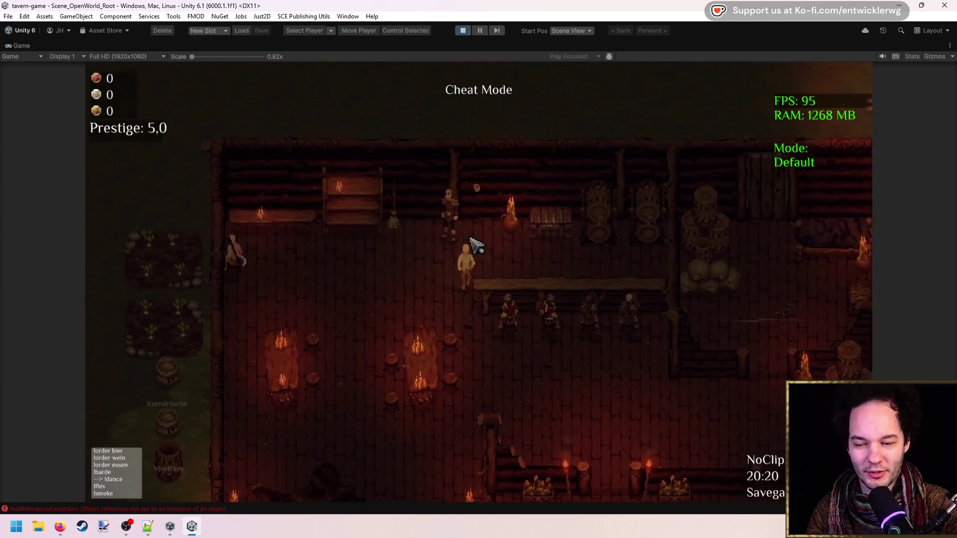
{"action": "key", "text": "d"}
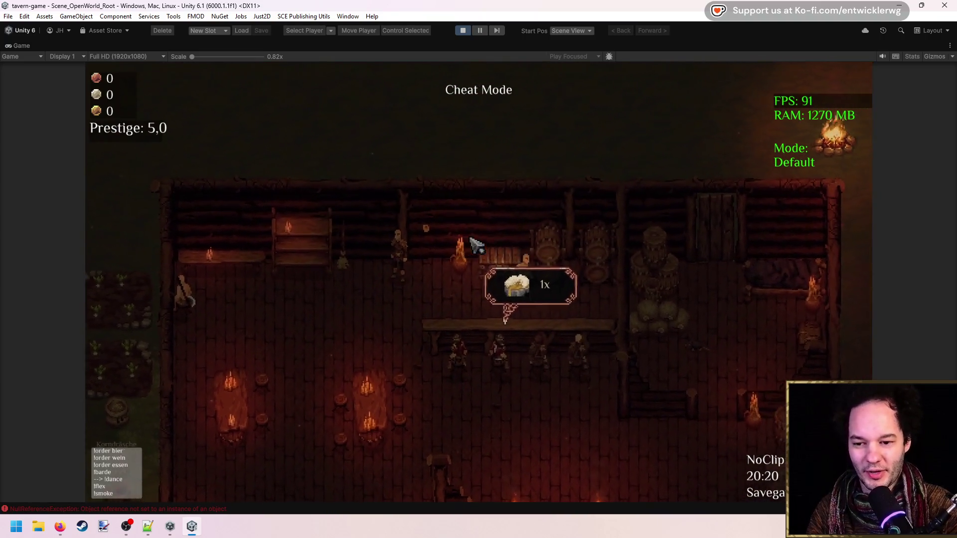
{"action": "key", "text": "s"}
{"action": "key", "text": "a"}
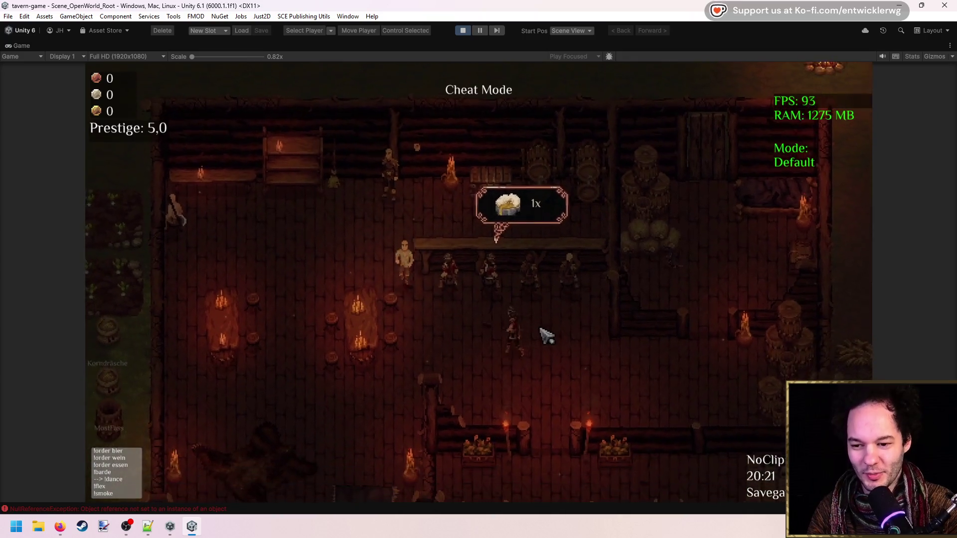
{"action": "key", "text": "d"}
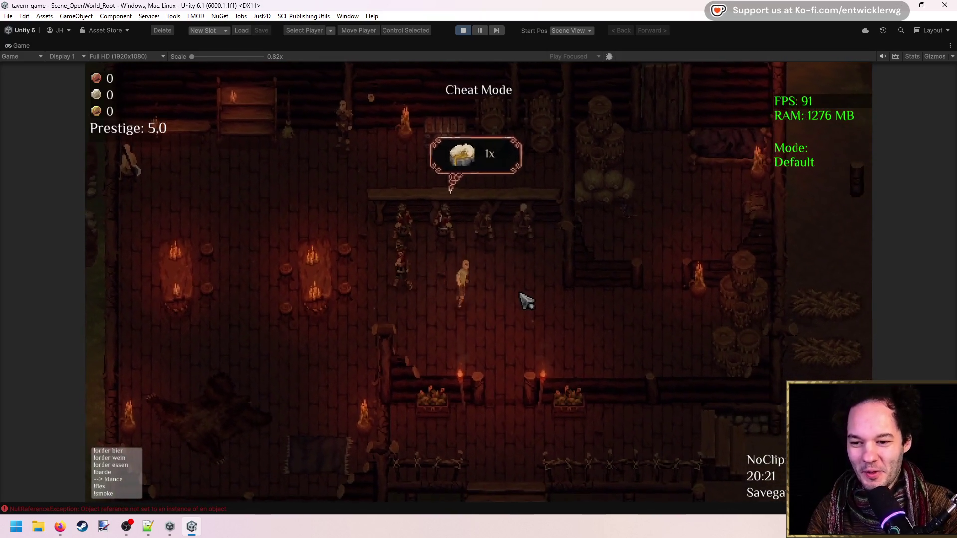
{"action": "key", "text": "w"}
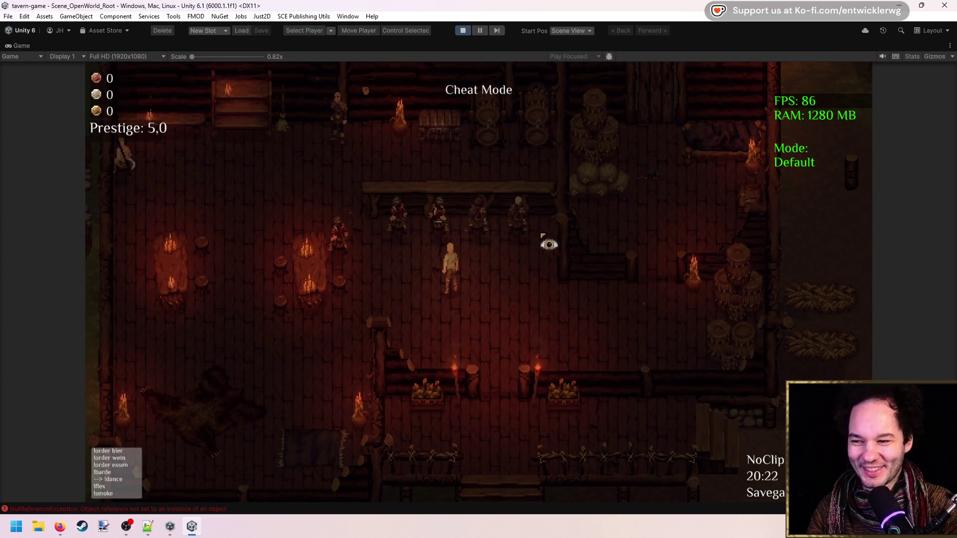
{"action": "key", "text": "d"}
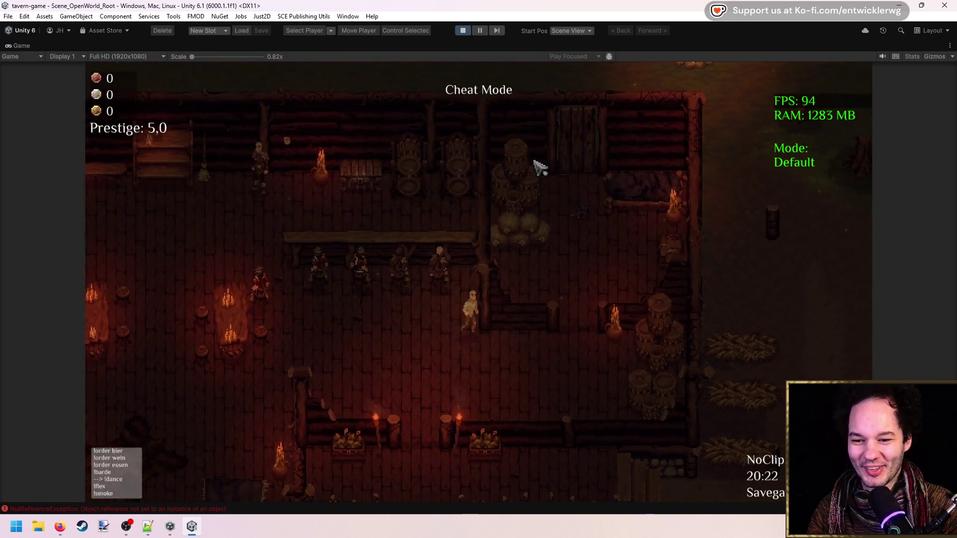
{"action": "key", "text": "w"}
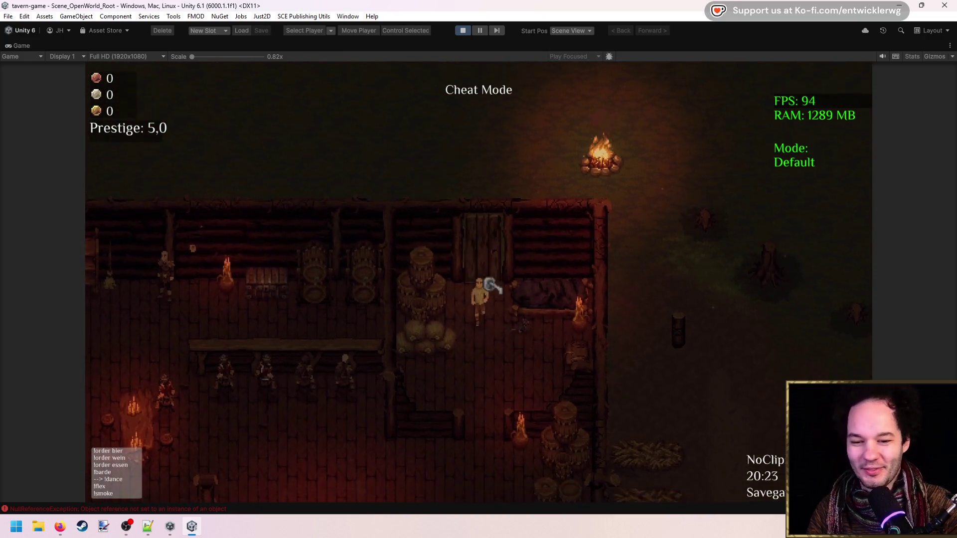
{"action": "key", "text": "s"}
{"action": "key", "text": "a"}
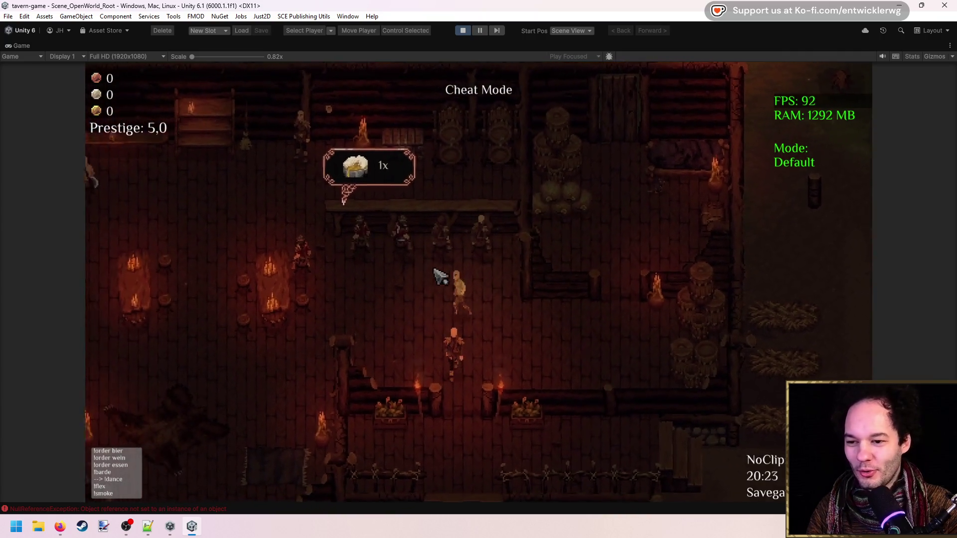
Step: Walk the player toward the bar and the guests, then restore the full editor layout
{"action": "key", "text": "a"}
{"action": "key", "text": "w"}
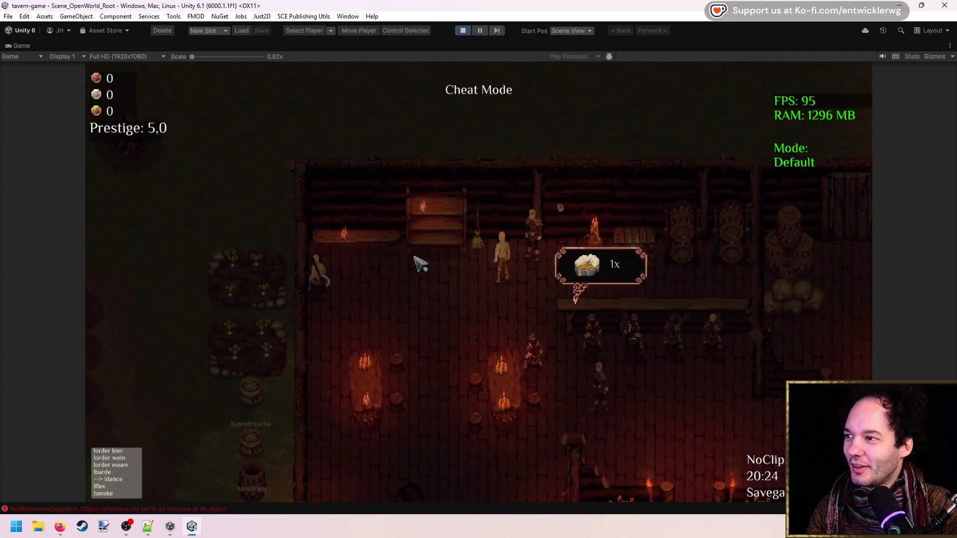
{"action": "key", "text": "d"}
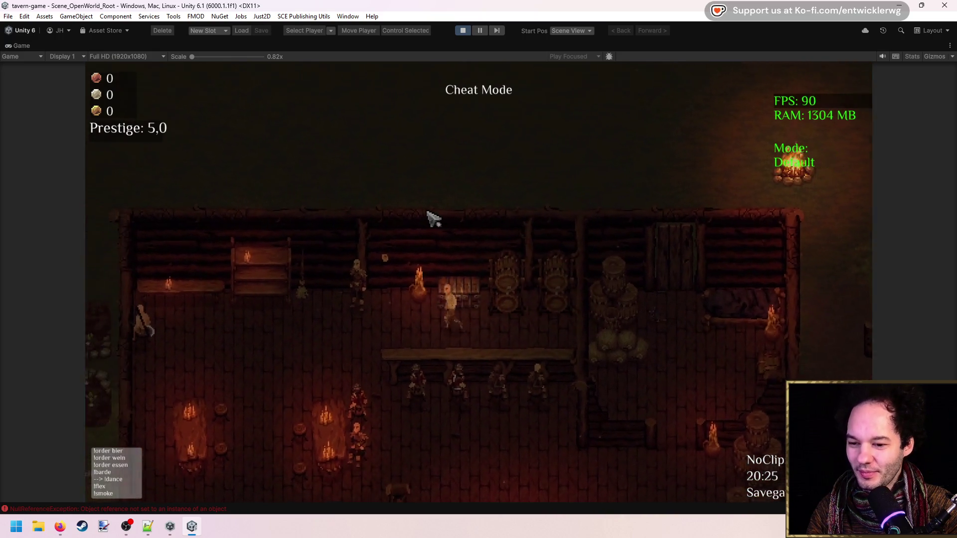
{"action": "key", "text": "a"}
{"action": "key", "text": "s"}
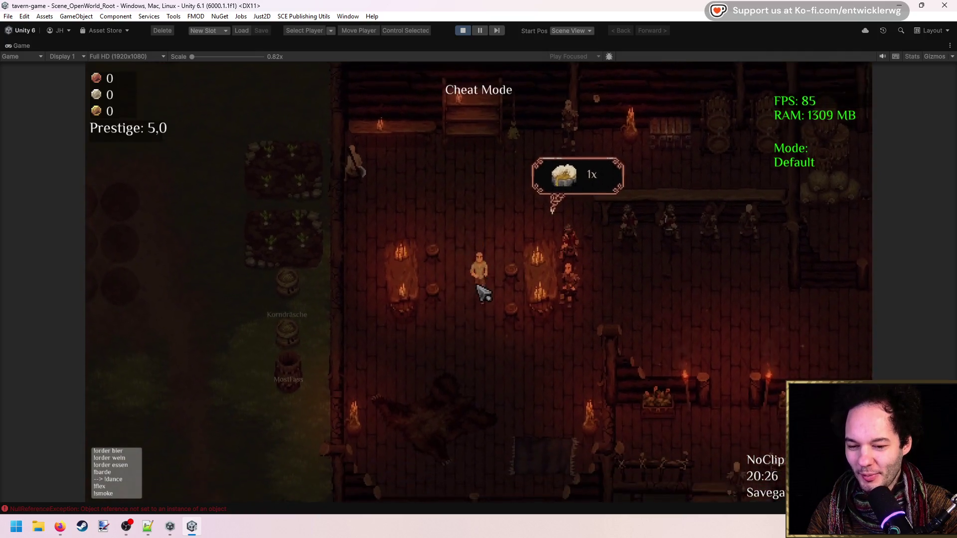
{"action": "key", "text": "d"}
{"action": "key", "text": "d"}
{"action": "key", "text": "w"}
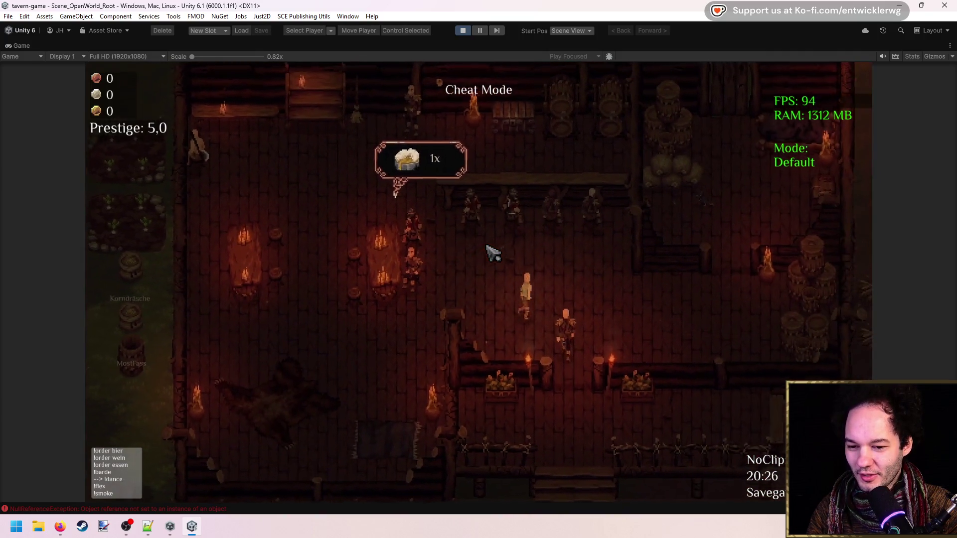
{"action": "key", "text": "d"}
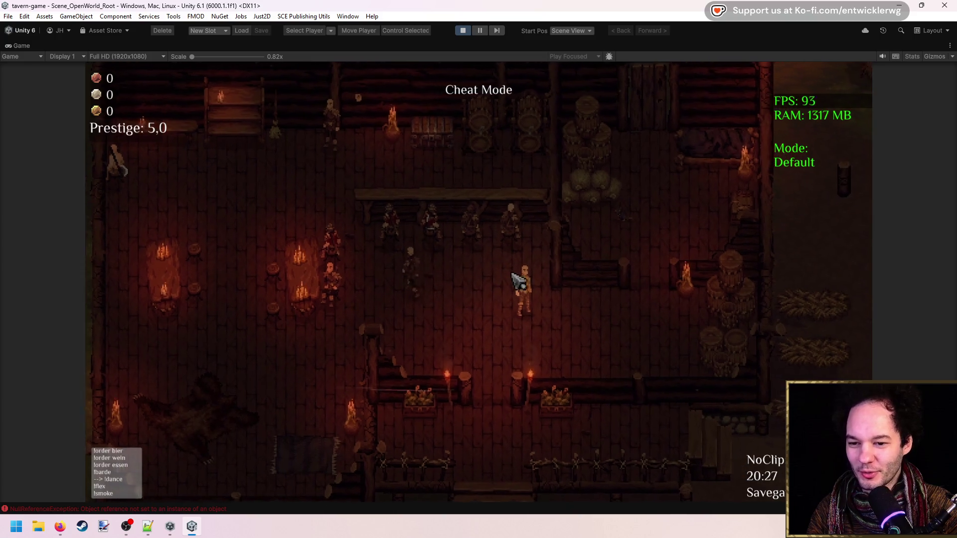
{"action": "key", "text": "a"}
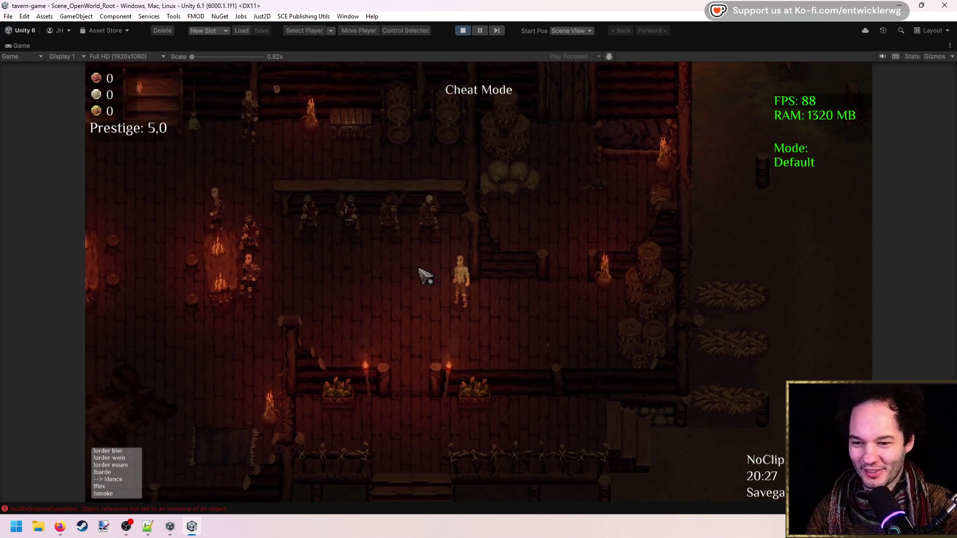
{"action": "key", "text": "w"}
{"action": "key", "text": "a"}
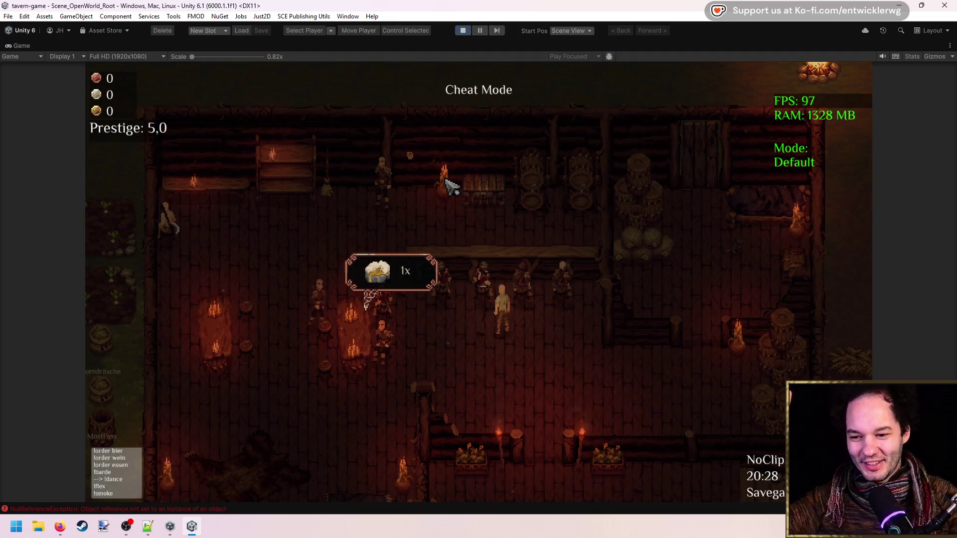
{"action": "double_click", "coordinate": [588, 47]}
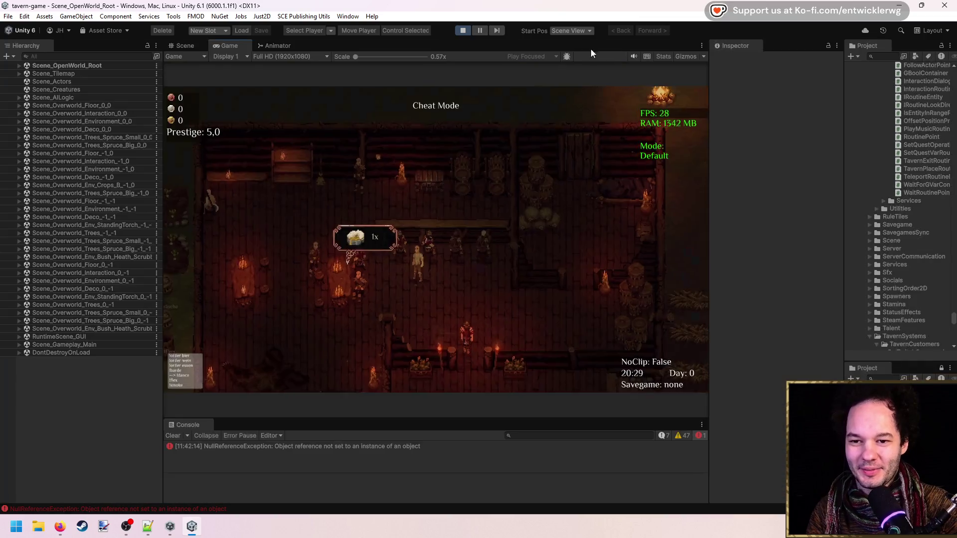
Step: Search the Project for 'beer t:prefab', select Item_Beer, set the give amount to 50, and maximize the game
{"action": "left_click", "coordinate": [883, 58]}
{"action": "type", "text": "eer t:prefab"}
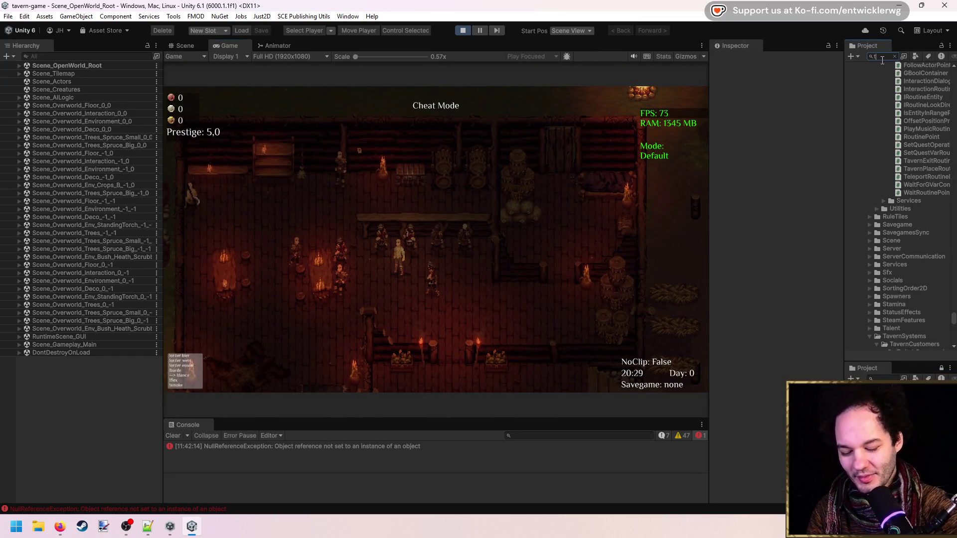
{"action": "left_click", "coordinate": [893, 85]}
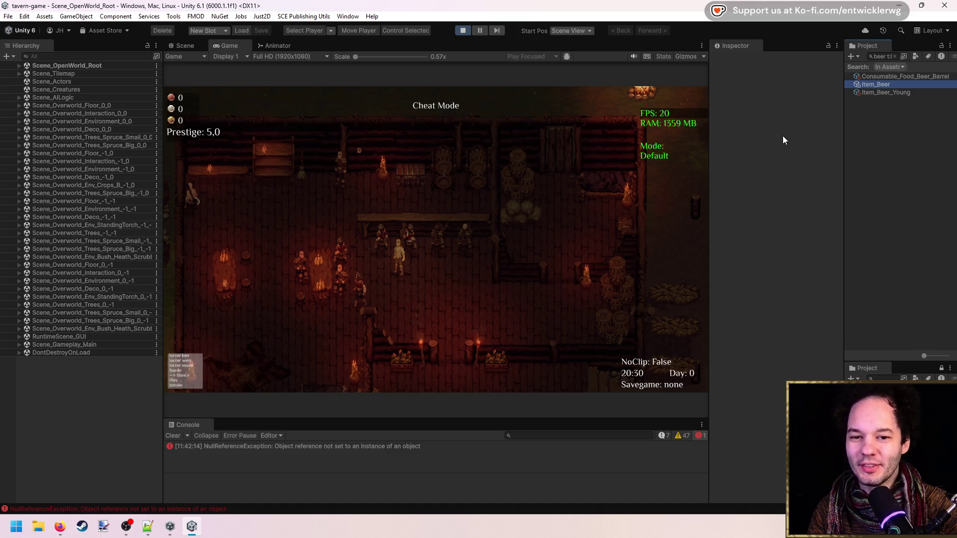
{"action": "left_click", "coordinate": [761, 118]}
{"action": "type", "text": "50"}
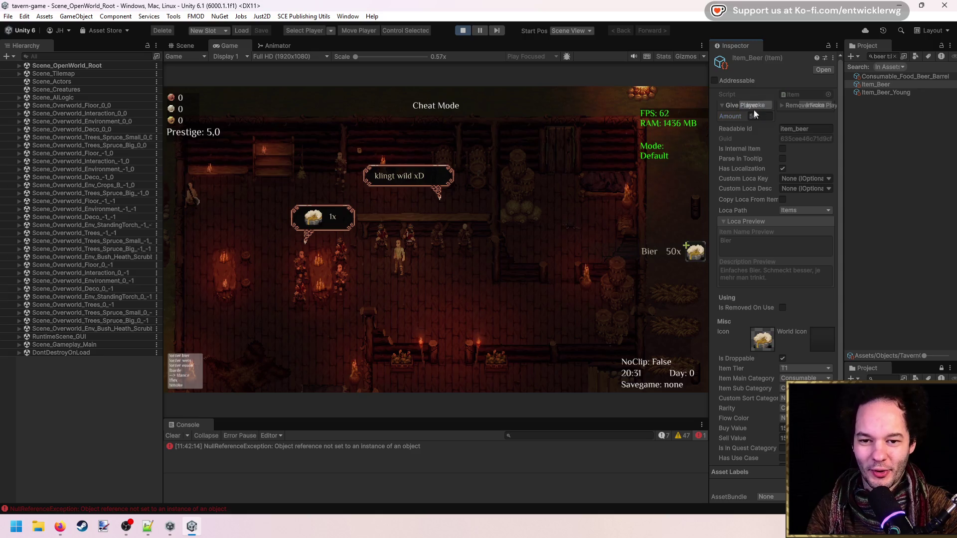
{"action": "key", "text": "shift+space"}
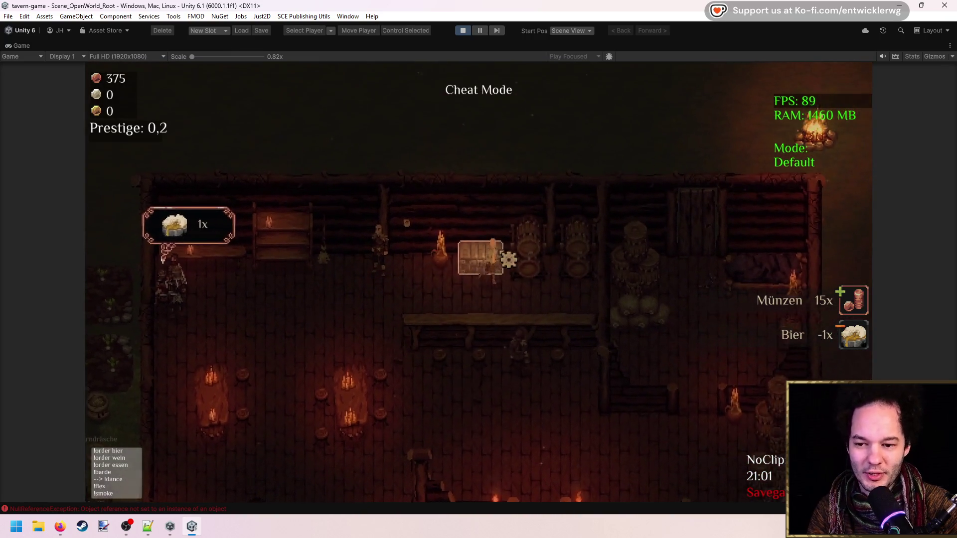
Step: Take all the beer barrels and coin from the chest and walk along the bar
{"action": "left_click", "coordinate": [506, 258]}
{"action": "key", "text": "e"}
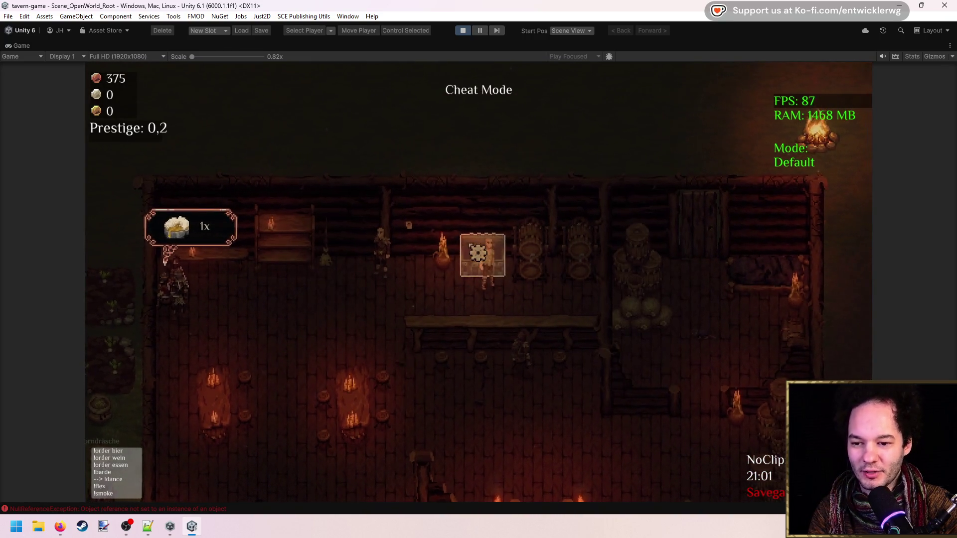
{"action": "key", "text": "a"}
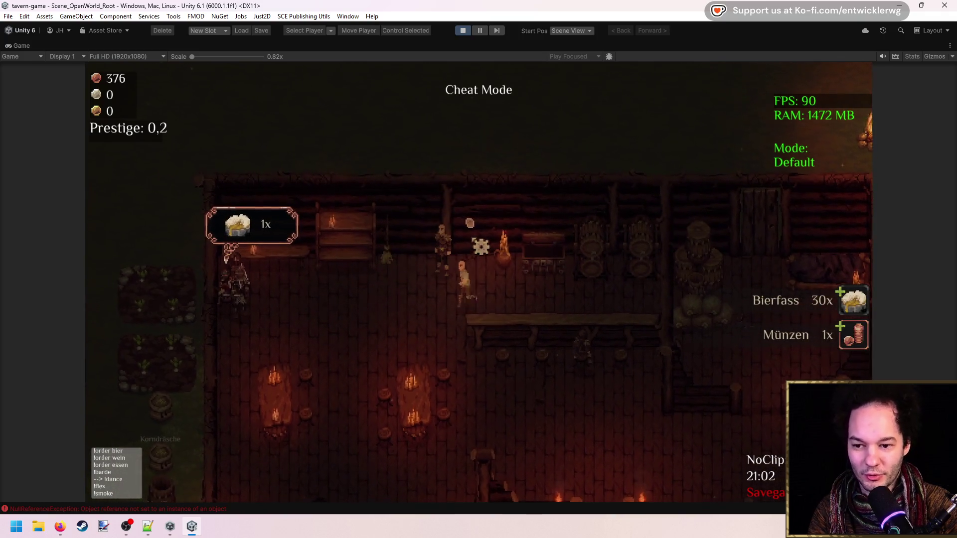
{"action": "key", "text": "d"}
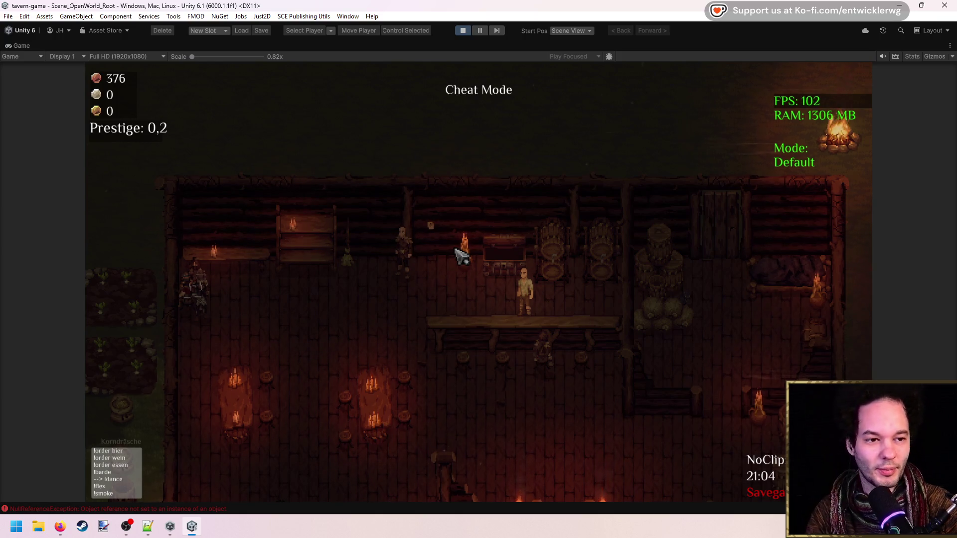
{"action": "key", "text": "d"}
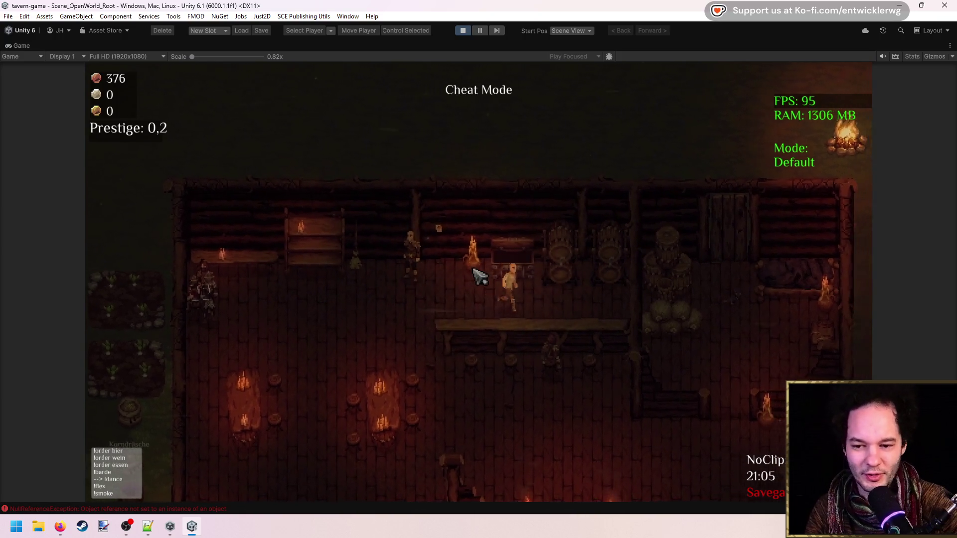
{"action": "key", "text": "a"}
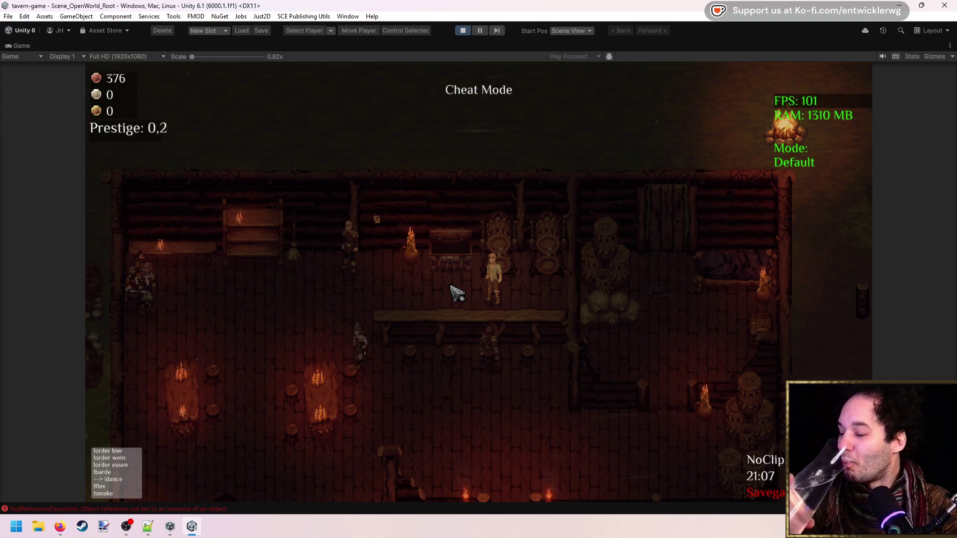
Step: Walk to the ordering guest and serve five beer orders
{"action": "key", "text": "a"}
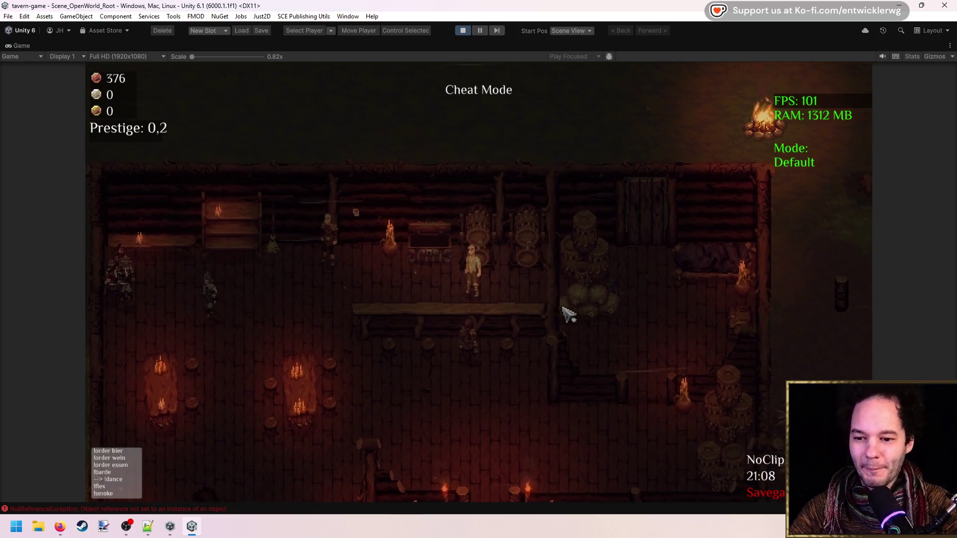
{"action": "key", "text": "a"}
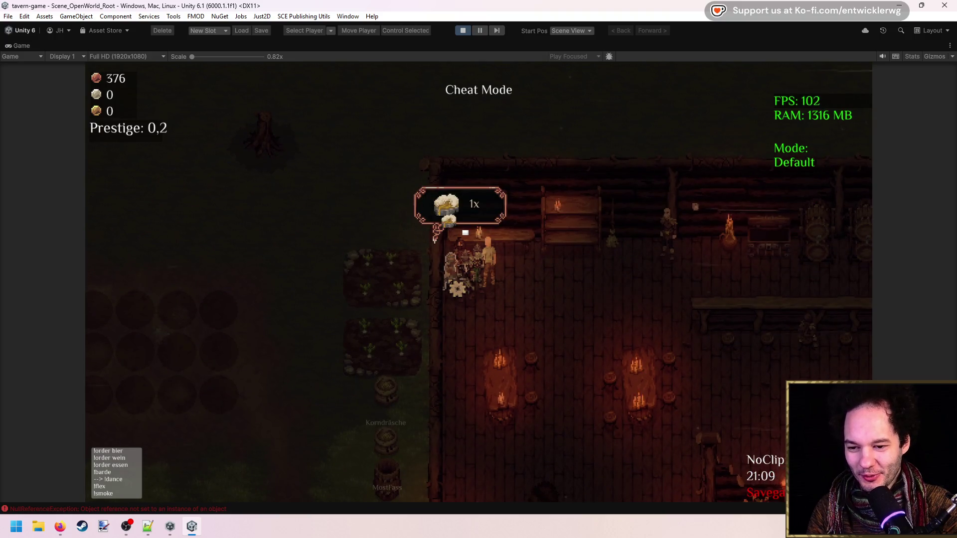
{"action": "key", "text": "e"}
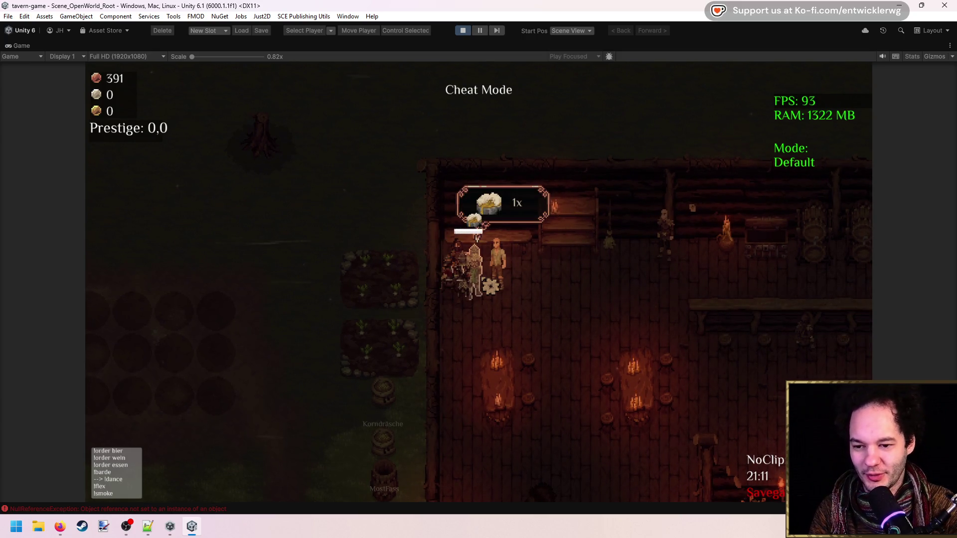
{"action": "key", "text": "e"}
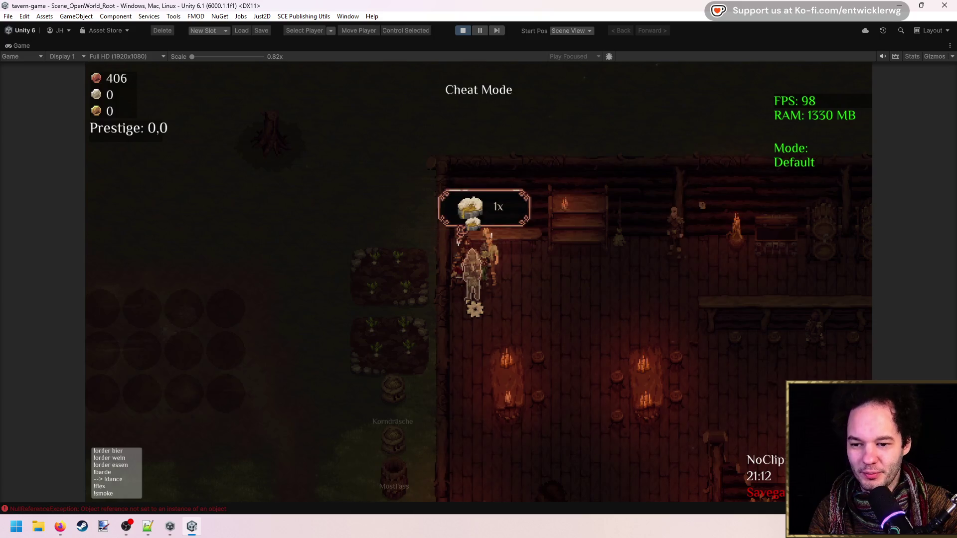
{"action": "key", "text": "e"}
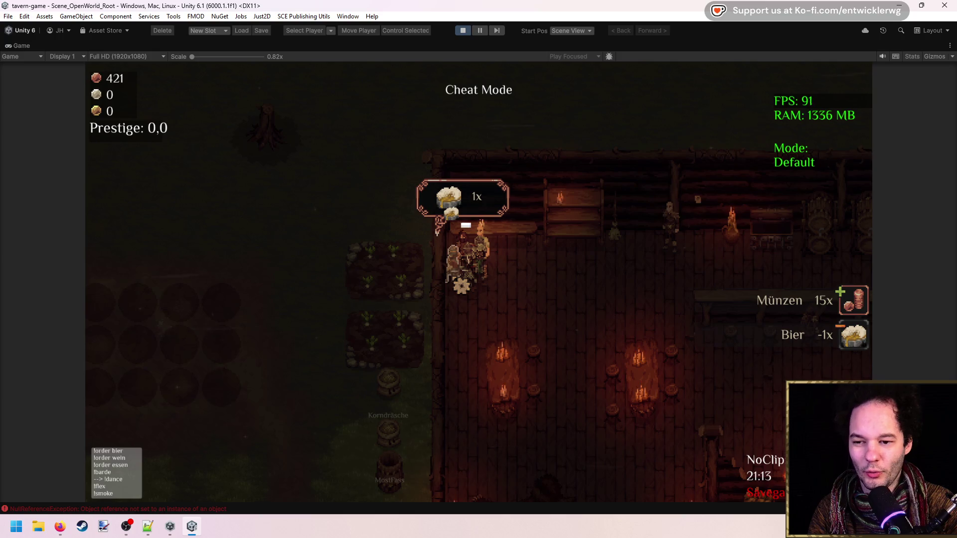
{"action": "key", "text": "e"}
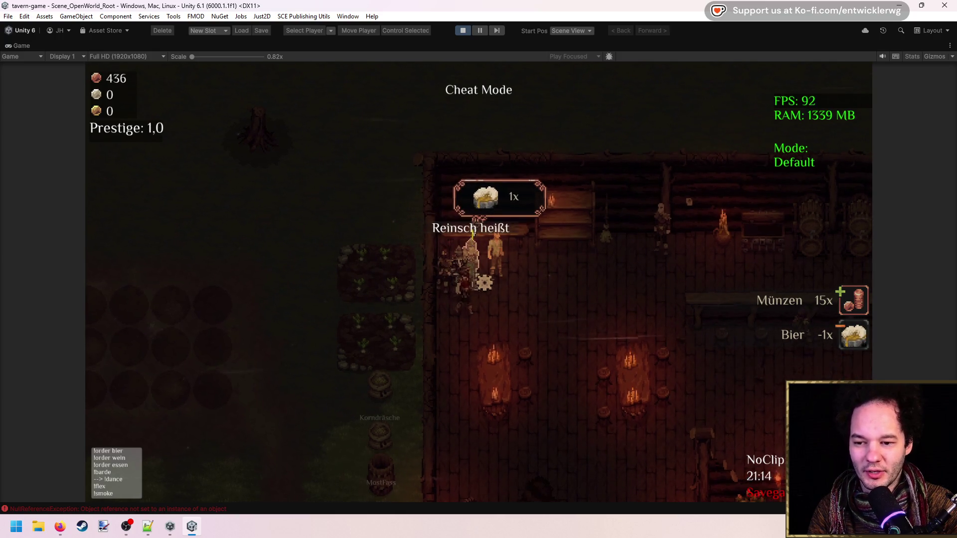
{"action": "key", "text": "e"}
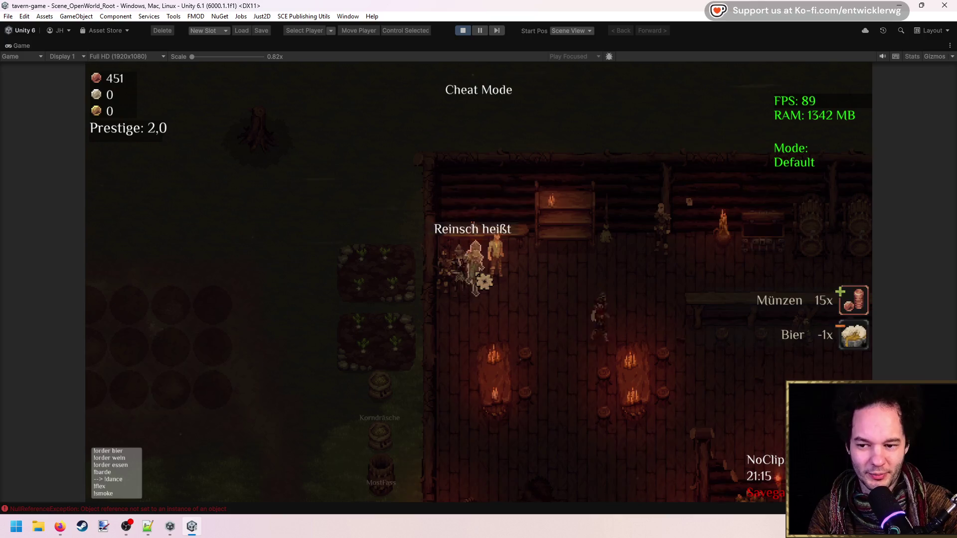
Step: Walk the player back across the tavern, past the counter and up to the bar
{"action": "key", "text": "d"}
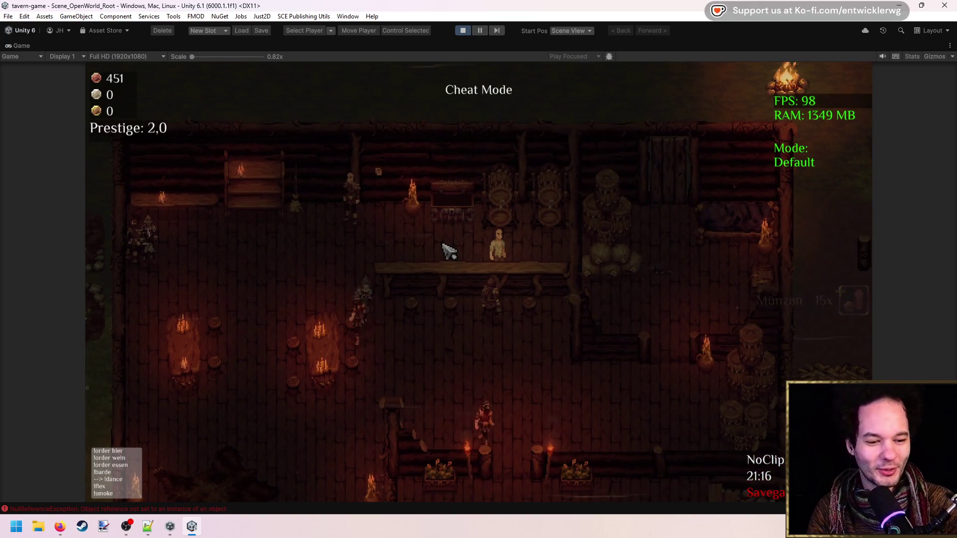
{"action": "key", "text": "a"}
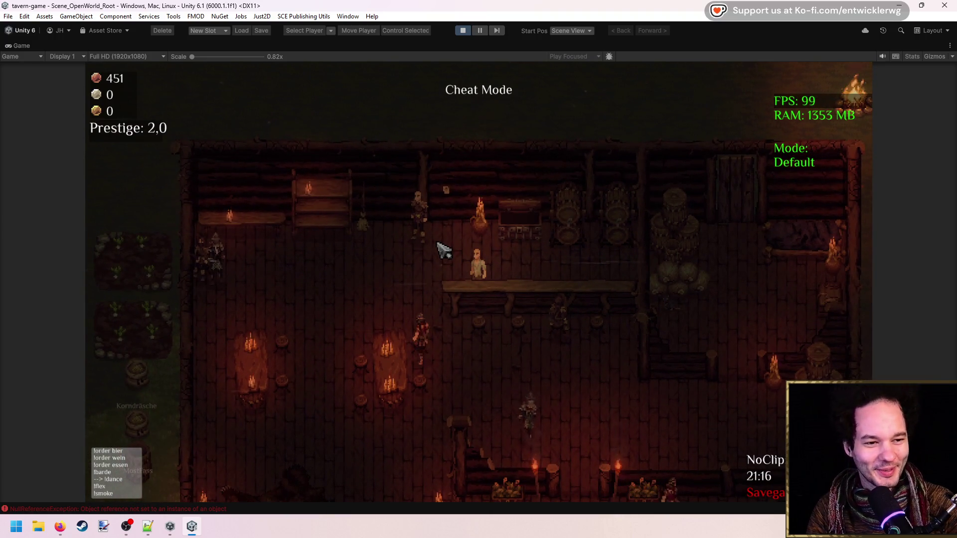
{"action": "key", "text": "s"}
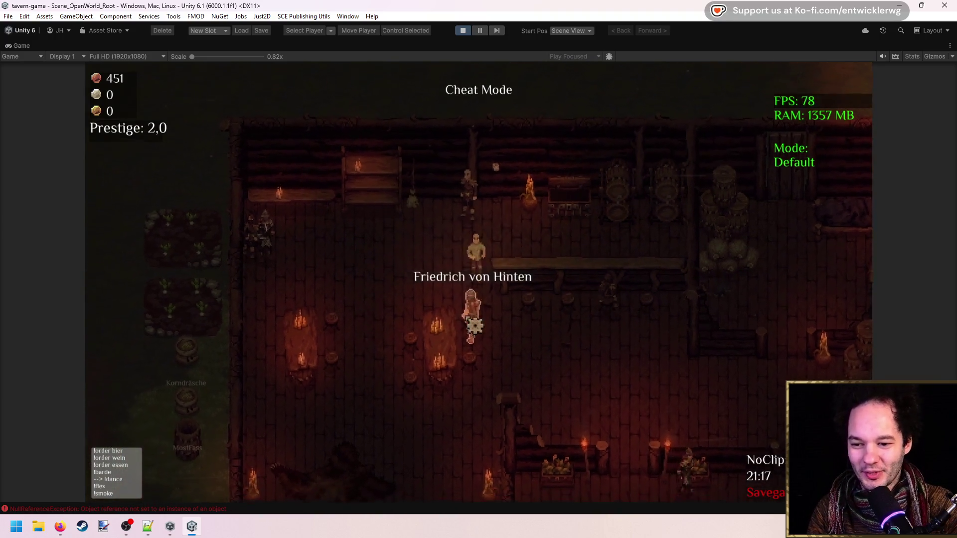
{"action": "key", "text": "a"}
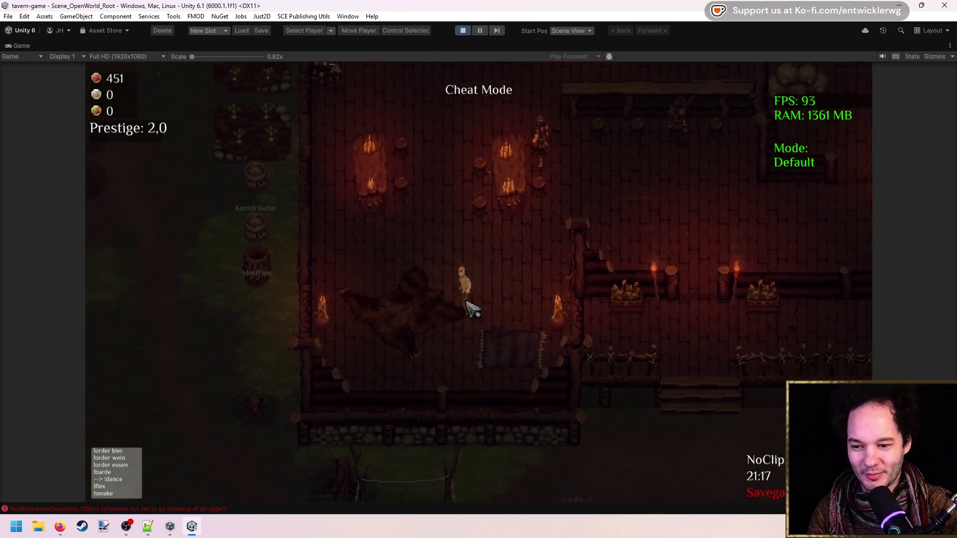
{"action": "key", "text": "w"}
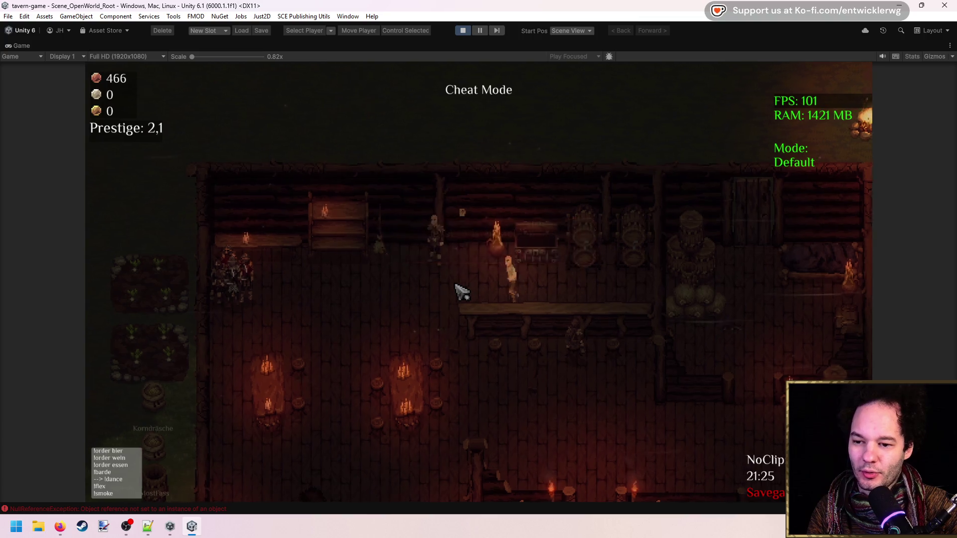
Step: Walk to the guests by the left wall and serve the waiting customer's beer, reaching 496 coins
{"action": "key", "text": "a"}
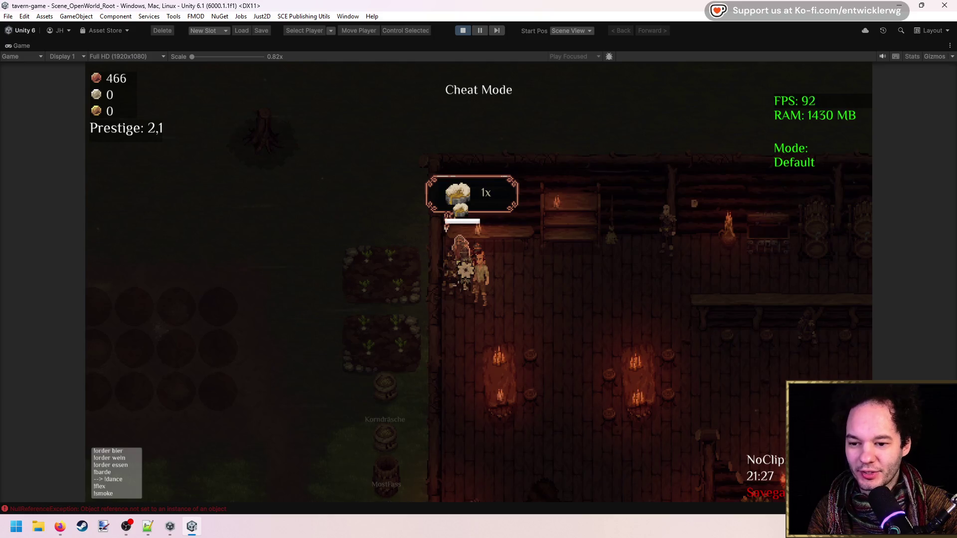
{"action": "left_click", "coordinate": [465, 270]}
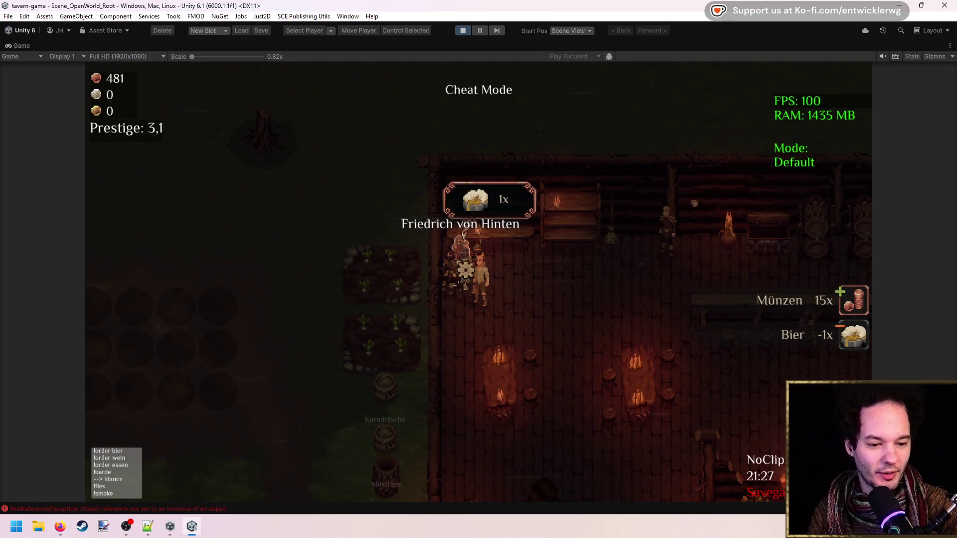
{"action": "key", "text": "d"}
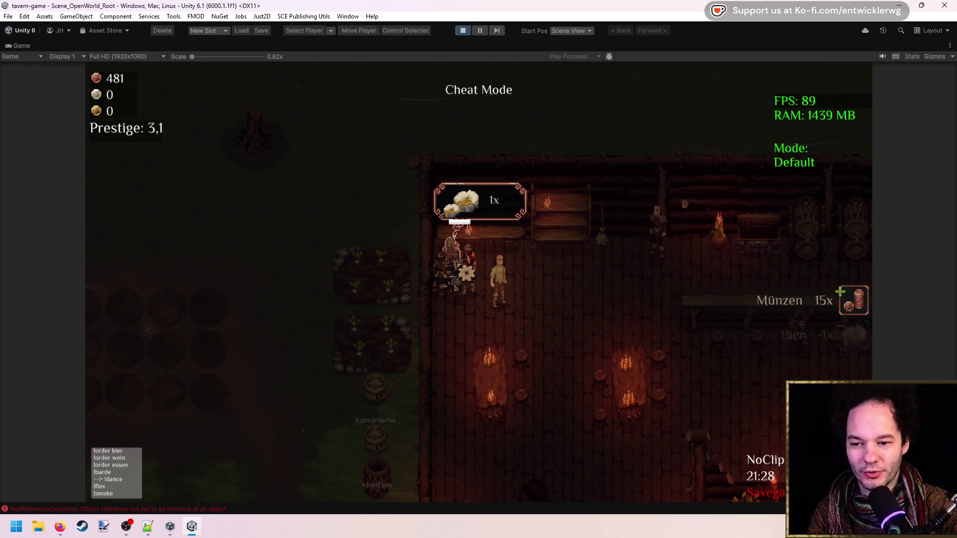
{"action": "left_click", "coordinate": [466, 273]}
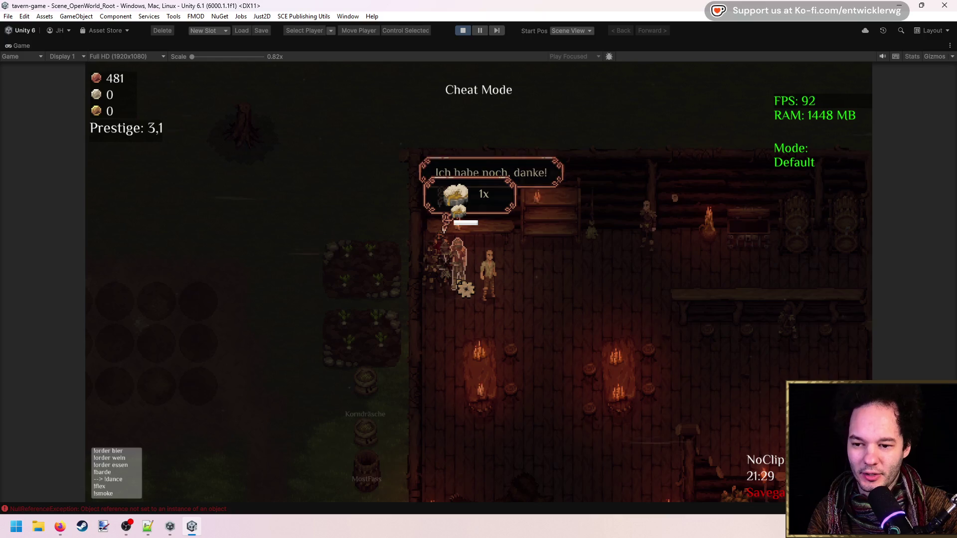
{"action": "left_click", "coordinate": [467, 287]}
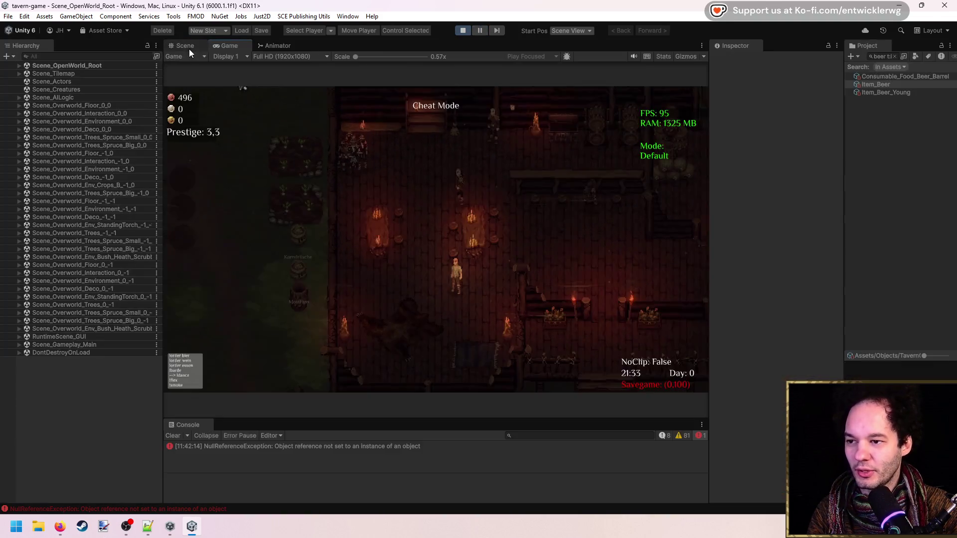
Step: Switch to the Scene view and pan and zoom to center the tavern
{"action": "left_click", "coordinate": [190, 47]}
{"action": "scroll", "coordinate": [493, 297], "scroll_direction": "down", "scroll_amount": 3}
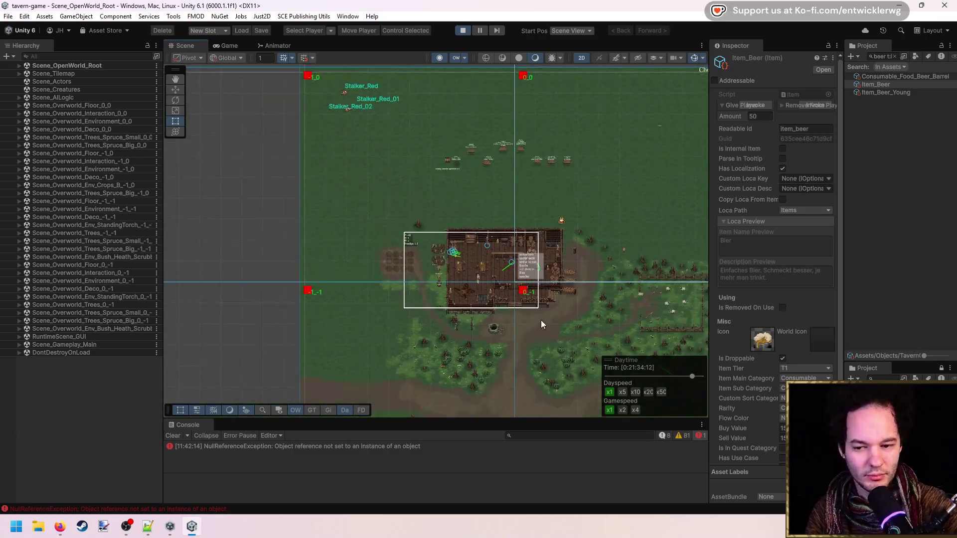
{"action": "left_click_drag", "start_coordinate": [540, 320], "coordinate": [392, 248]}
{"action": "scroll", "coordinate": [326, 231], "scroll_direction": "up", "scroll_amount": 2}
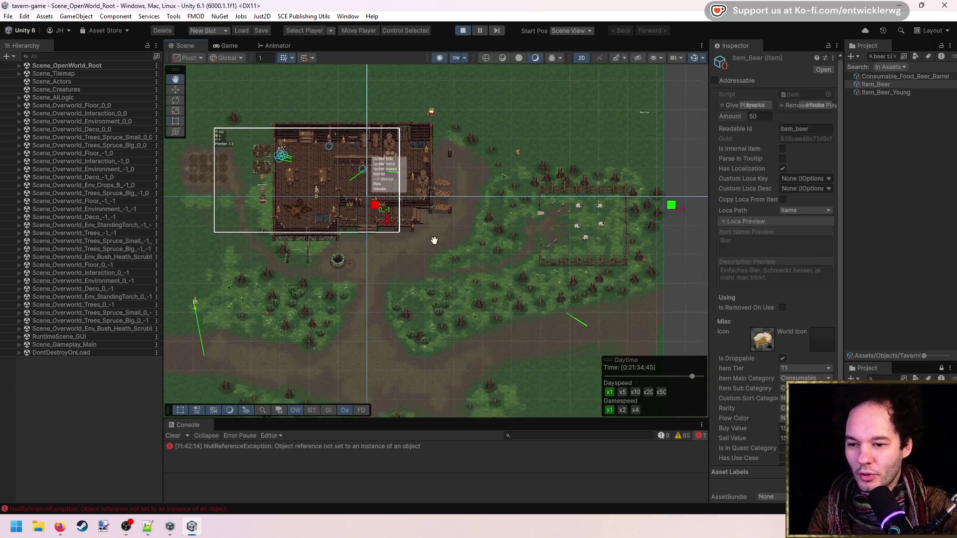
{"action": "left_click_drag", "start_coordinate": [320, 150], "coordinate": [437, 205]}
{"action": "scroll", "coordinate": [438, 205], "scroll_direction": "up", "scroll_amount": 3}
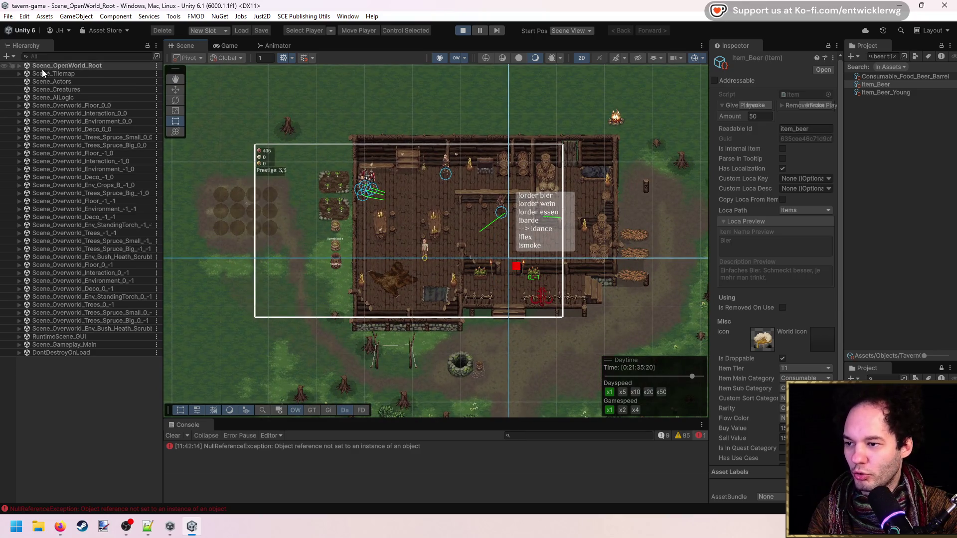
Step: Inspect SceneRoot under Scene_OpenWorld_Root, collapse All Loaded Chunks, then maximize the Game view again
{"action": "left_click", "coordinate": [20, 65]}
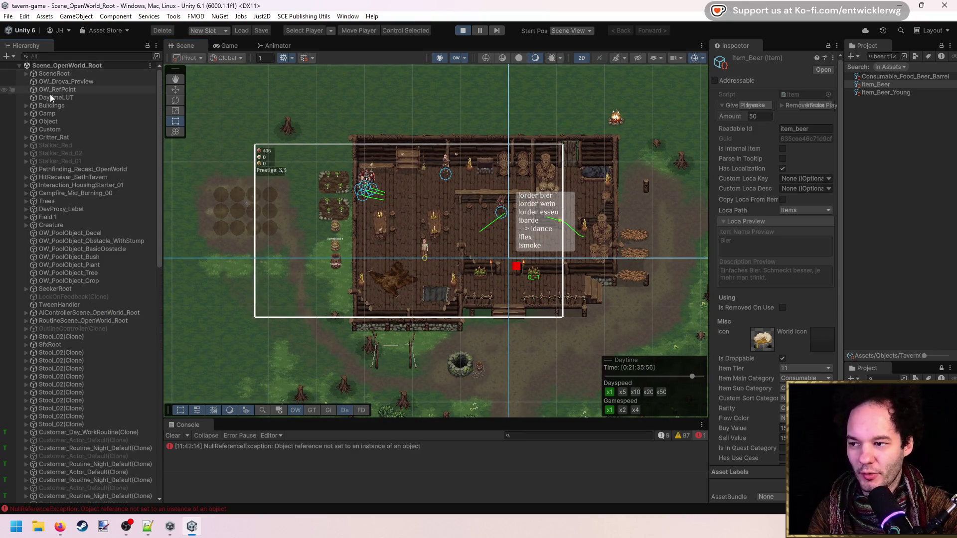
{"action": "left_click", "coordinate": [53, 74]}
{"action": "left_click_drag", "start_coordinate": [710, 175], "coordinate": [663, 175]}
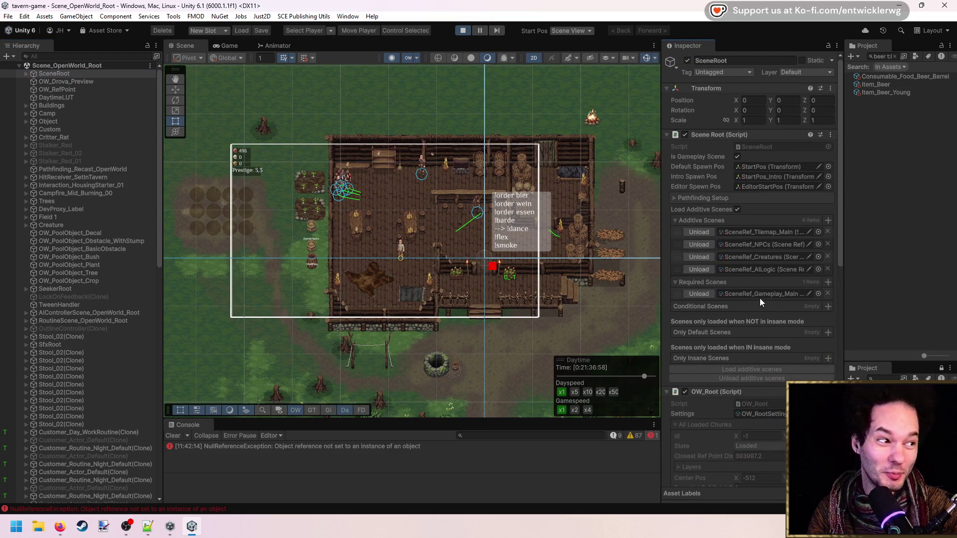
{"action": "scroll", "coordinate": [733, 336], "scroll_direction": "down", "scroll_amount": 6}
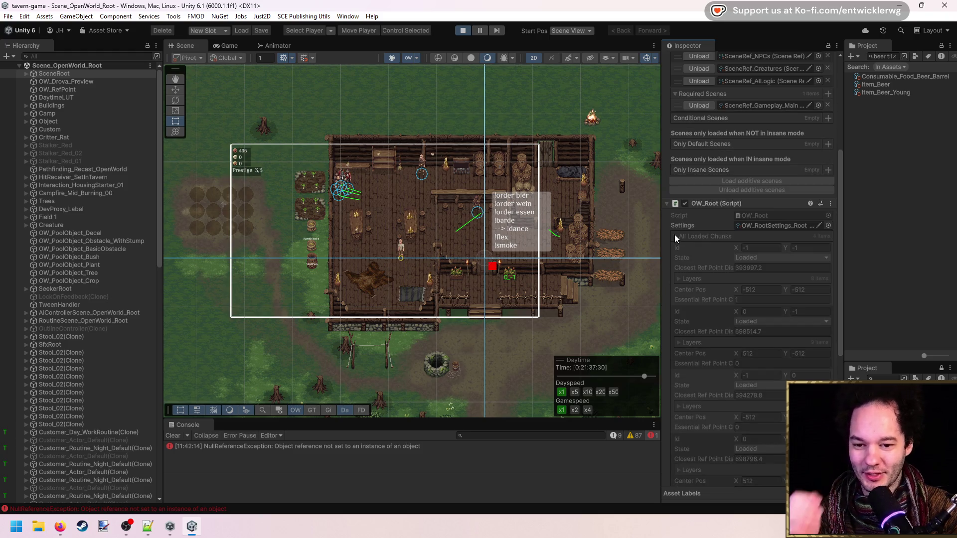
{"action": "left_click", "coordinate": [676, 236]}
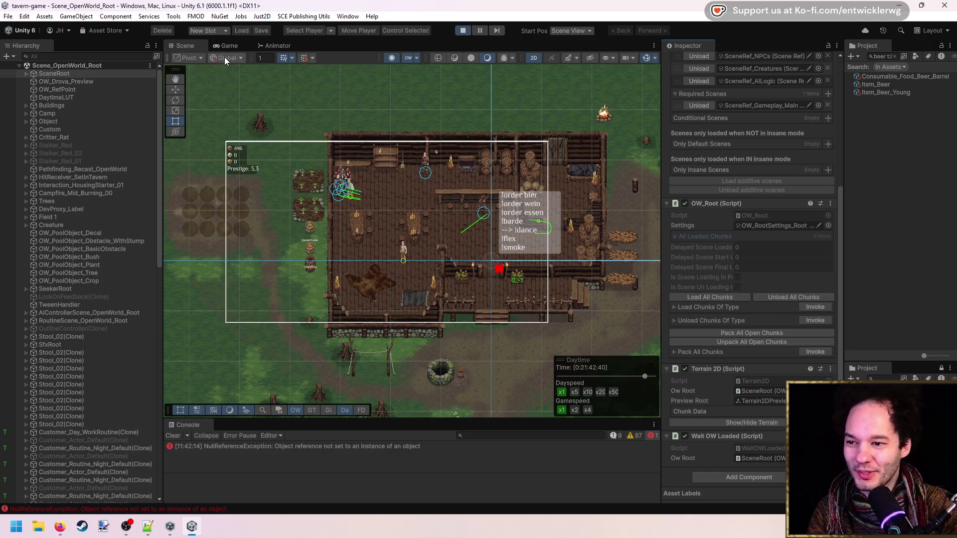
{"action": "left_click", "coordinate": [227, 46]}
{"action": "key", "text": "shift+space"}
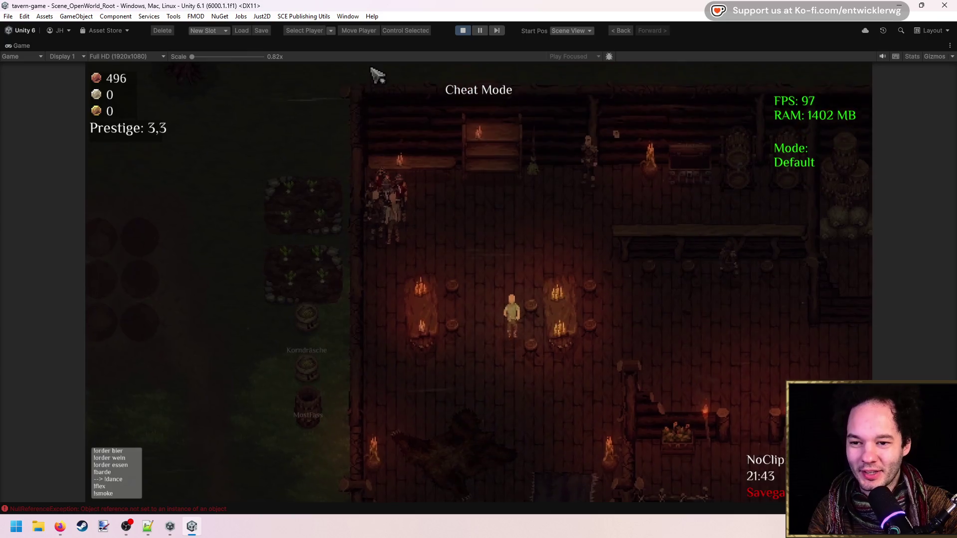
Step: Restore the full editor layout with Shift+Space and show the tavern in the Scene tab
{"action": "key", "text": "shift+space"}
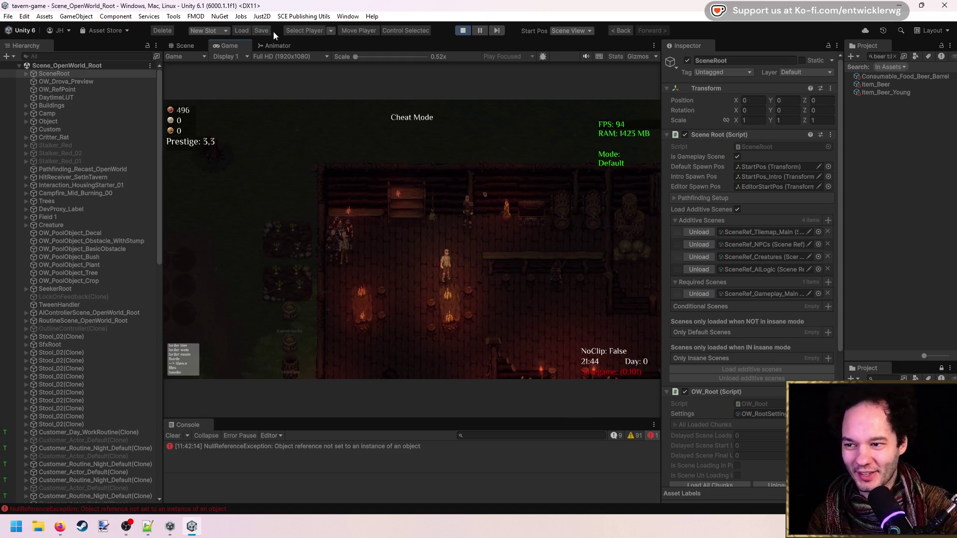
{"action": "left_click", "coordinate": [184, 45]}
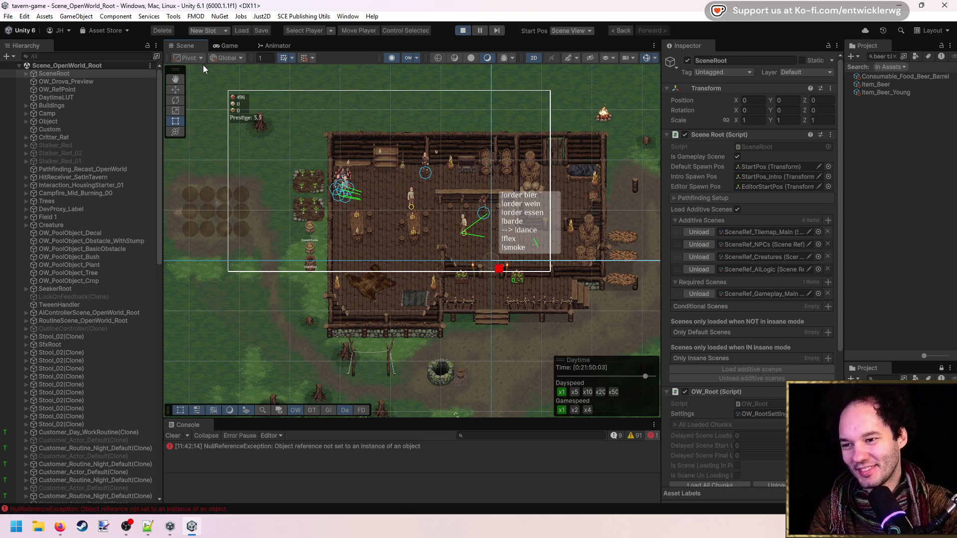
Step: Maximize the running Game view and walk the player left, right, down and up
{"action": "left_click", "coordinate": [229, 46]}
{"action": "key", "text": "shift+space"}
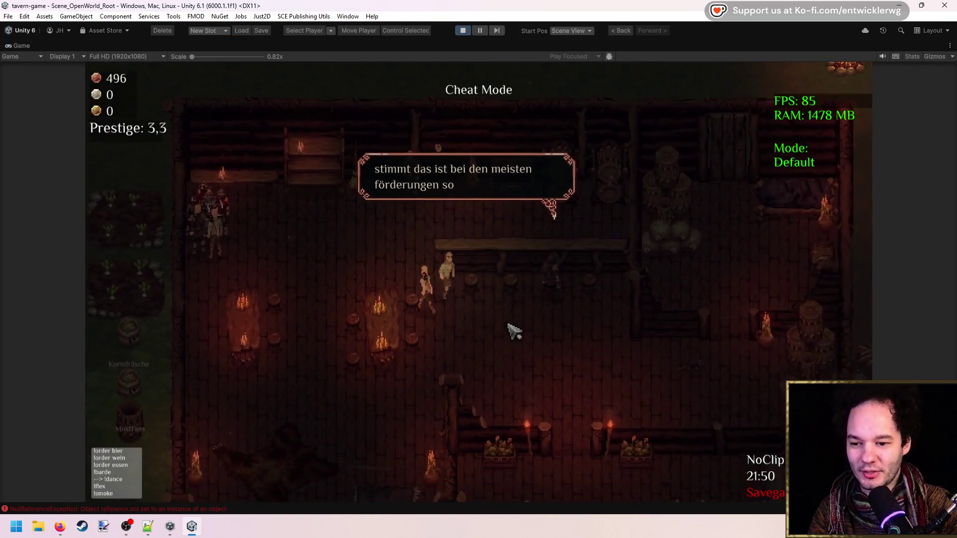
{"action": "key", "text": "a"}
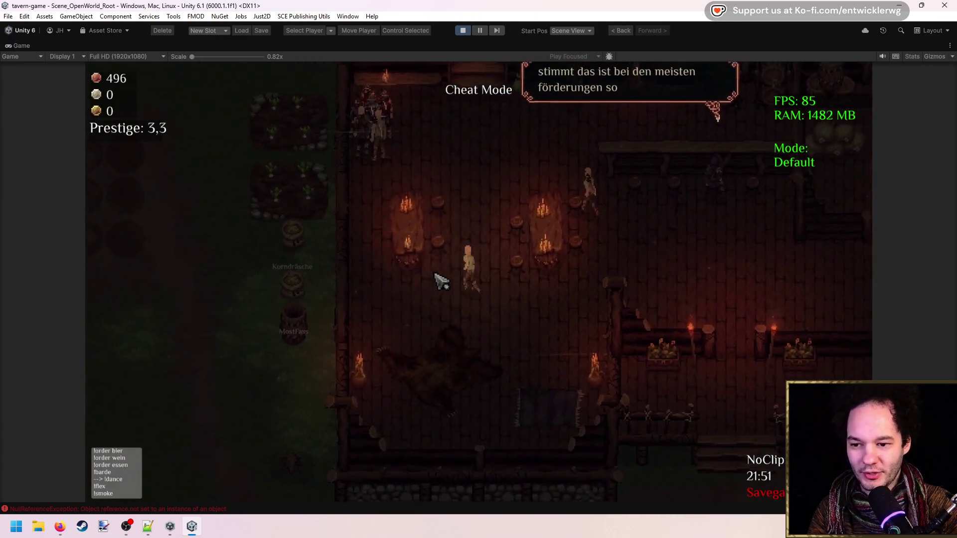
{"action": "key", "text": "d"}
{"action": "key", "text": "s"}
{"action": "key", "text": "w"}
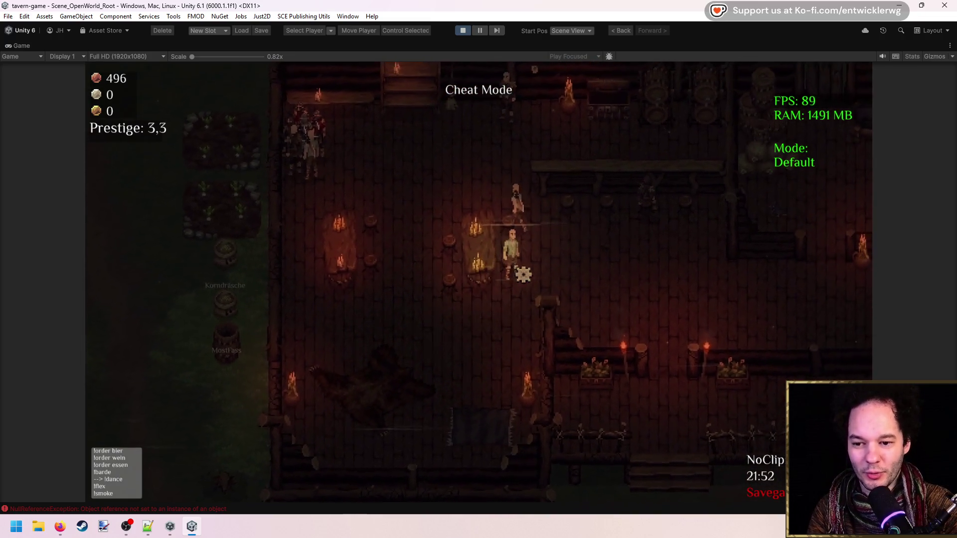
{"action": "key", "text": "w"}
{"action": "key", "text": "a"}
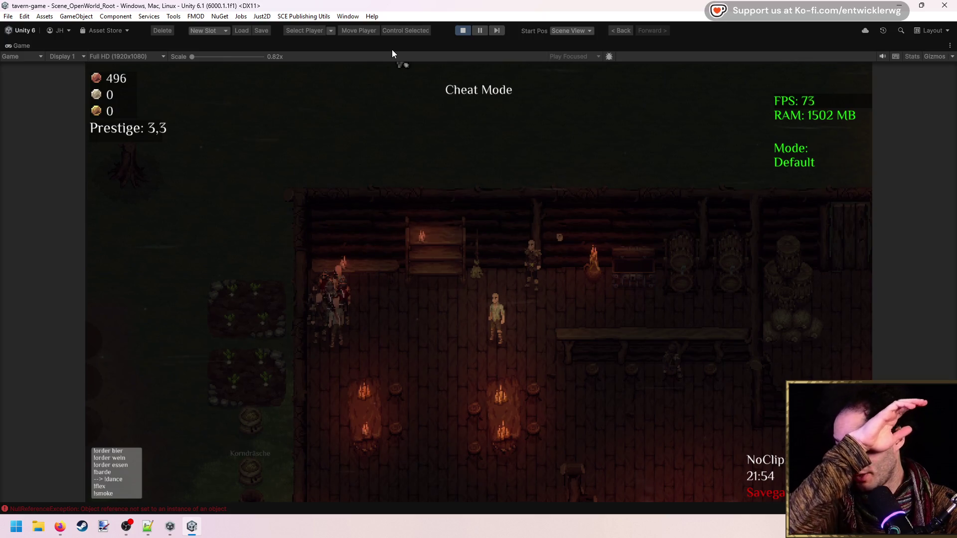
Step: Briefly check the Scene view, re-maximize the game and walk up, right and down past the counter
{"action": "double_click", "coordinate": [389, 45]}
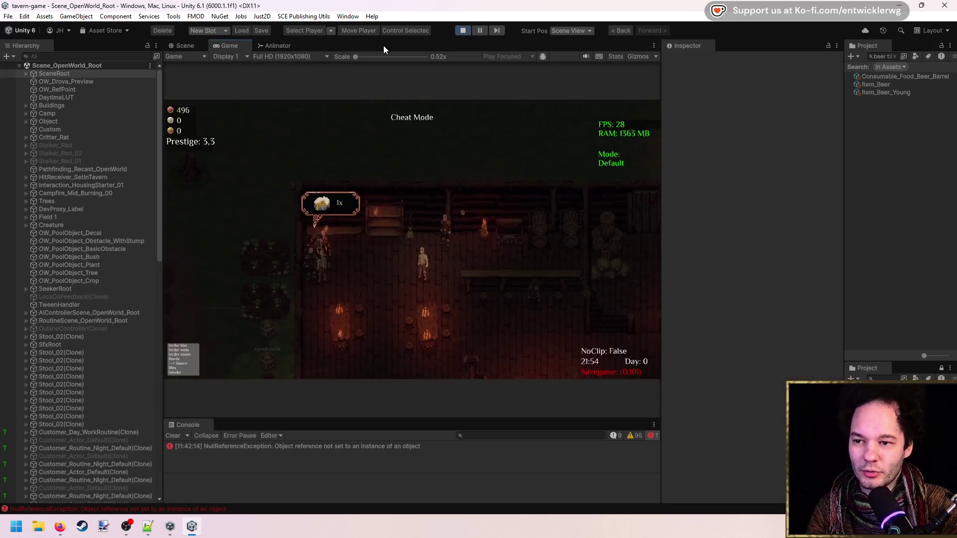
{"action": "left_click", "coordinate": [196, 46]}
{"action": "left_click", "coordinate": [232, 46]}
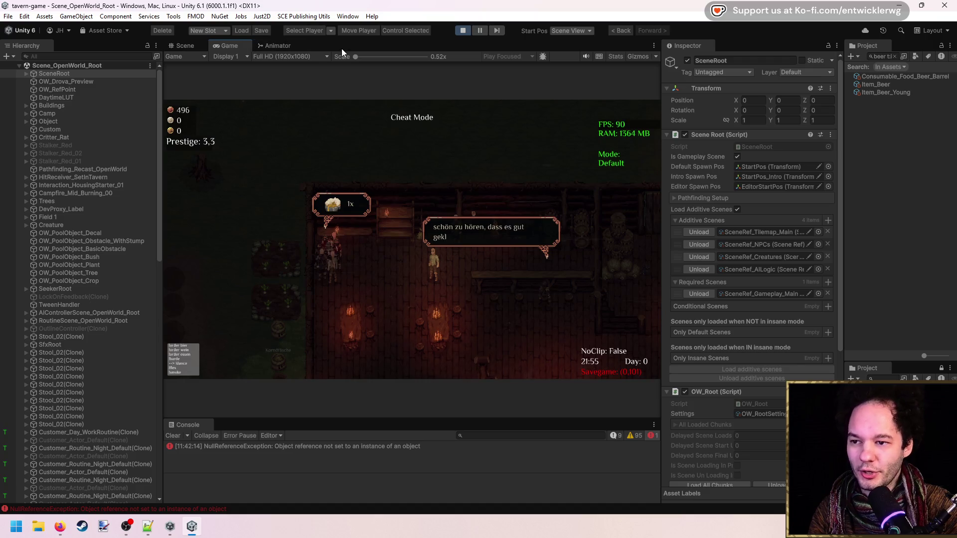
{"action": "double_click", "coordinate": [342, 49]}
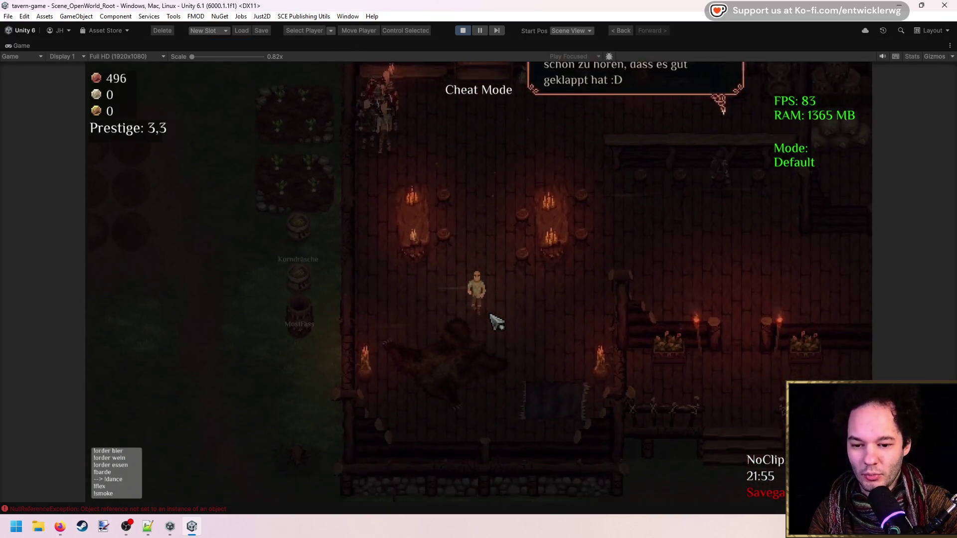
{"action": "key", "text": "w"}
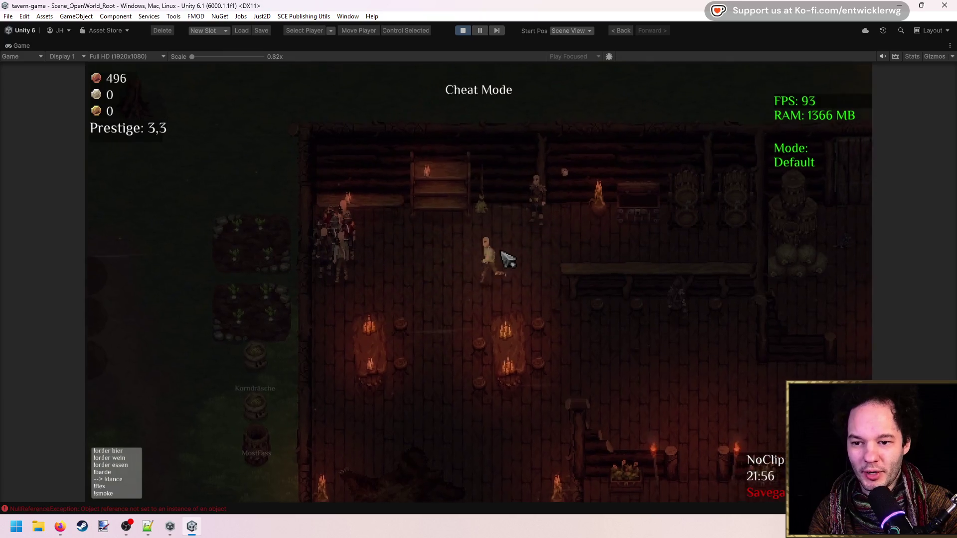
{"action": "key", "text": "d"}
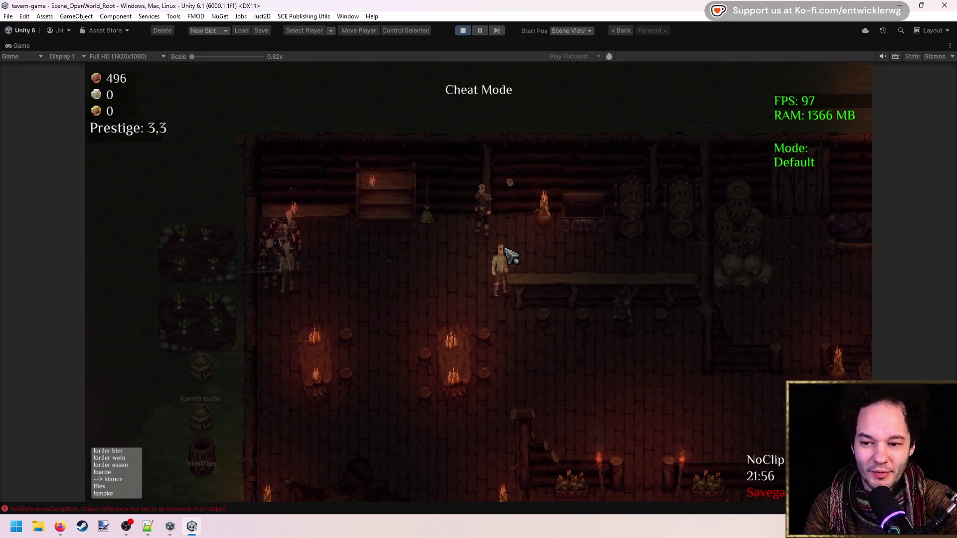
{"action": "key", "text": "d"}
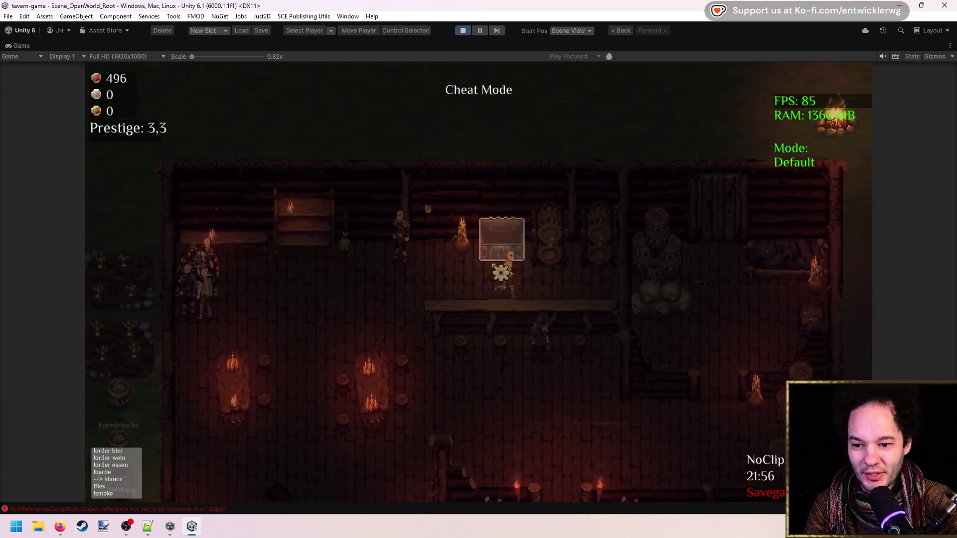
{"action": "key", "text": "s"}
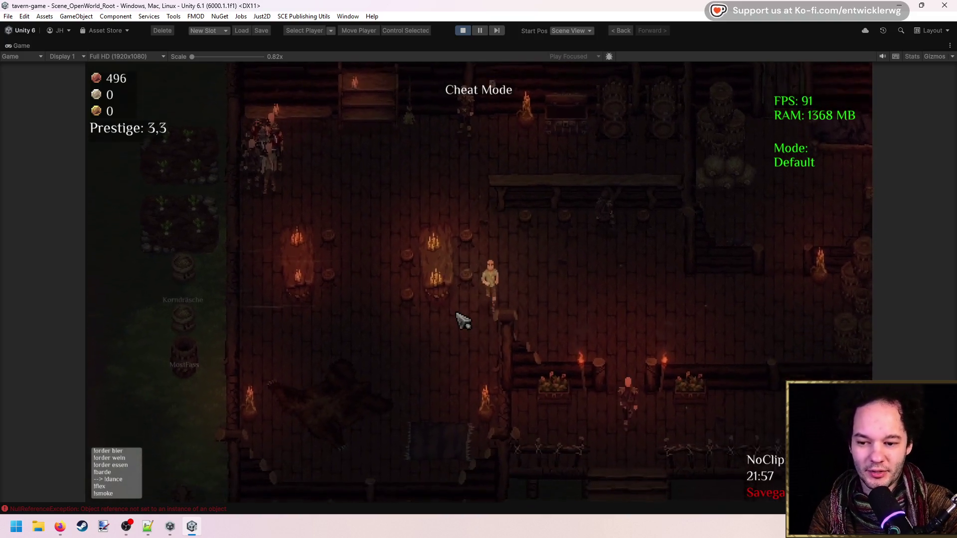
{"action": "key", "text": "s"}
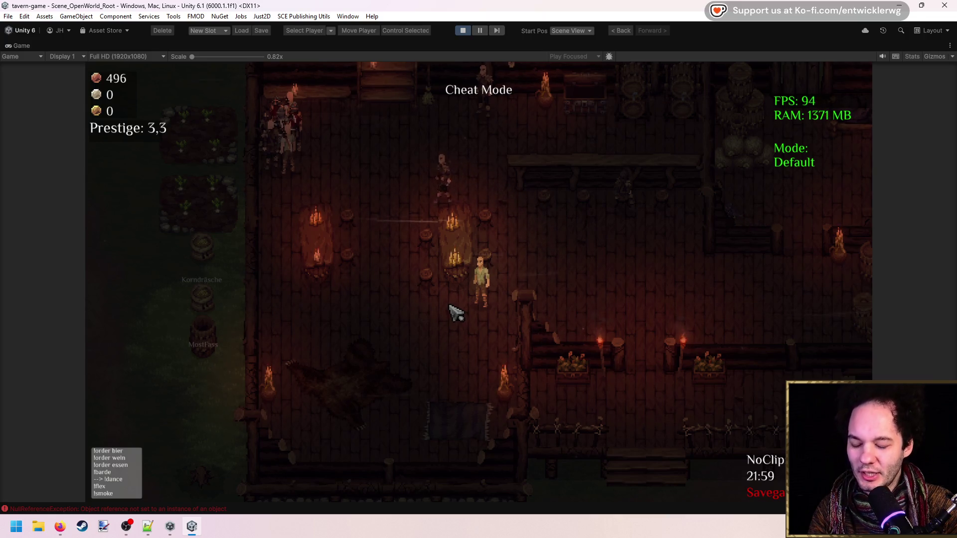
Step: Walk the player between the back wall, the candle-lit tables and the counter
{"action": "key", "text": "w"}
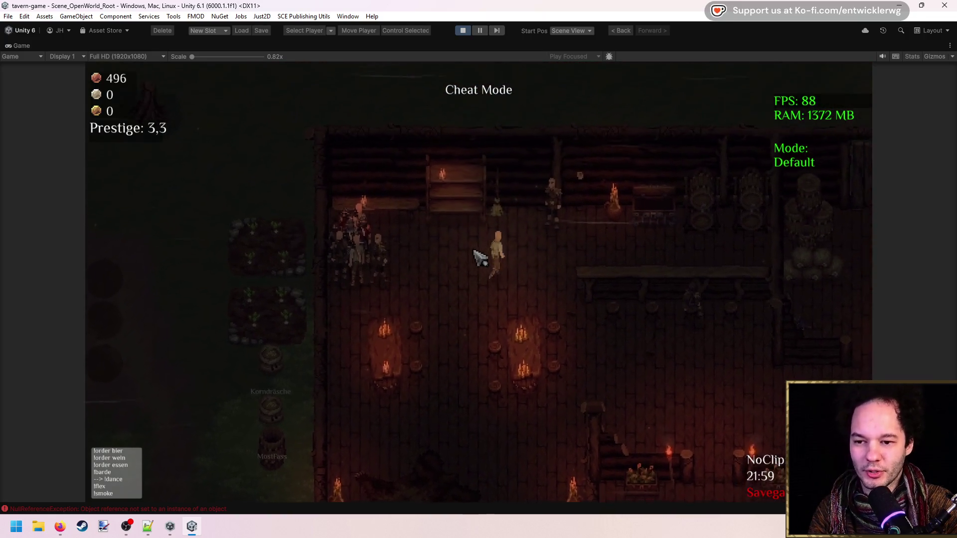
{"action": "key", "text": "a"}
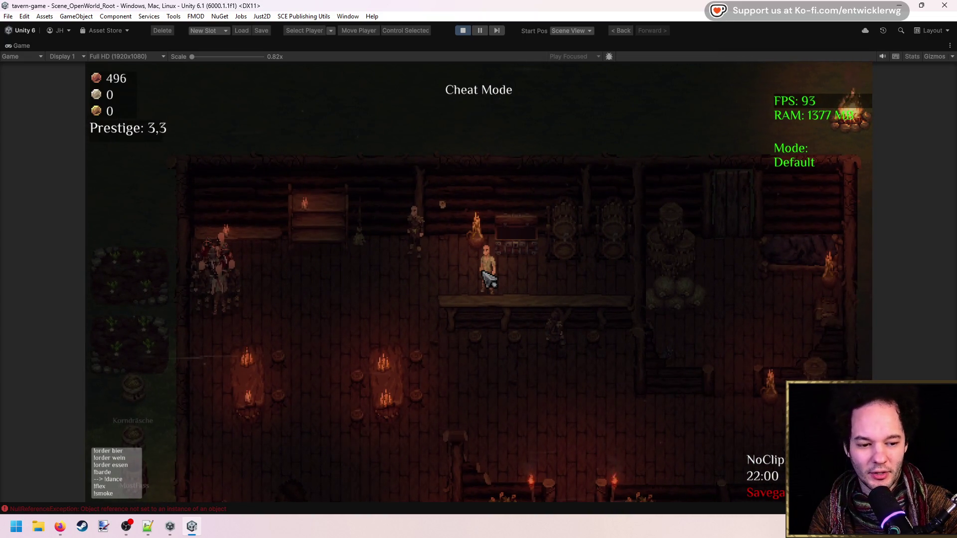
{"action": "key", "text": "s"}
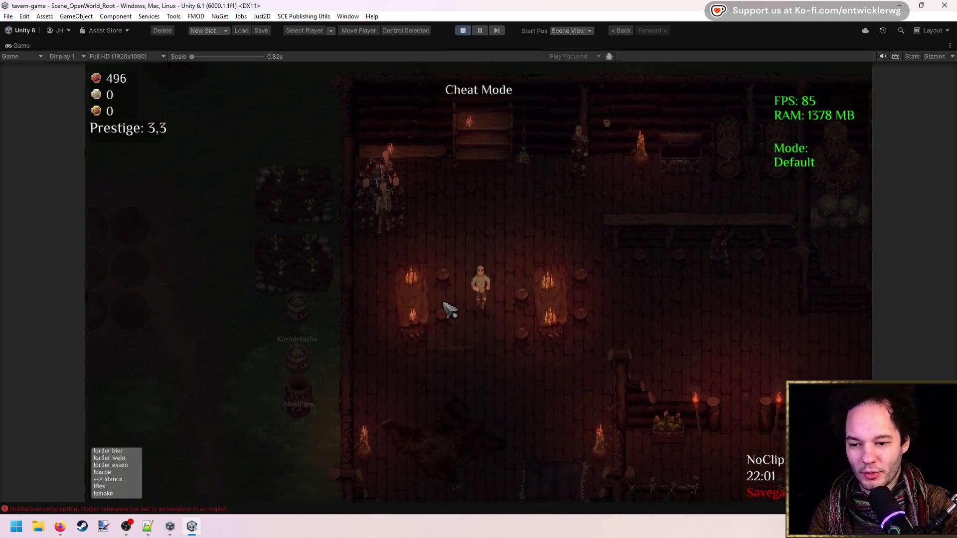
{"action": "key", "text": "w"}
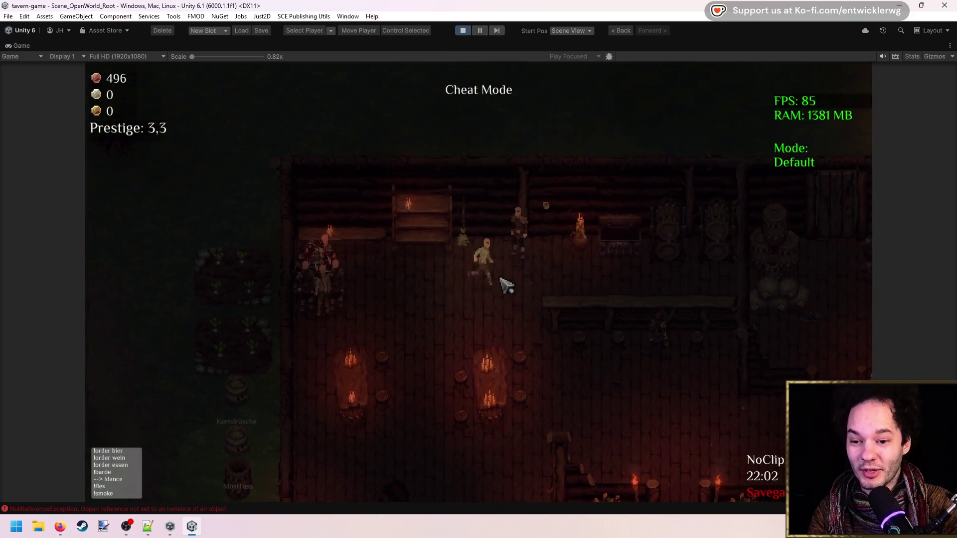
{"action": "key", "text": "d"}
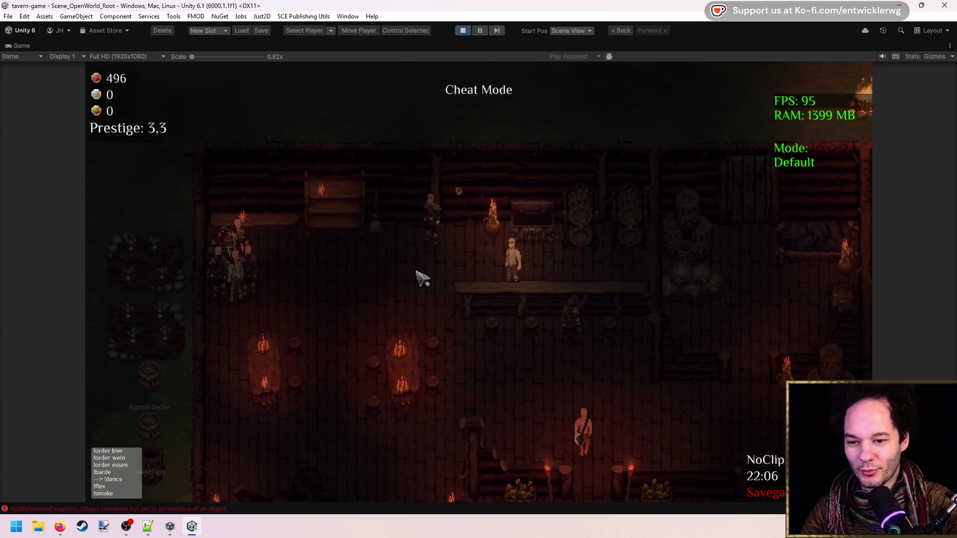
{"action": "key", "text": "s"}
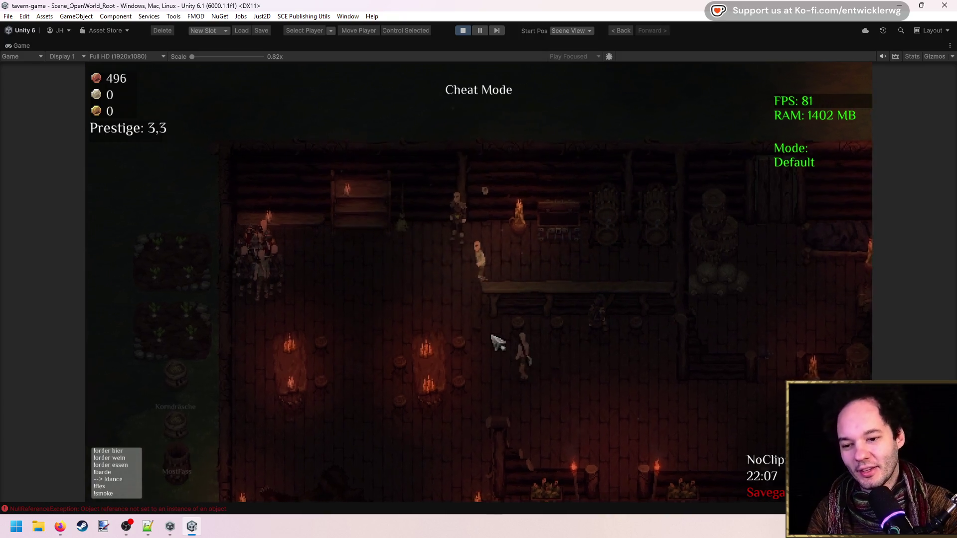
{"action": "key", "text": "a"}
{"action": "key", "text": "s"}
{"action": "key", "text": "a"}
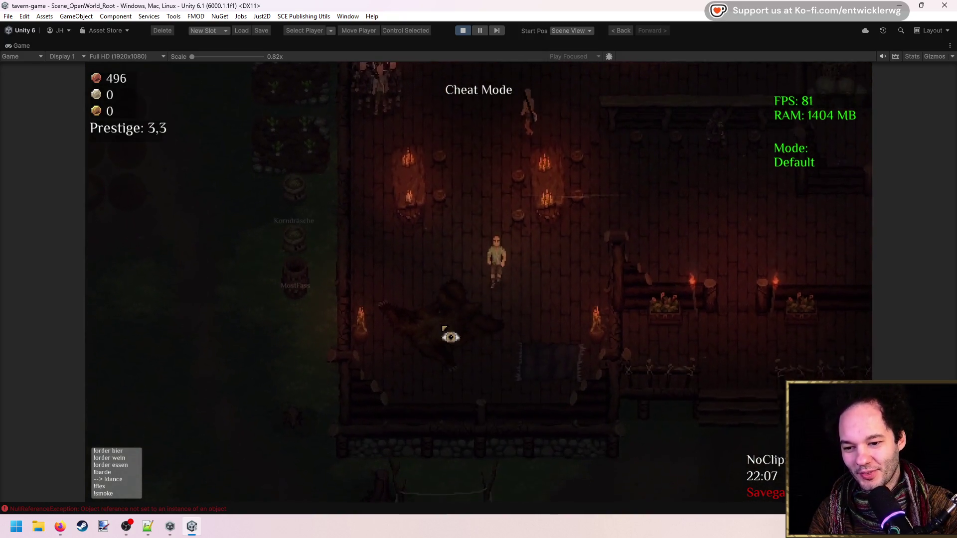
Step: Walk the player back up toward the customers, then stop play mode
{"action": "key", "text": "w"}
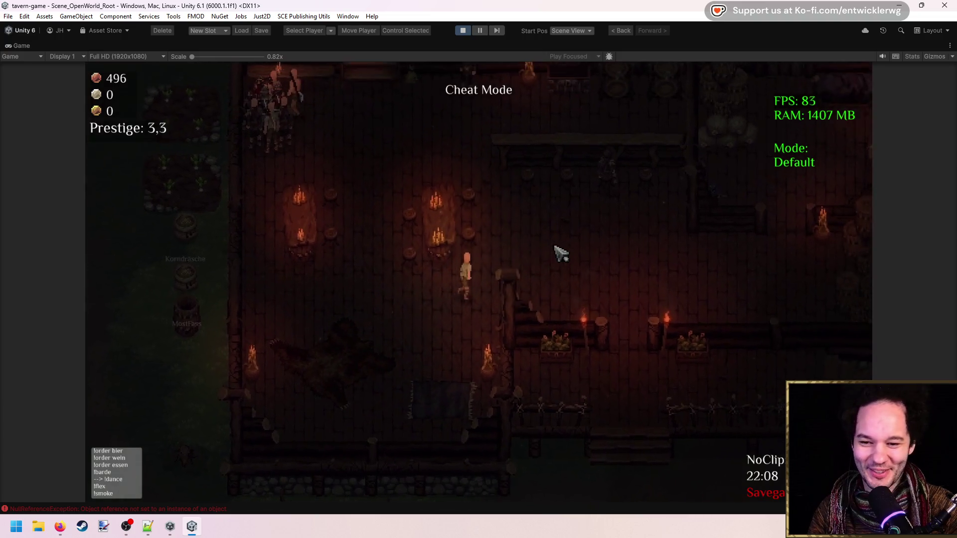
{"action": "key", "text": "w"}
{"action": "key", "text": "d"}
{"action": "key", "text": "d"}
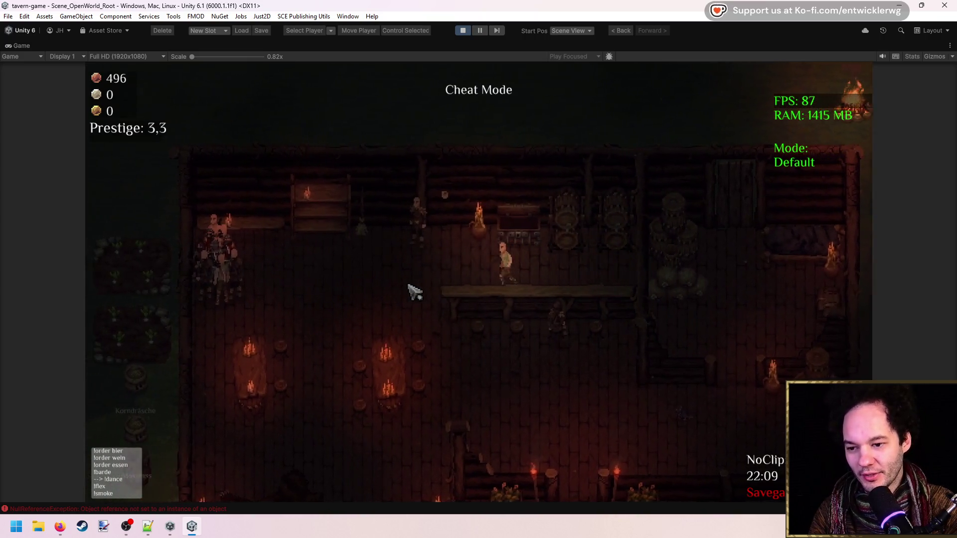
{"action": "key", "text": "a"}
{"action": "key", "text": "s"}
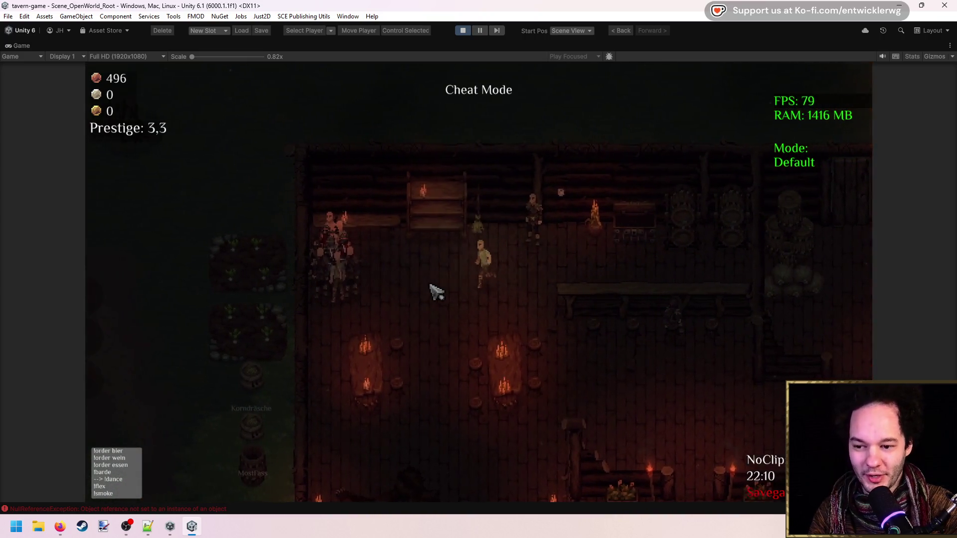
{"action": "key", "text": "s"}
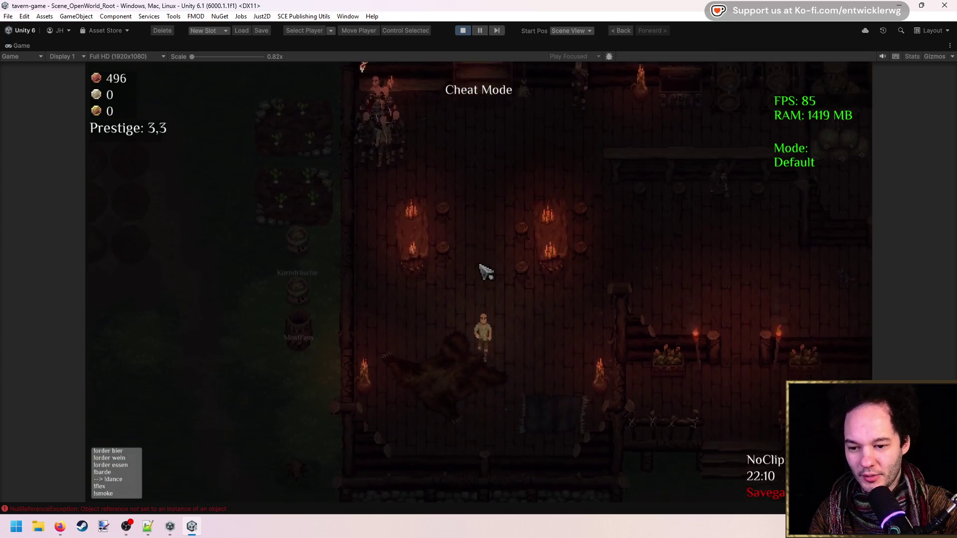
{"action": "key", "text": "w"}
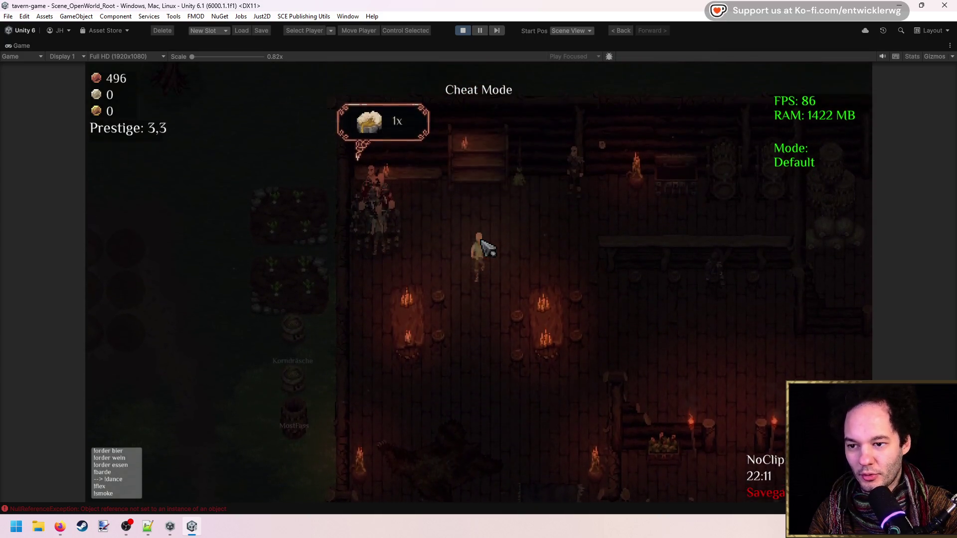
{"action": "left_click", "coordinate": [467, 30]}
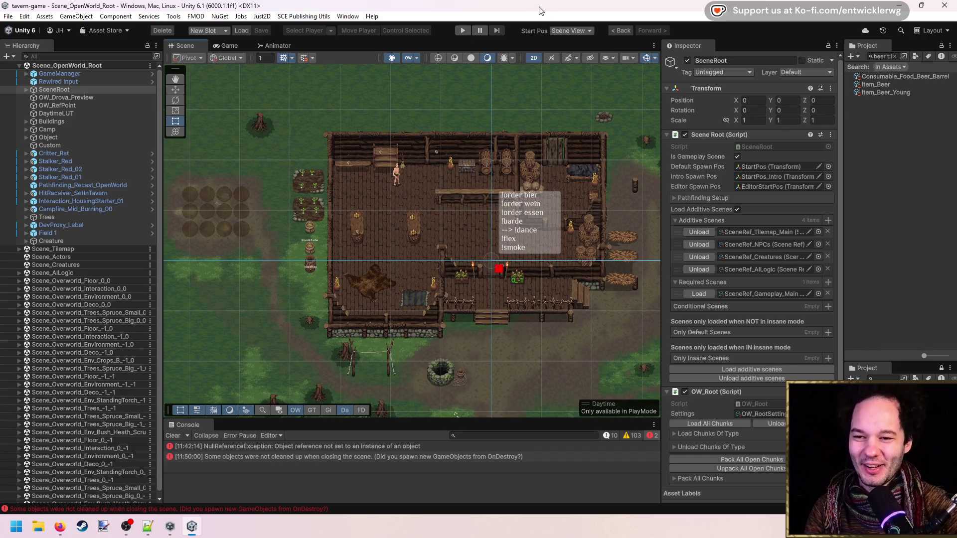
Step: Return from the Game view to the tavern Scene view and center the tavern
{"action": "left_click", "coordinate": [229, 46]}
{"action": "left_click", "coordinate": [199, 46]}
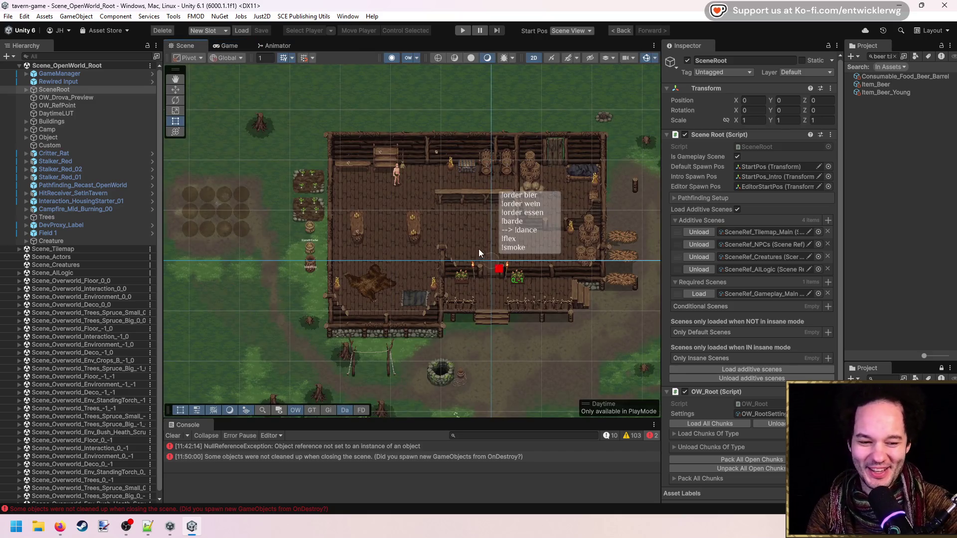
{"action": "scroll", "coordinate": [460, 228], "scroll_direction": "up", "scroll_amount": 2}
{"action": "scroll", "coordinate": [459, 228], "scroll_direction": "up", "scroll_amount": 1}
{"action": "left_click_drag", "start_coordinate": [456, 229], "coordinate": [393, 235]}
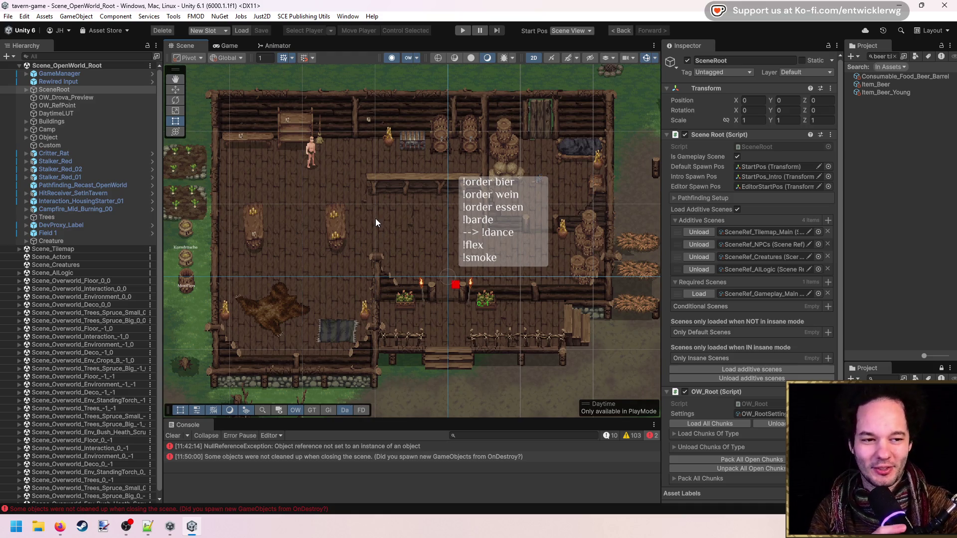
Step: Clear the Console's error messages and reframe the tavern in the Scene view
{"action": "left_click", "coordinate": [171, 435]}
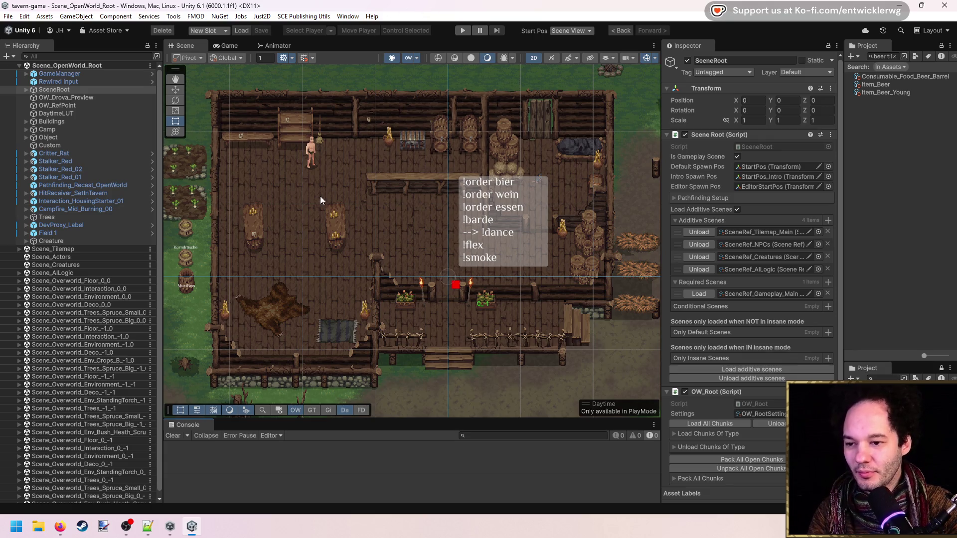
{"action": "scroll", "coordinate": [364, 210], "scroll_direction": "up", "scroll_amount": 2}
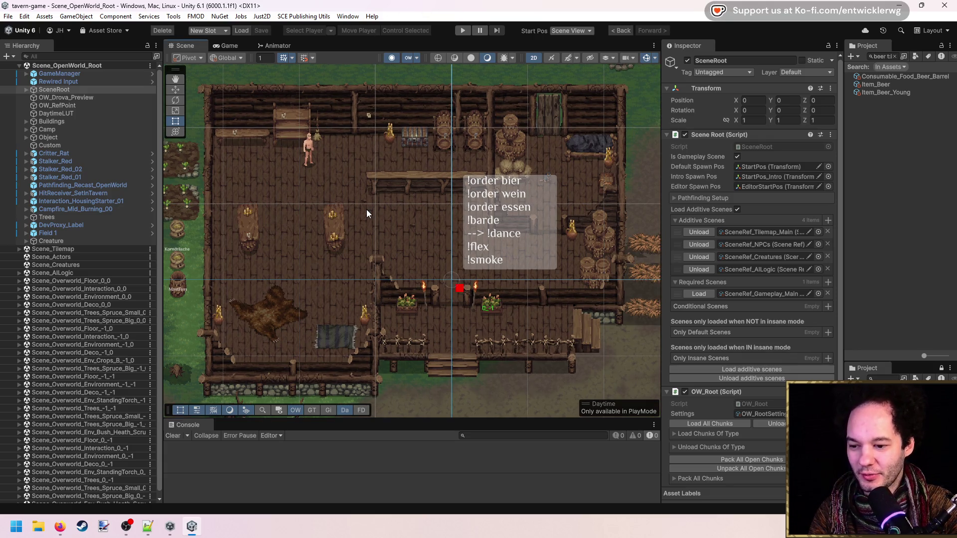
{"action": "left_click_drag", "start_coordinate": [363, 209], "coordinate": [357, 221]}
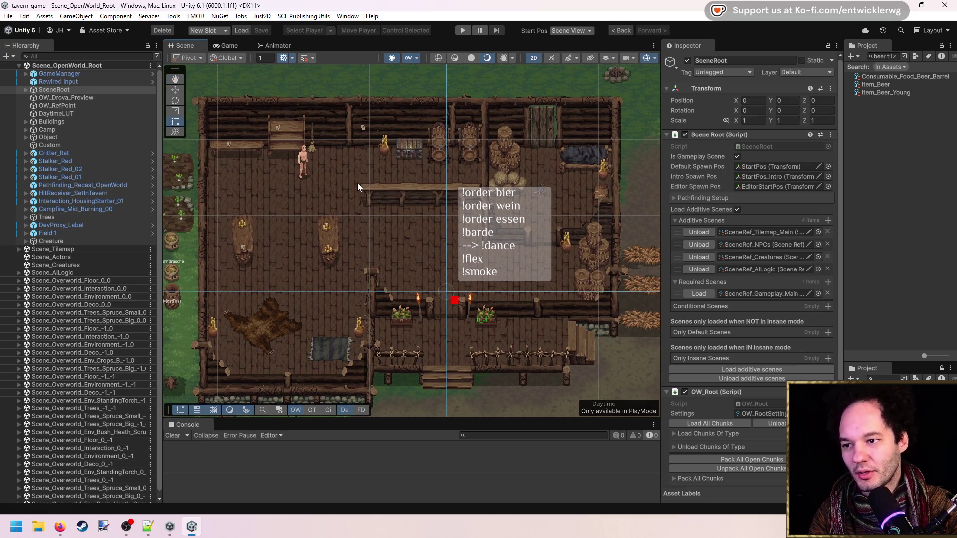
{"action": "left_click", "coordinate": [225, 48]}
{"action": "key", "text": "ctrl+1"}
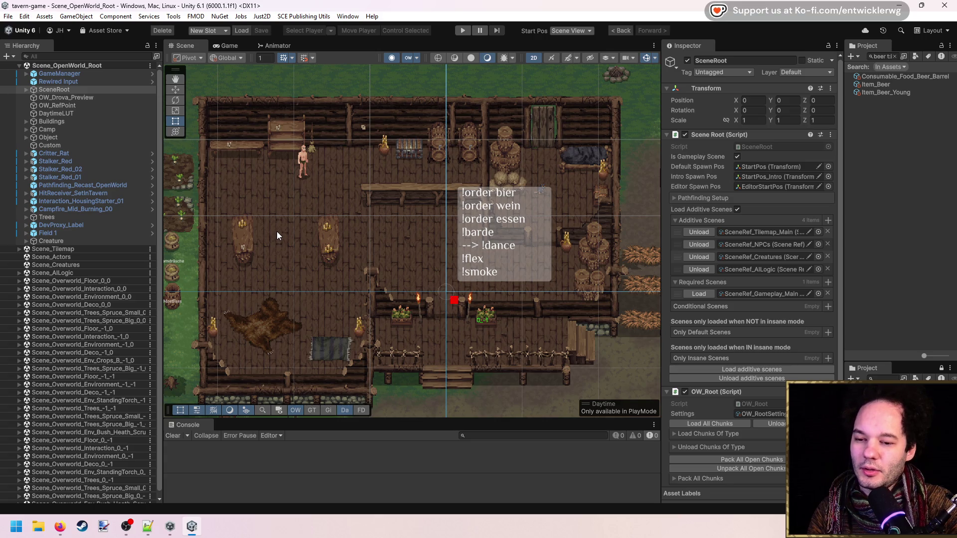
{"action": "left_click_drag", "start_coordinate": [278, 232], "coordinate": [297, 229]}
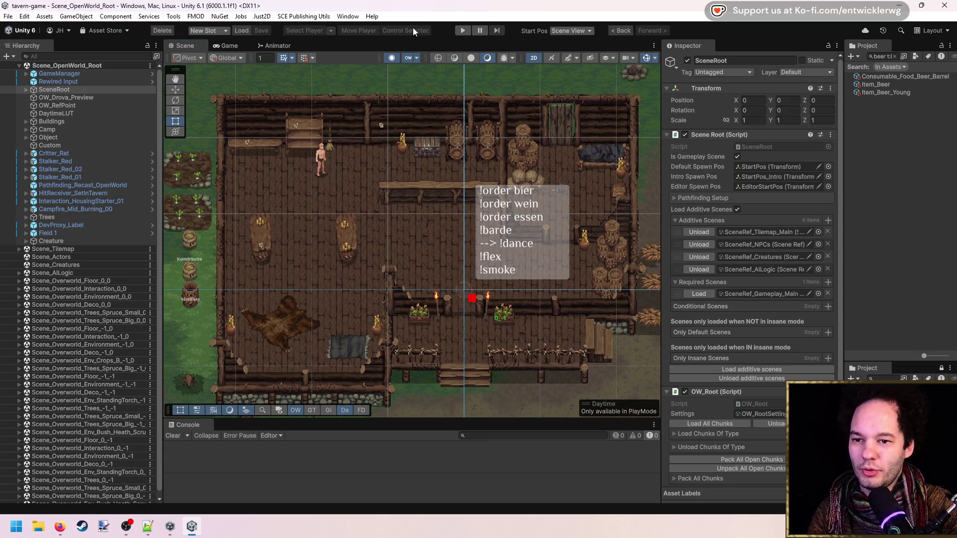
{"action": "left_click_drag", "start_coordinate": [375, 252], "coordinate": [370, 240]}
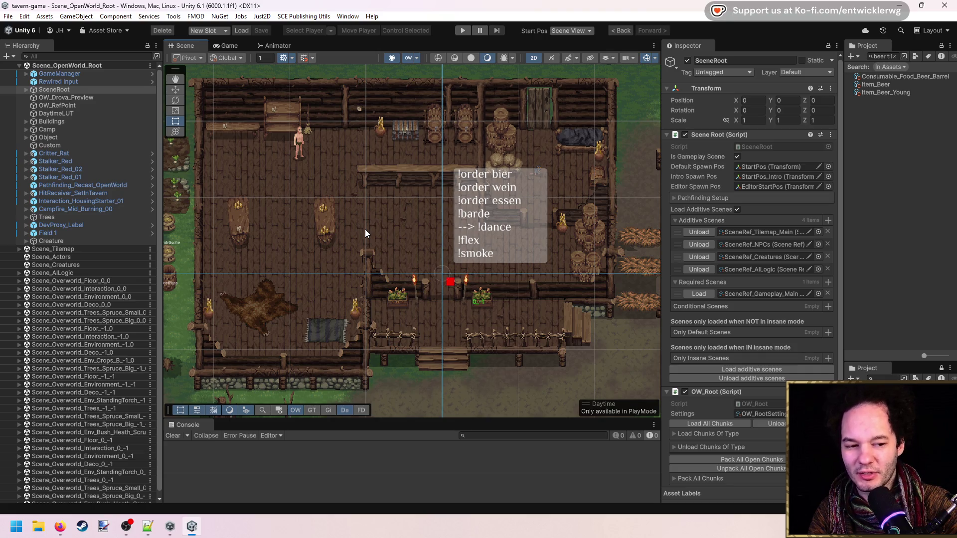
Step: Frame the tavern in the Scene view and start the game in Play mode
{"action": "left_click_drag", "start_coordinate": [382, 211], "coordinate": [390, 208]}
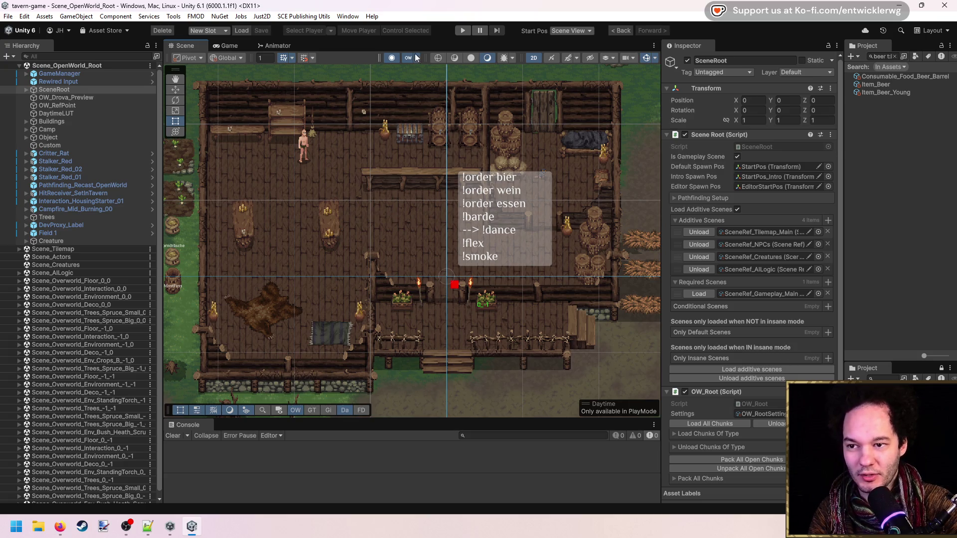
{"action": "left_click_drag", "start_coordinate": [364, 163], "coordinate": [418, 192]}
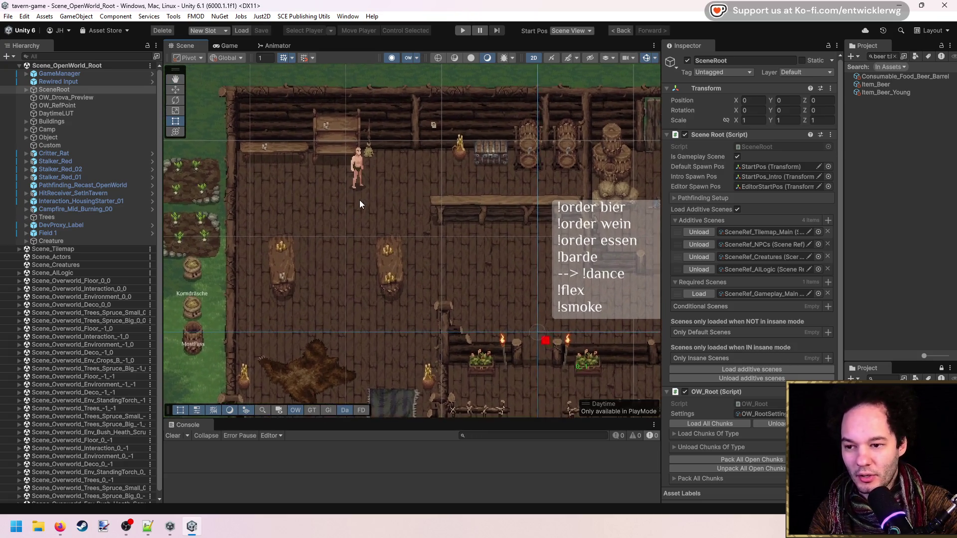
{"action": "scroll", "coordinate": [387, 204], "scroll_direction": "up", "scroll_amount": 3}
{"action": "left_click_drag", "start_coordinate": [354, 201], "coordinate": [353, 205]}
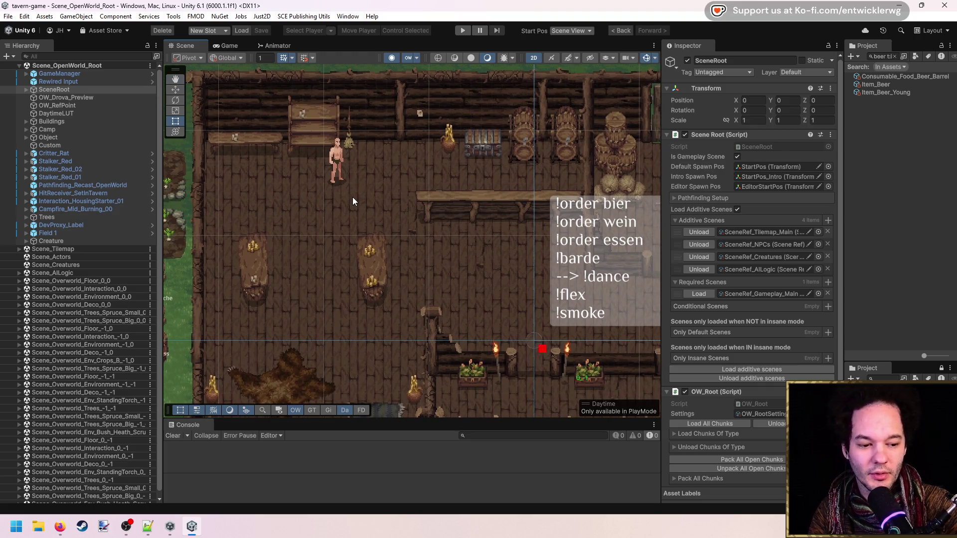
{"action": "scroll", "coordinate": [448, 279], "scroll_direction": "down", "scroll_amount": 5}
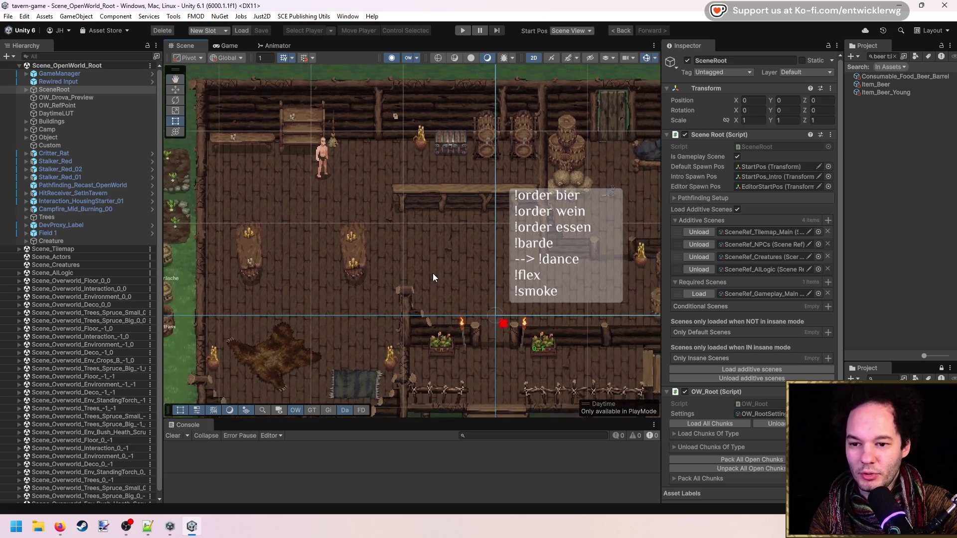
{"action": "scroll", "coordinate": [405, 257], "scroll_direction": "up", "scroll_amount": 2}
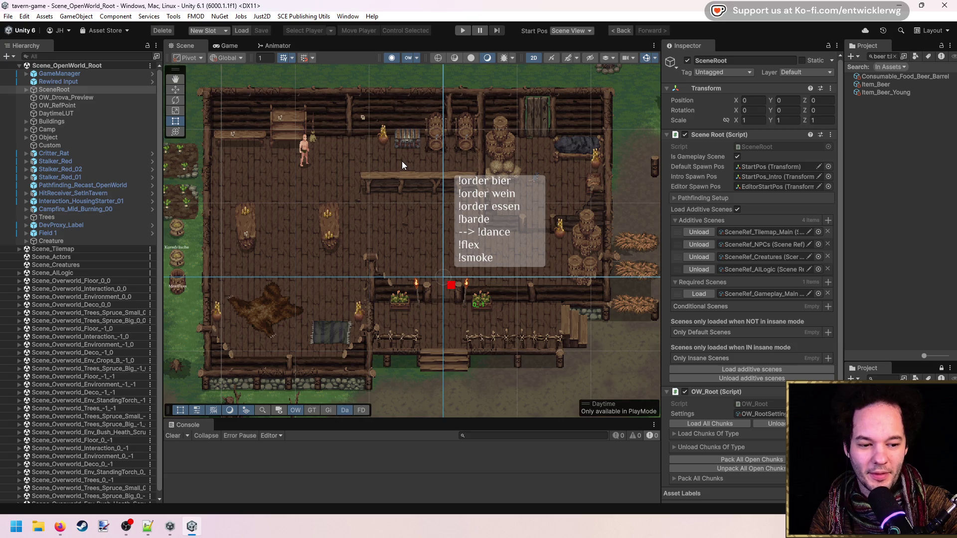
{"action": "left_click_drag", "start_coordinate": [405, 214], "coordinate": [456, 231]}
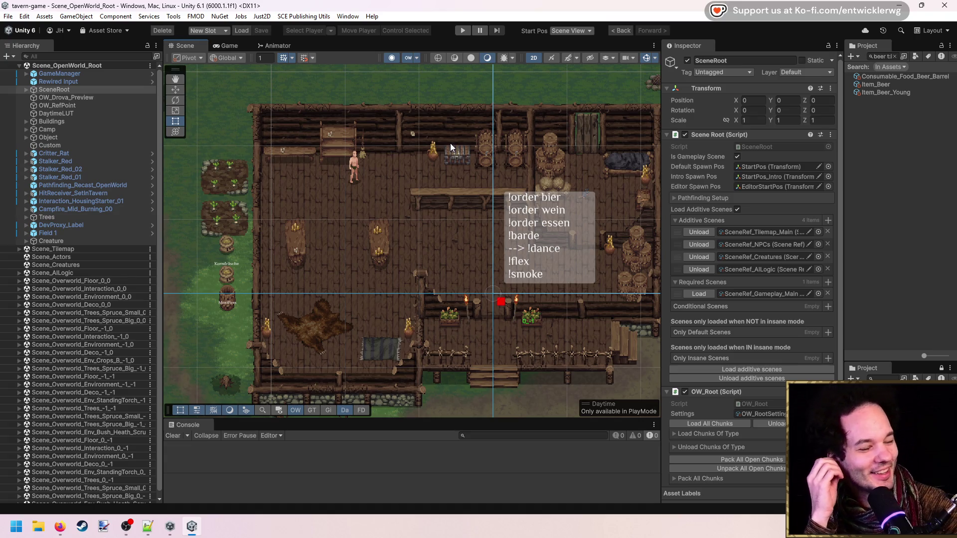
{"action": "left_click_drag", "start_coordinate": [419, 225], "coordinate": [381, 193]}
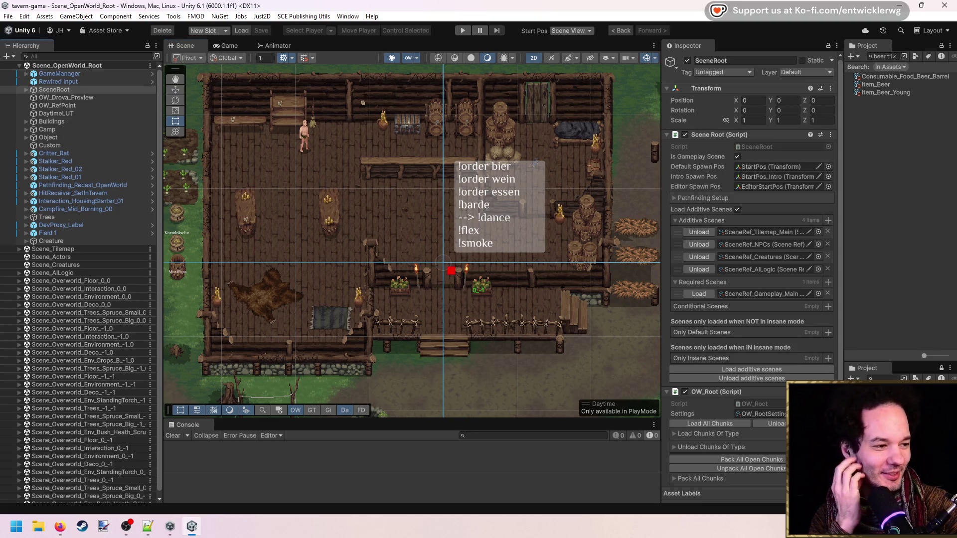
{"action": "scroll", "coordinate": [390, 207], "scroll_direction": "up", "scroll_amount": 4}
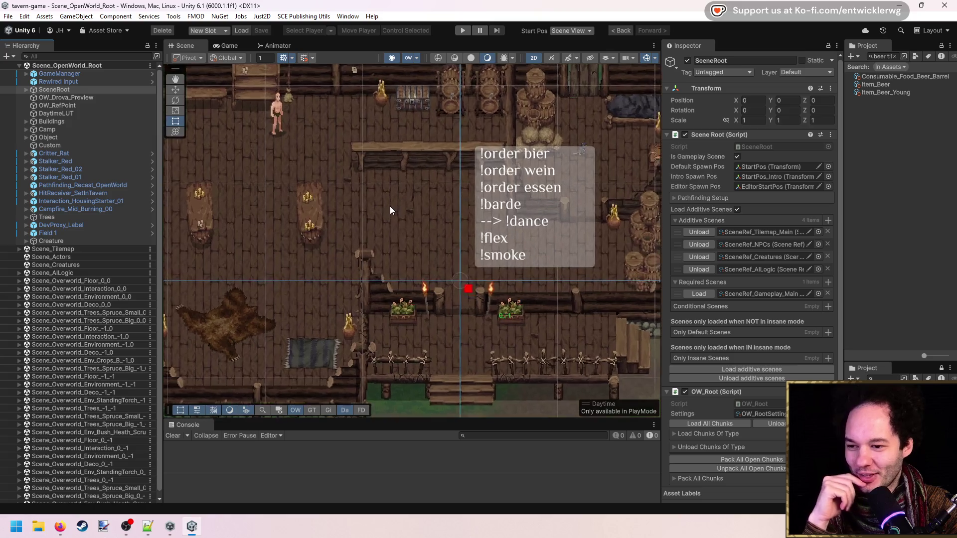
{"action": "left_click", "coordinate": [458, 34]}
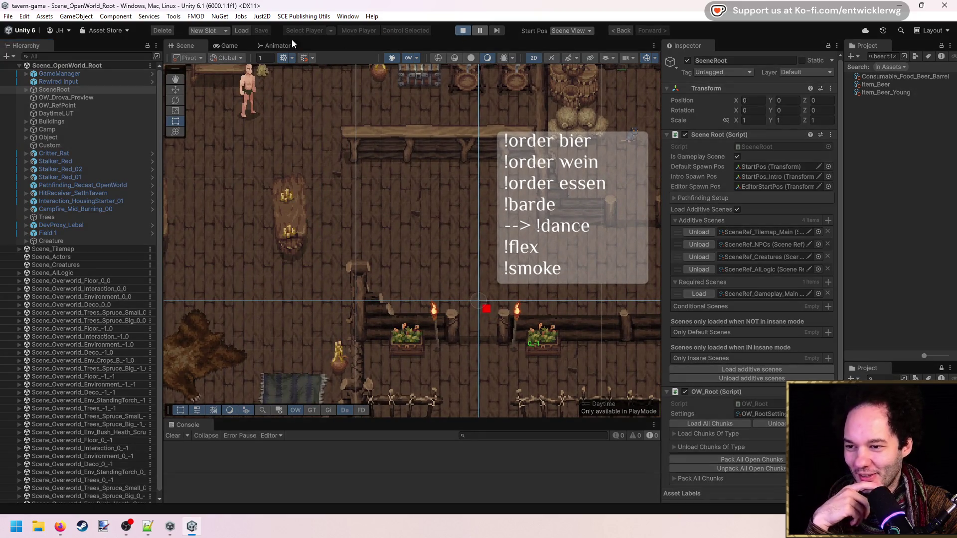
Step: Maximize the Game view to watch the running tavern game, then stop Play mode
{"action": "left_click", "coordinate": [226, 42]}
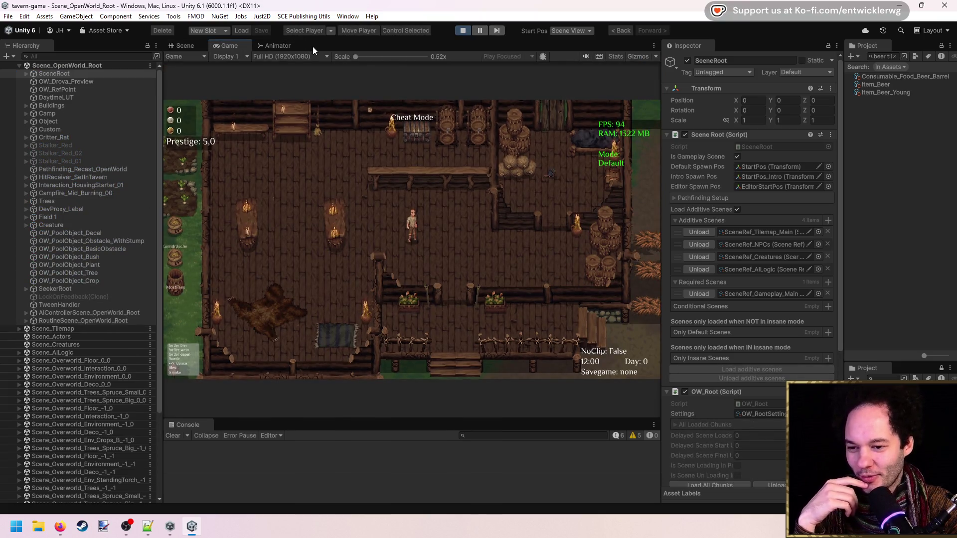
{"action": "double_click", "coordinate": [313, 46]}
{"action": "left_click", "coordinate": [462, 30]}
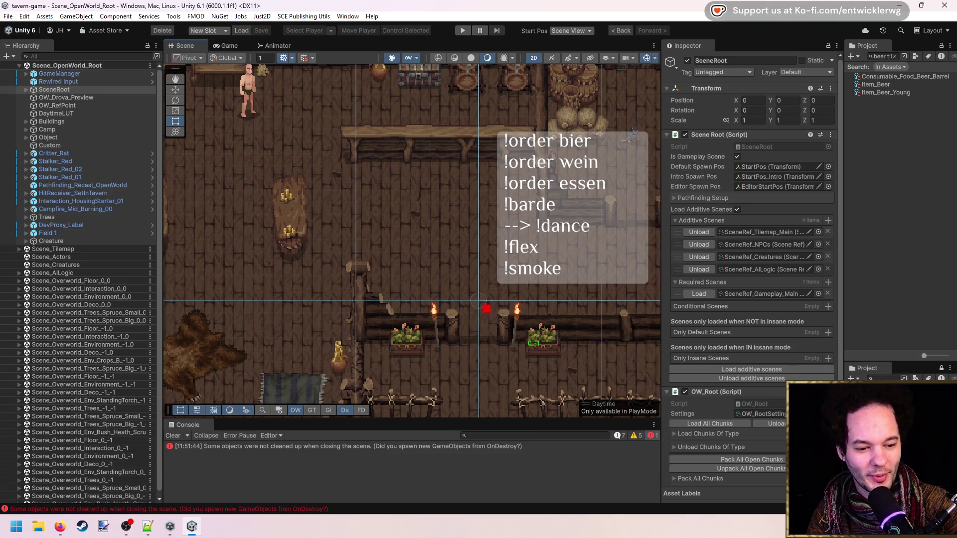
{"action": "key", "text": "Left"}
{"action": "key", "text": "Up"}
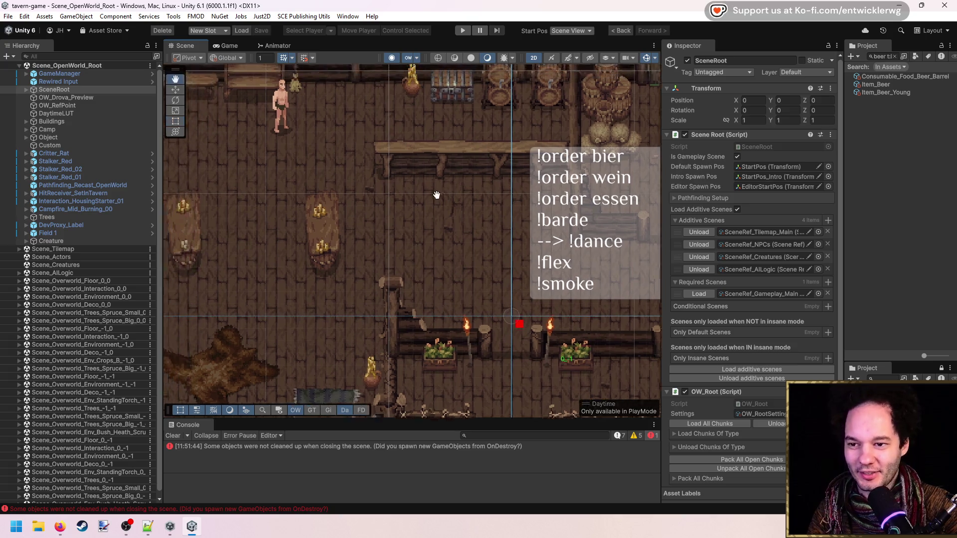
{"action": "scroll", "coordinate": [481, 272], "scroll_direction": "down", "scroll_amount": 2}
{"action": "key", "text": "Up"}
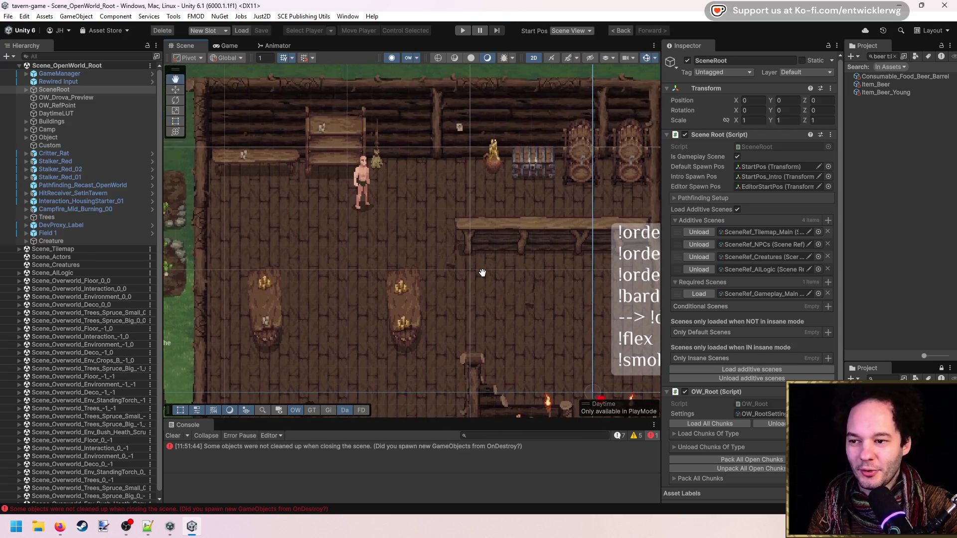
{"action": "scroll", "coordinate": [477, 271], "scroll_direction": "down", "scroll_amount": 4}
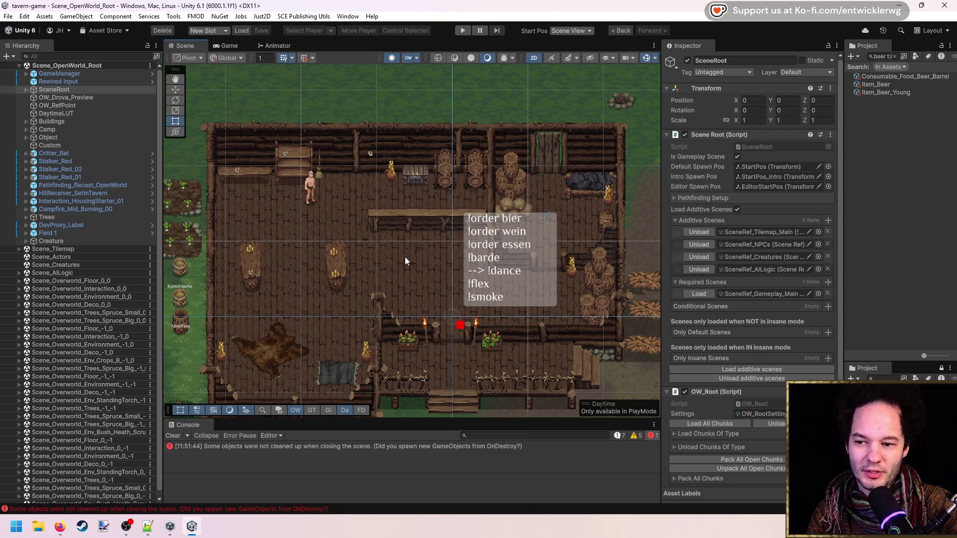
{"action": "scroll", "coordinate": [404, 254], "scroll_direction": "up", "scroll_amount": 1}
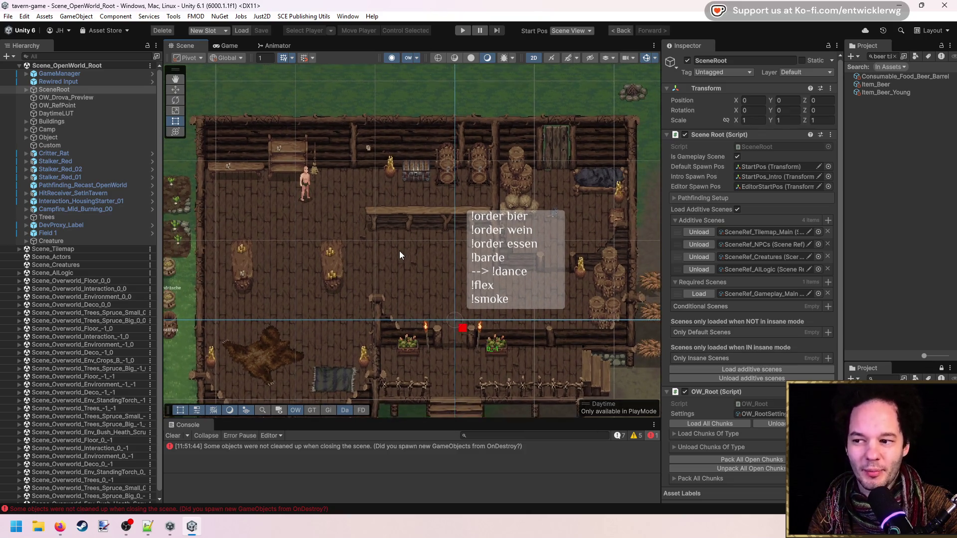
{"action": "scroll", "coordinate": [400, 255], "scroll_direction": "down", "scroll_amount": 1}
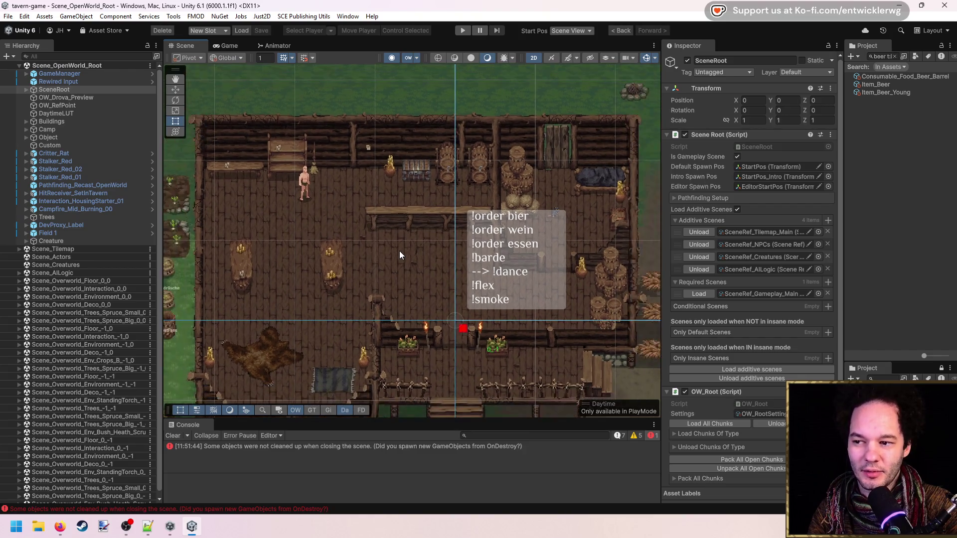
{"action": "scroll", "coordinate": [399, 255], "scroll_direction": "up", "scroll_amount": 1}
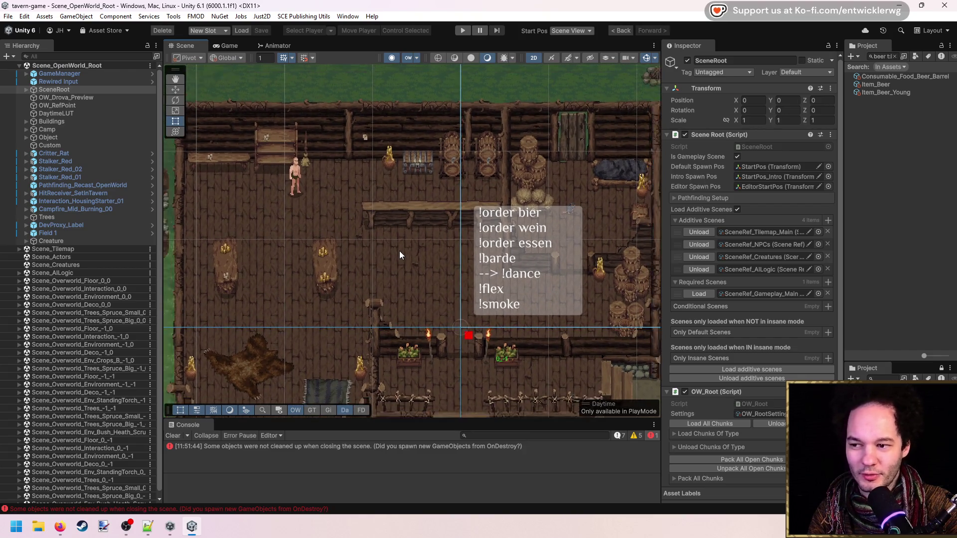
{"action": "scroll", "coordinate": [399, 255], "scroll_direction": "down", "scroll_amount": 1}
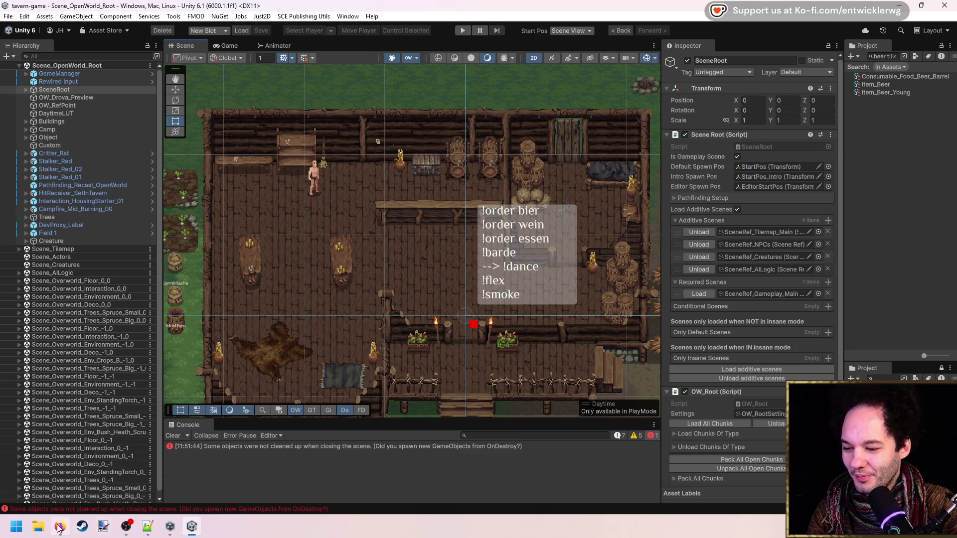
{"action": "key", "text": "super"}
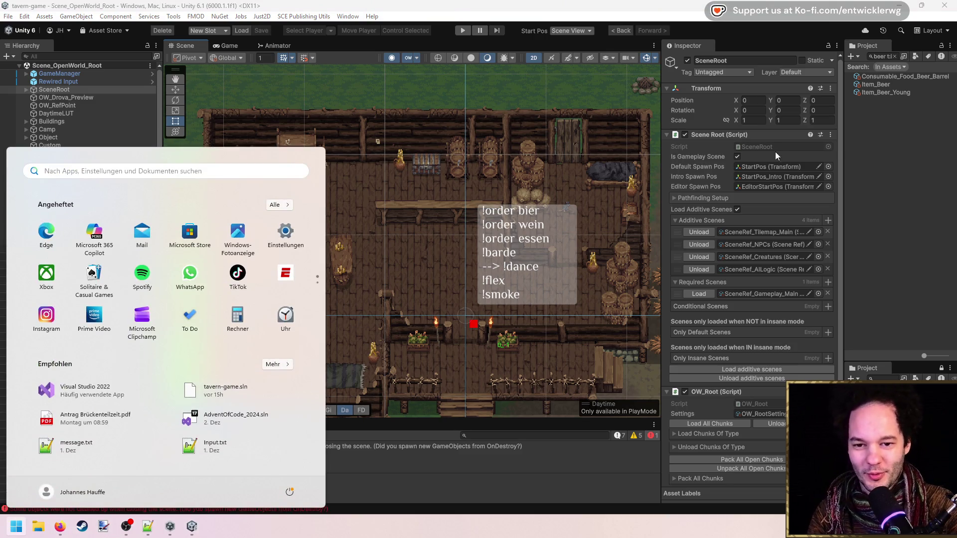
Step: Select TavernController under Scene_AILogic and open its TavernObjectHandler script in Visual Studio
{"action": "key", "text": "super"}
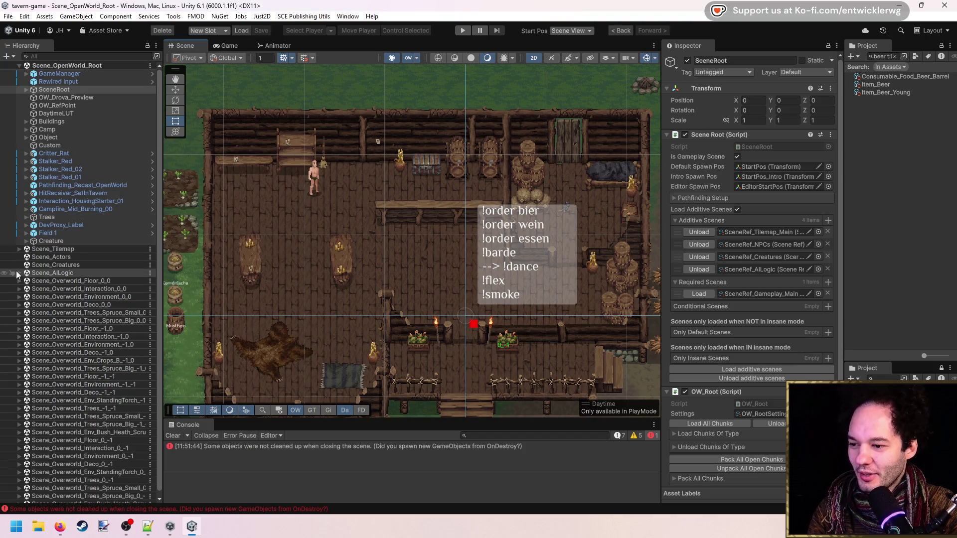
{"action": "left_click", "coordinate": [19, 273]}
{"action": "left_click", "coordinate": [56, 297]}
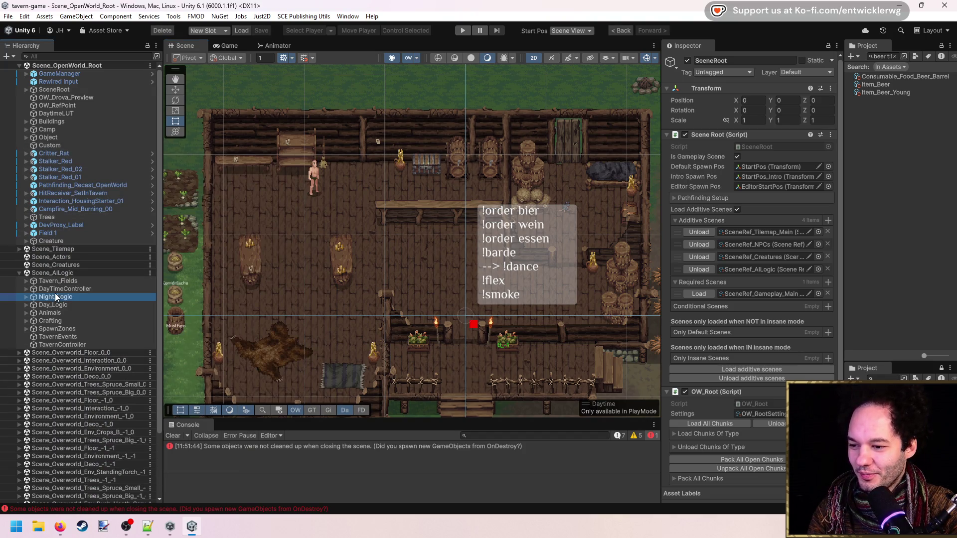
{"action": "left_click", "coordinate": [46, 344]}
{"action": "left_click", "coordinate": [778, 148]}
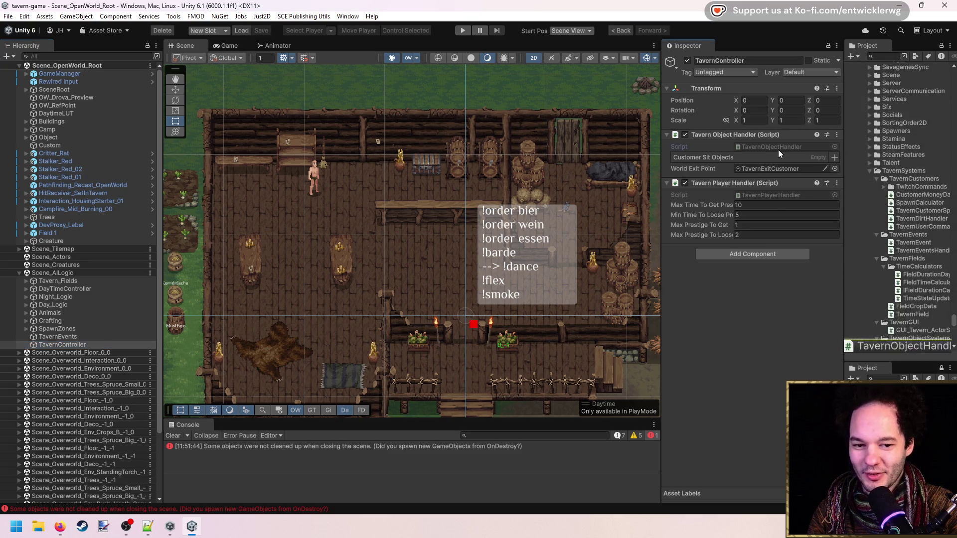
{"action": "double_click", "coordinate": [775, 147]}
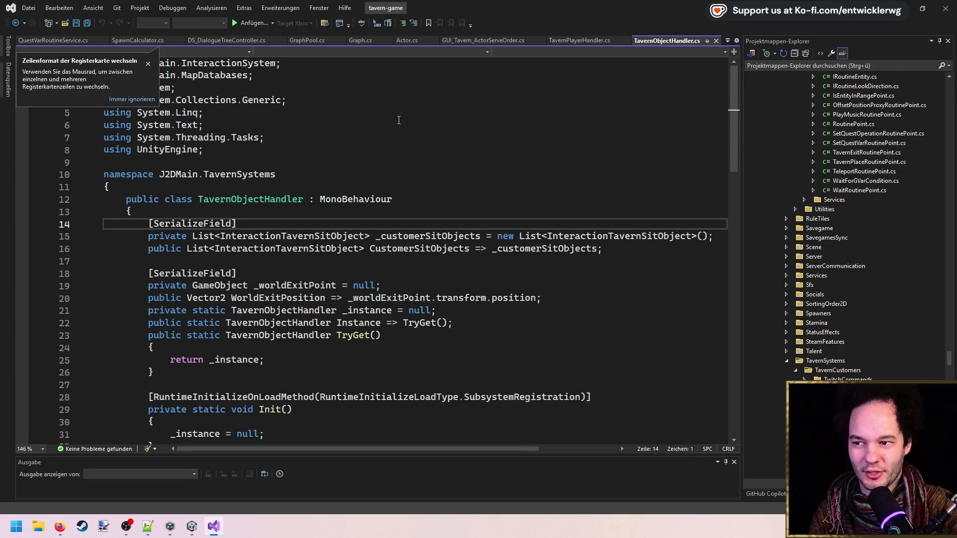
Step: Place the cursor at line 5 of TavernObjectHandler.cs, then go back to Unity's tavern scene
{"action": "left_click", "coordinate": [285, 106]}
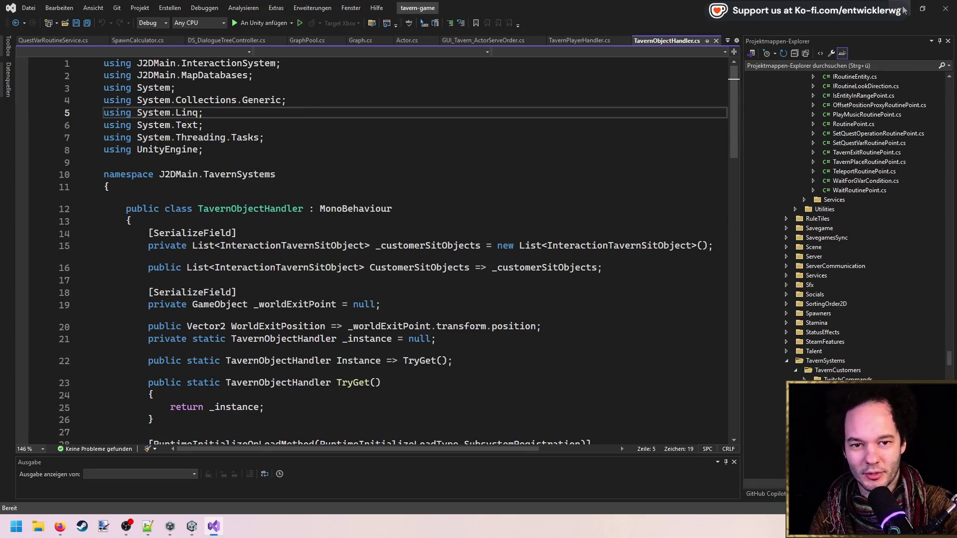
{"action": "key", "text": "alt+Tab"}
{"action": "left_click_drag", "start_coordinate": [413, 252], "coordinate": [404, 246]}
{"action": "scroll", "coordinate": [404, 245], "scroll_direction": "down", "scroll_amount": 3}
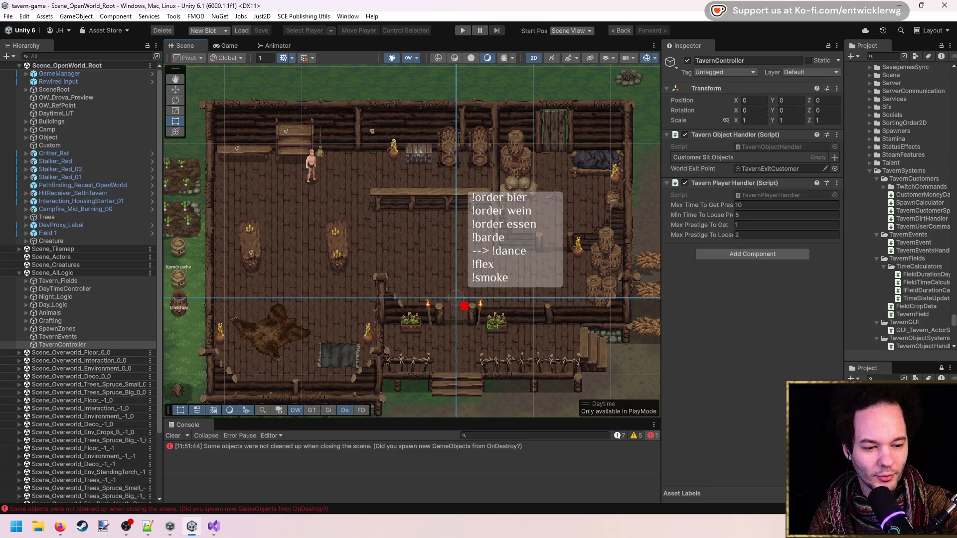
{"action": "left_click_drag", "start_coordinate": [390, 242], "coordinate": [387, 222]}
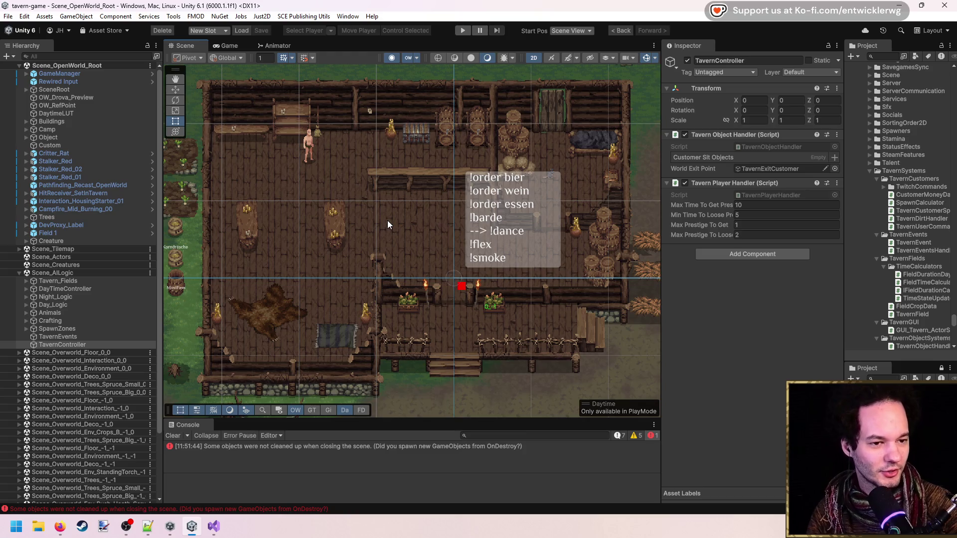
{"action": "scroll", "coordinate": [387, 220], "scroll_direction": "up", "scroll_amount": 3}
{"action": "mouse_move", "coordinate": [387, 204]}
{"action": "left_mouse_down"}
{"action": "mouse_move", "coordinate": [475, 225]}
{"action": "mouse_move", "coordinate": [436, 212]}
{"action": "left_mouse_up"}
{"action": "scroll", "coordinate": [387, 195], "scroll_direction": "up", "scroll_amount": 2}
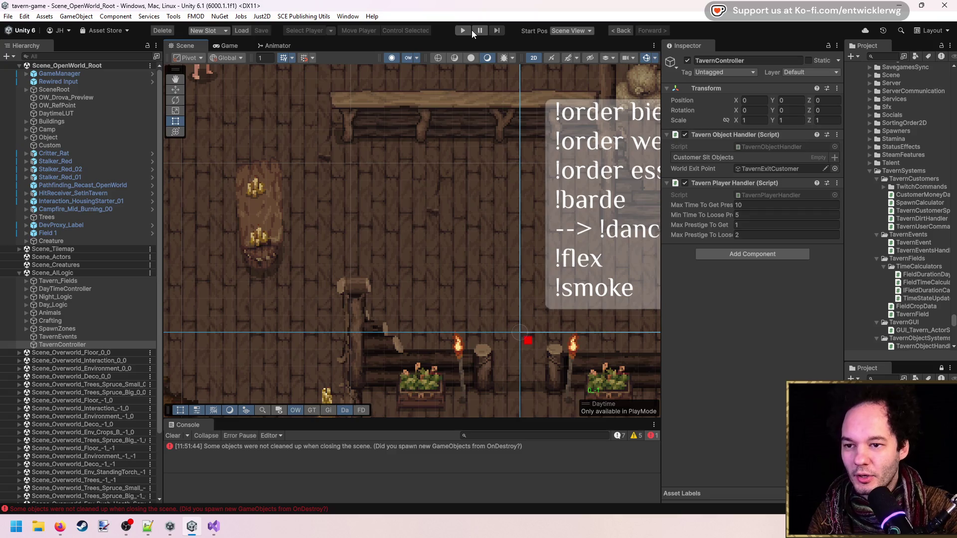
Step: Play-test the tavern game twice with the Game view maximized, then stop Play mode
{"action": "left_click", "coordinate": [467, 29]}
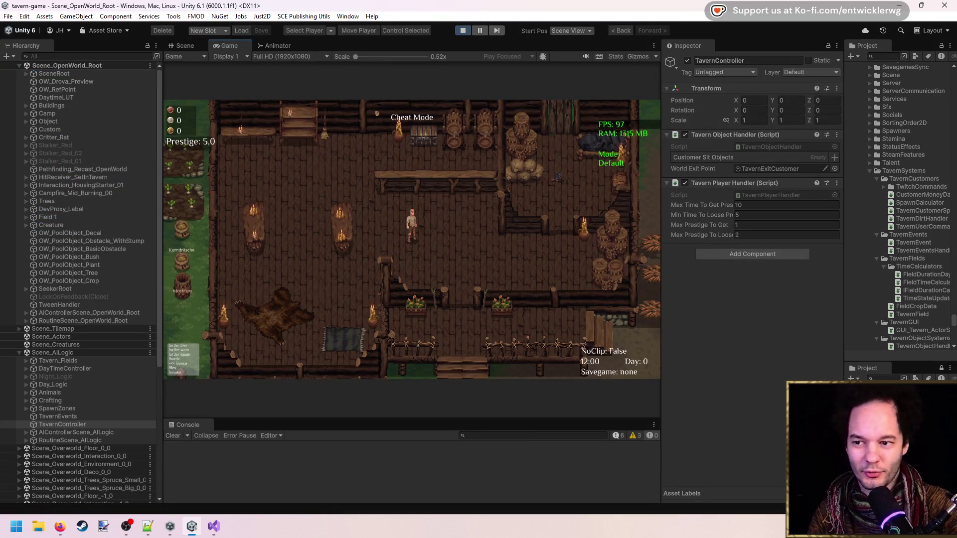
{"action": "left_click", "coordinate": [463, 31]}
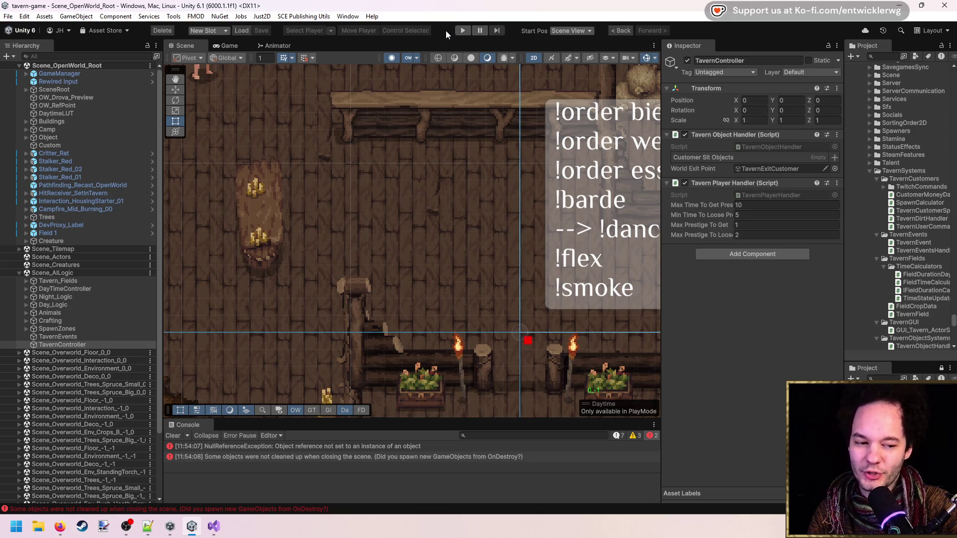
{"action": "left_click", "coordinate": [463, 30]}
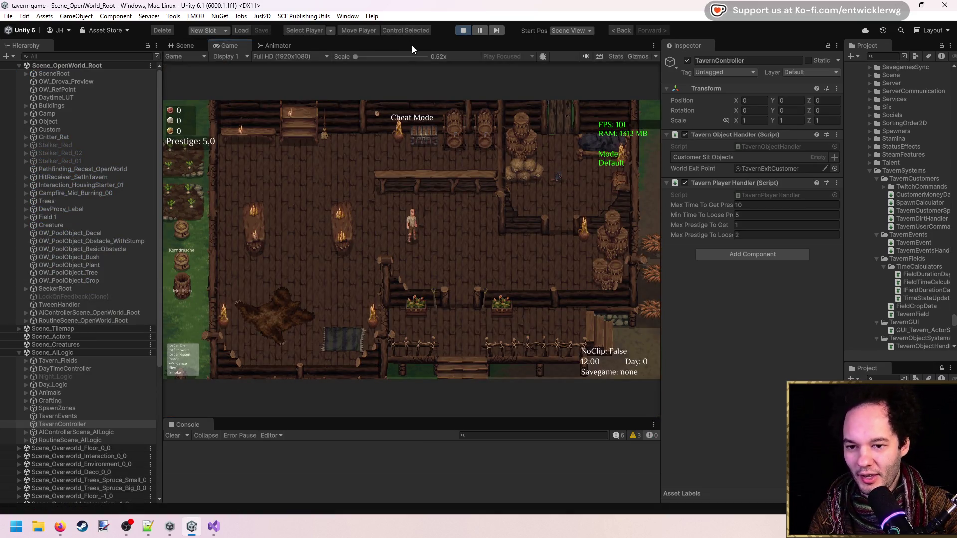
{"action": "double_click", "coordinate": [412, 46]}
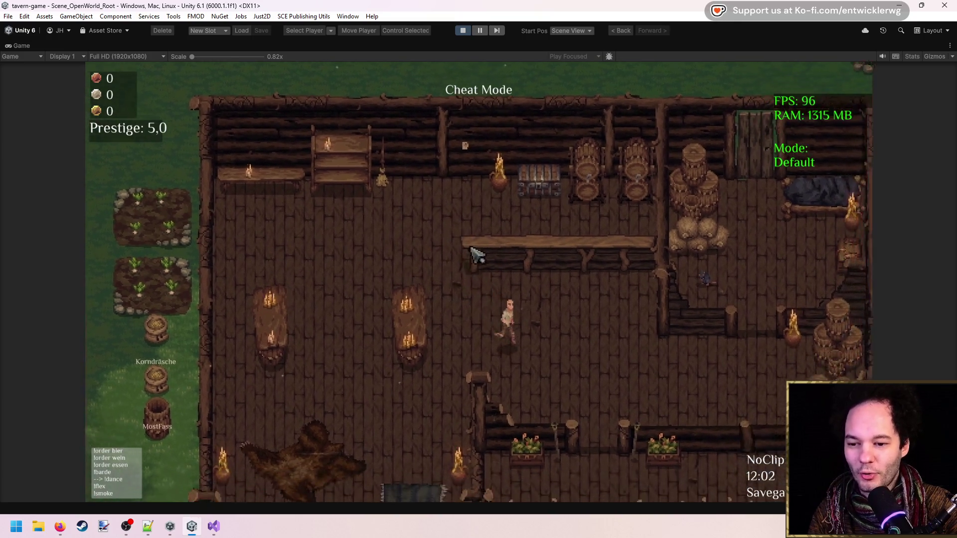
{"action": "left_click", "coordinate": [462, 32]}
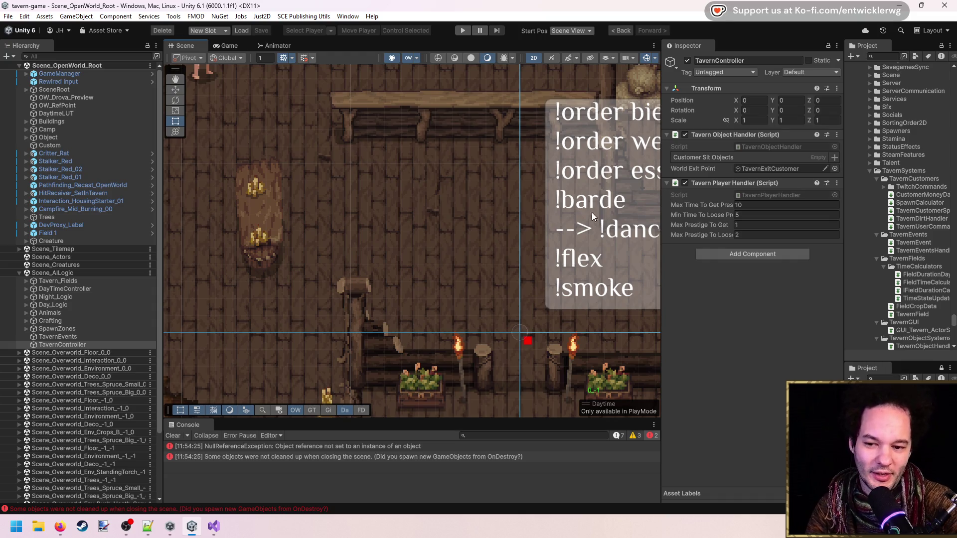
Step: Frame the tavern and open TavernController's TavernPlayerHandler script from the Inspector
{"action": "scroll", "coordinate": [420, 195], "scroll_direction": "down", "scroll_amount": 1}
{"action": "scroll", "coordinate": [420, 197], "scroll_direction": "down", "scroll_amount": 3}
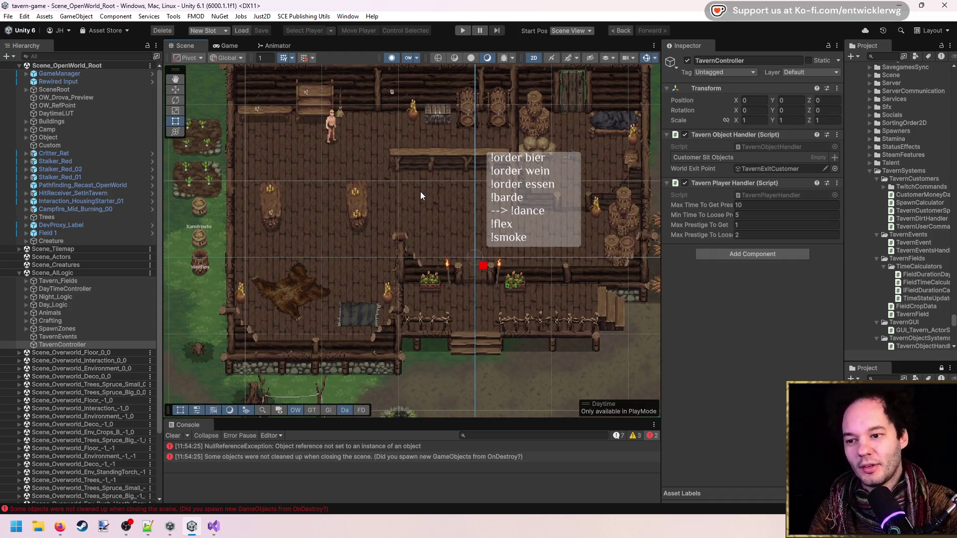
{"action": "scroll", "coordinate": [420, 195], "scroll_direction": "down", "scroll_amount": 1}
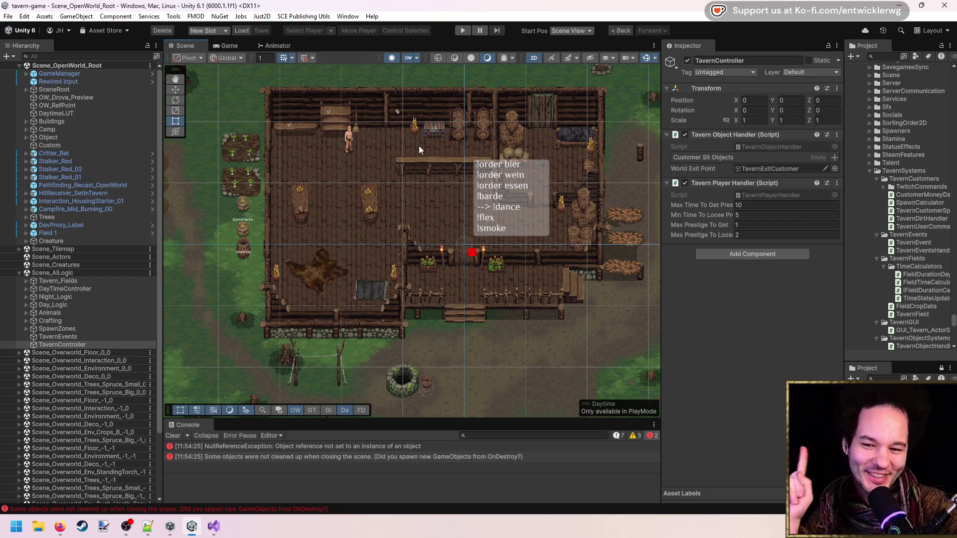
{"action": "scroll", "coordinate": [410, 190], "scroll_direction": "up", "scroll_amount": 3}
{"action": "scroll", "coordinate": [418, 204], "scroll_direction": "up", "scroll_amount": 1}
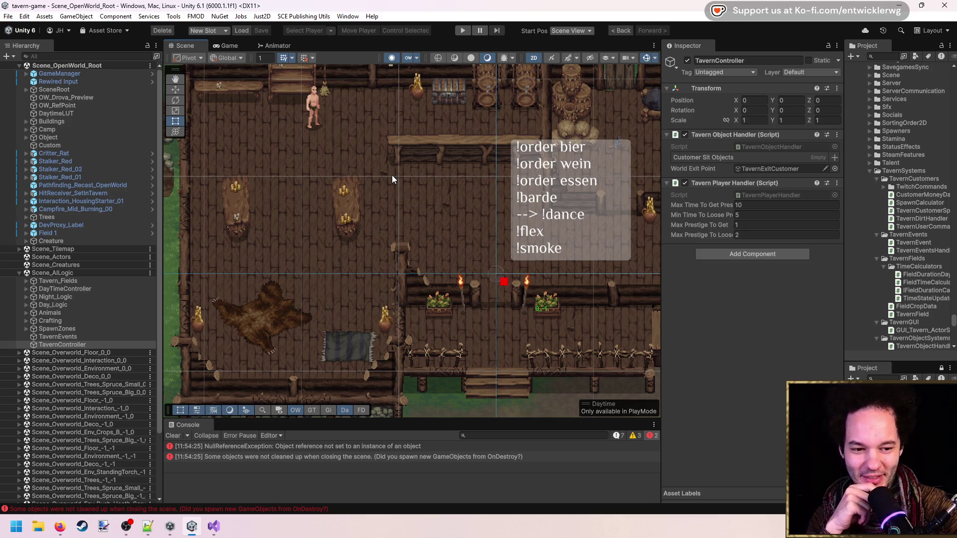
{"action": "scroll", "coordinate": [392, 175], "scroll_direction": "down", "scroll_amount": 1}
{"action": "mouse_move", "coordinate": [391, 146]}
{"action": "left_mouse_down"}
{"action": "mouse_move", "coordinate": [394, 203]}
{"action": "mouse_move", "coordinate": [372, 177]}
{"action": "left_mouse_up"}
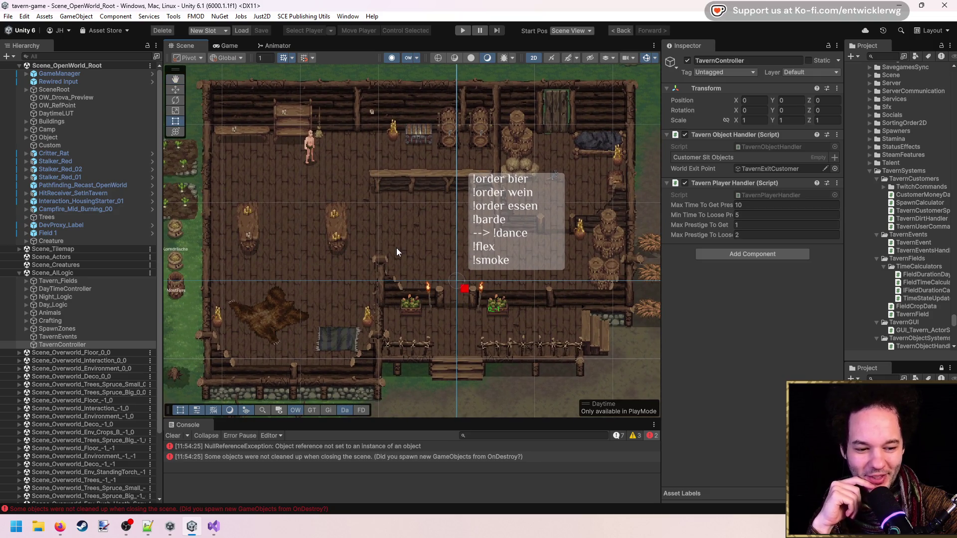
{"action": "scroll", "coordinate": [383, 231], "scroll_direction": "up", "scroll_amount": 2}
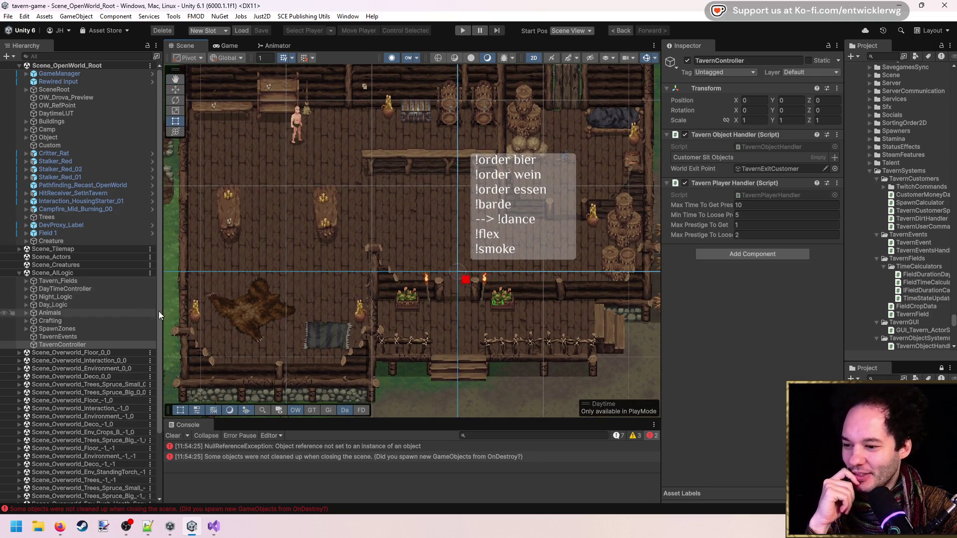
{"action": "left_click", "coordinate": [768, 195]}
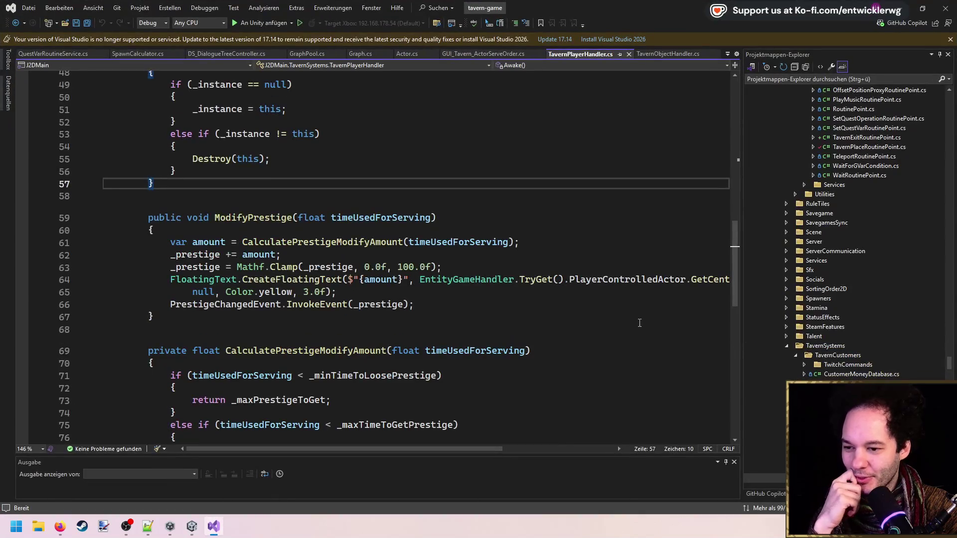
Step: Review TavernPlayerHandler.cs from line 56 through Awake and ModifyPrestige, then return to Unity
{"action": "left_click", "coordinate": [252, 172]}
{"action": "scroll", "coordinate": [252, 174], "scroll_direction": "up", "scroll_amount": 3}
{"action": "scroll", "coordinate": [252, 174], "scroll_direction": "up", "scroll_amount": 2}
{"action": "scroll", "coordinate": [252, 173], "scroll_direction": "down", "scroll_amount": 5}
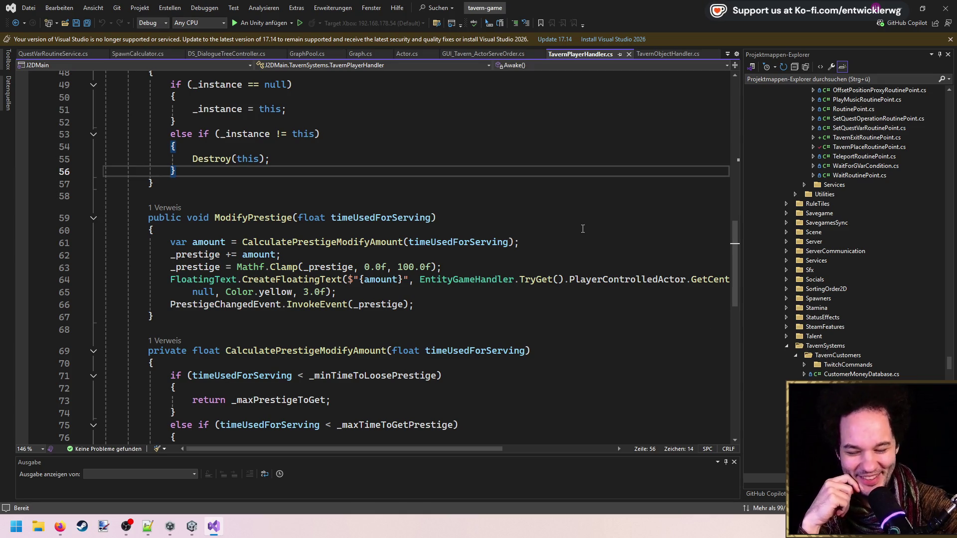
{"action": "key", "text": "alt+Tab"}
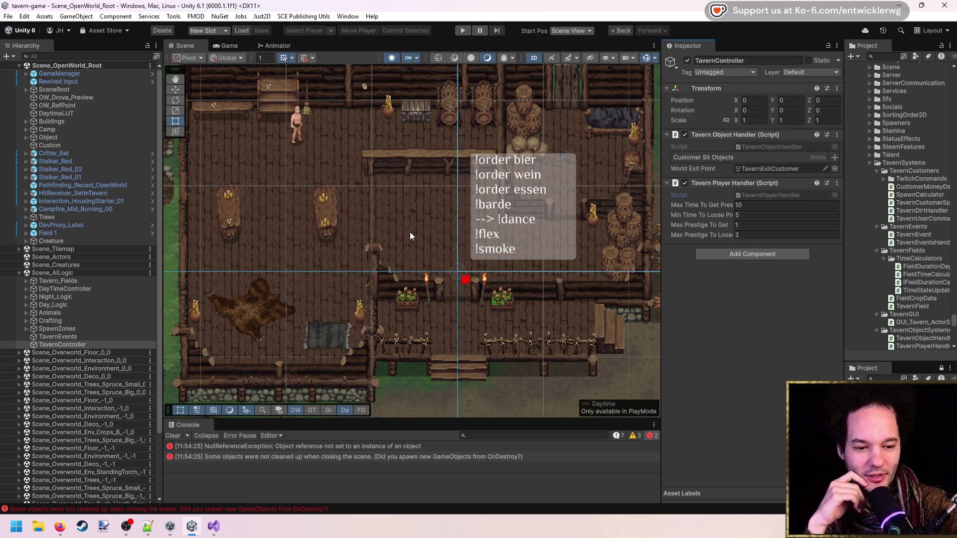
Step: Recenter the tavern, reselect TavernController, and open its TavernPlayerHandler script in Visual Studio
{"action": "scroll", "coordinate": [406, 212], "scroll_direction": "down", "scroll_amount": 3}
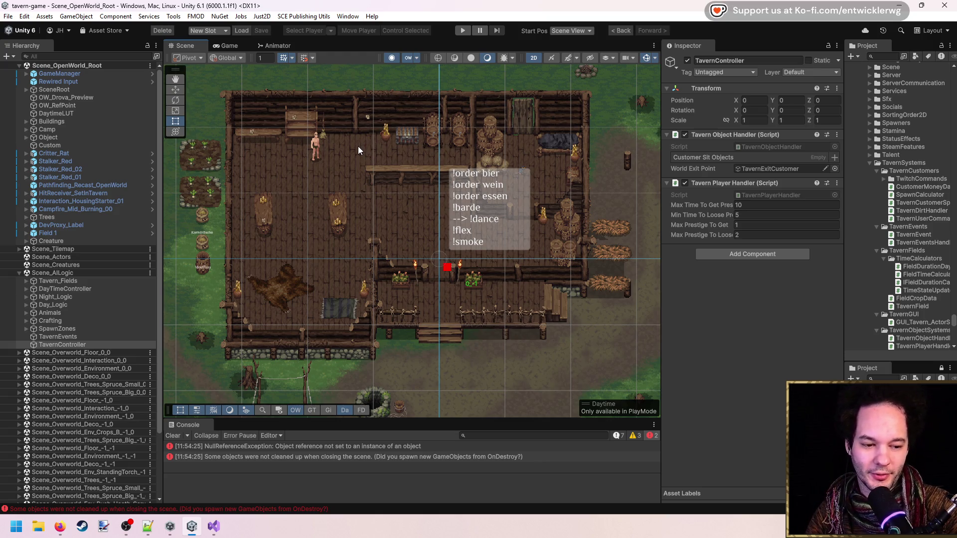
{"action": "scroll", "coordinate": [399, 179], "scroll_direction": "up", "scroll_amount": 1}
{"action": "left_click_drag", "start_coordinate": [331, 192], "coordinate": [382, 180]}
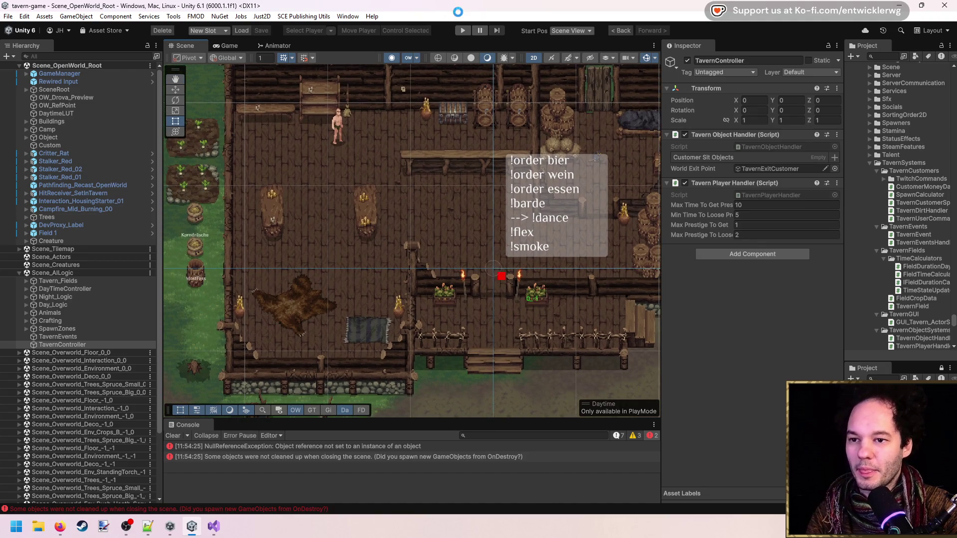
{"action": "left_click_drag", "start_coordinate": [491, 198], "coordinate": [458, 211]}
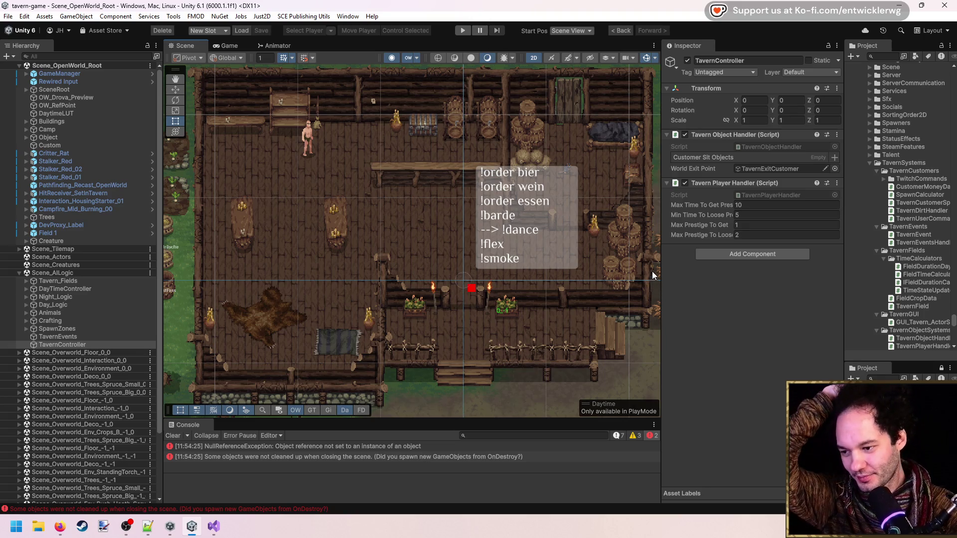
{"action": "left_click", "coordinate": [107, 337]}
{"action": "left_click", "coordinate": [102, 343]}
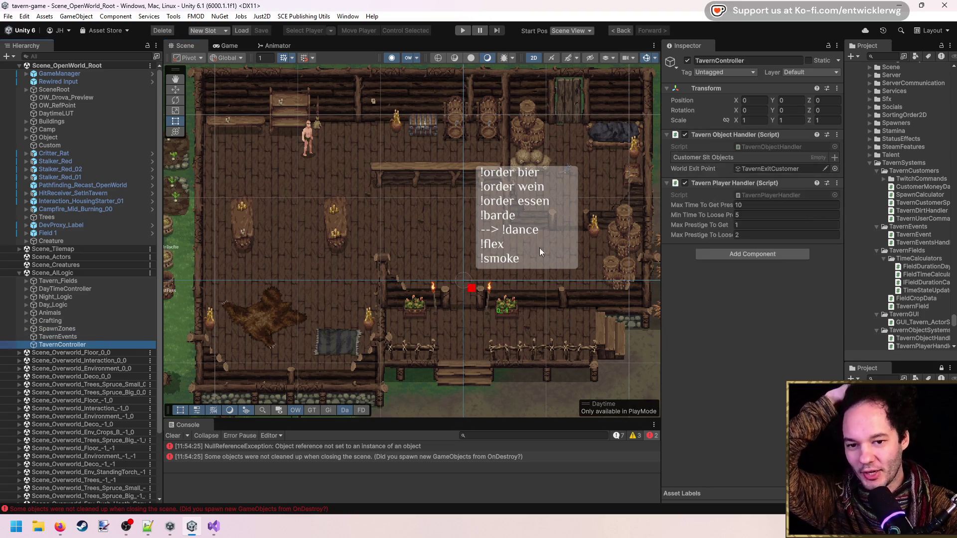
{"action": "double_click", "coordinate": [745, 197]}
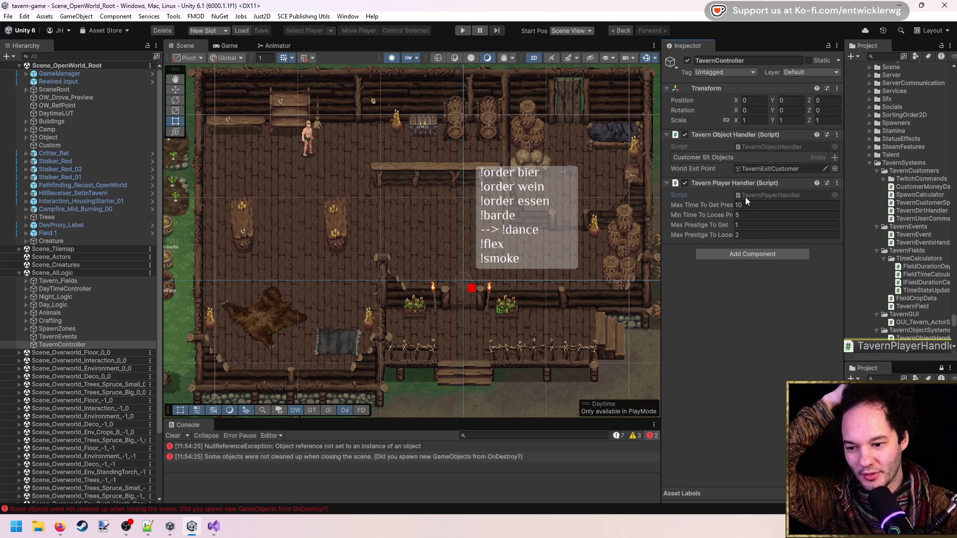
Step: Scroll through the TavernPlayerHandler singleton and Awake() code, then minimize Visual Studio
{"action": "scroll", "coordinate": [499, 211], "scroll_direction": "up", "scroll_amount": 7}
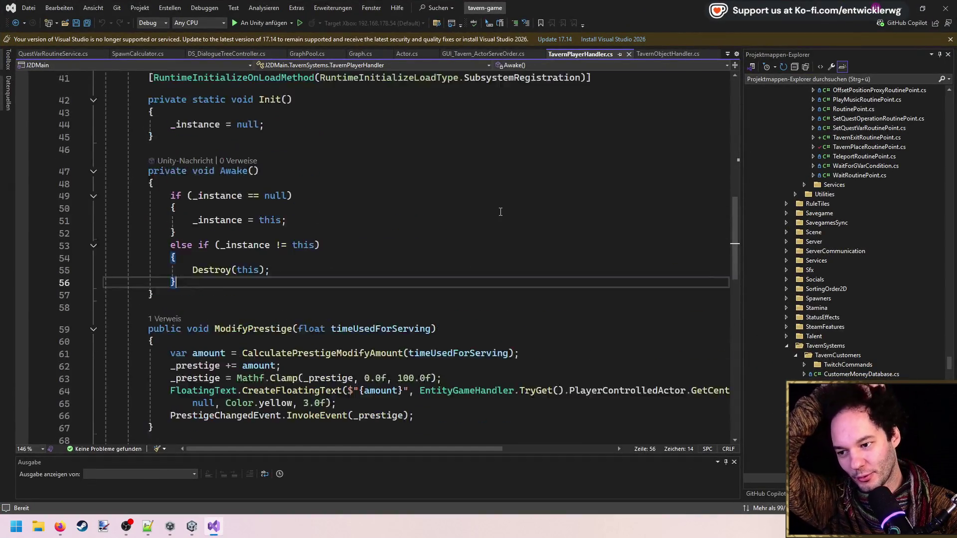
{"action": "scroll", "coordinate": [498, 211], "scroll_direction": "up", "scroll_amount": 3}
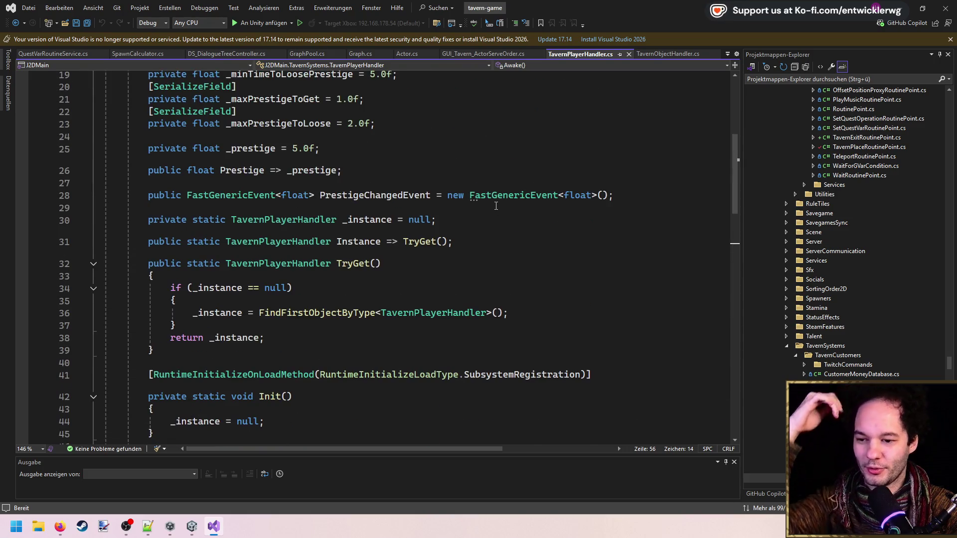
{"action": "scroll", "coordinate": [493, 206], "scroll_direction": "up", "scroll_amount": 2}
{"action": "scroll", "coordinate": [493, 205], "scroll_direction": "down", "scroll_amount": 10}
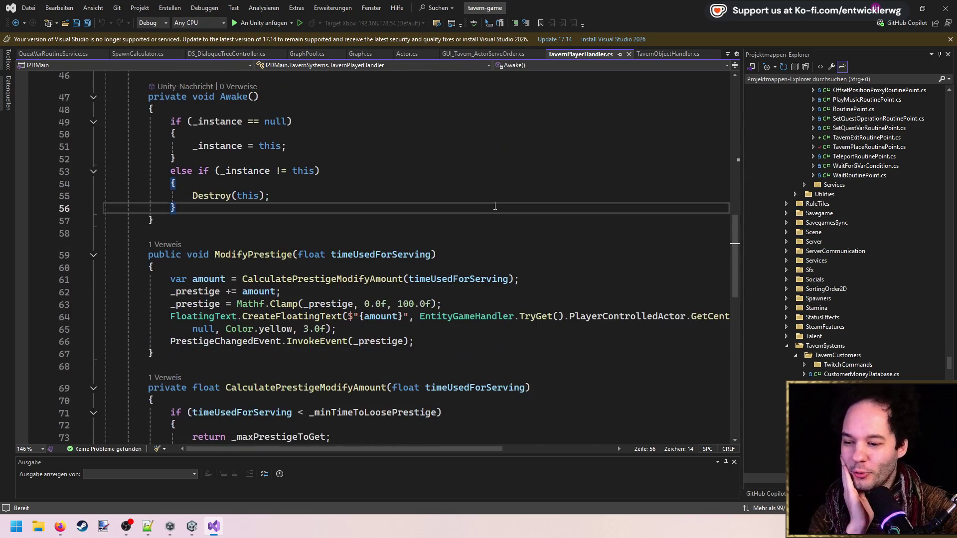
{"action": "left_click", "coordinate": [903, 10]}
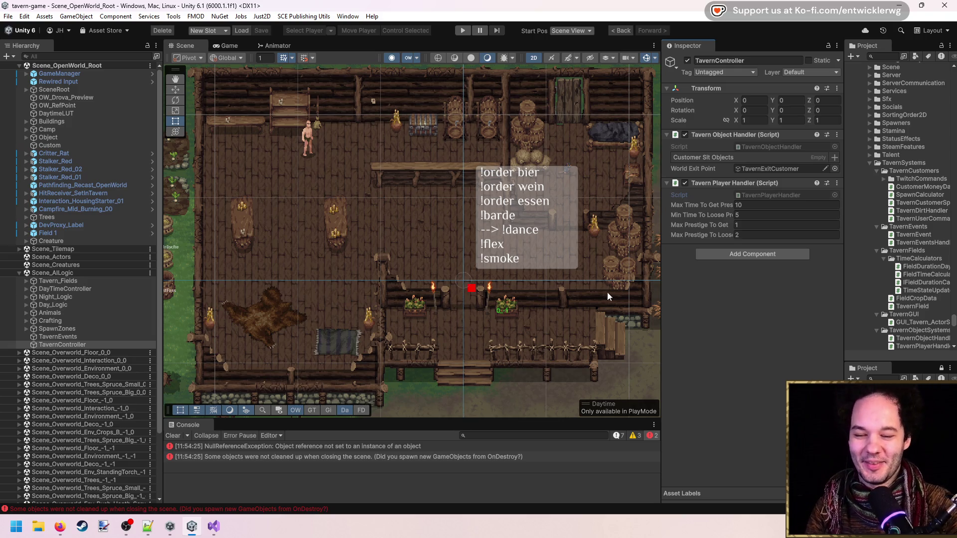
Step: Frame the tavern in the Scene view and start Play Mode with prestige at 5.0
{"action": "scroll", "coordinate": [483, 328], "scroll_direction": "down", "scroll_amount": 2}
{"action": "mouse_move", "coordinate": [480, 325]}
{"action": "left_mouse_down"}
{"action": "mouse_move", "coordinate": [465, 311]}
{"action": "mouse_move", "coordinate": [472, 318]}
{"action": "mouse_move", "coordinate": [463, 319]}
{"action": "left_mouse_up"}
{"action": "scroll", "coordinate": [465, 311], "scroll_direction": "up", "scroll_amount": 1}
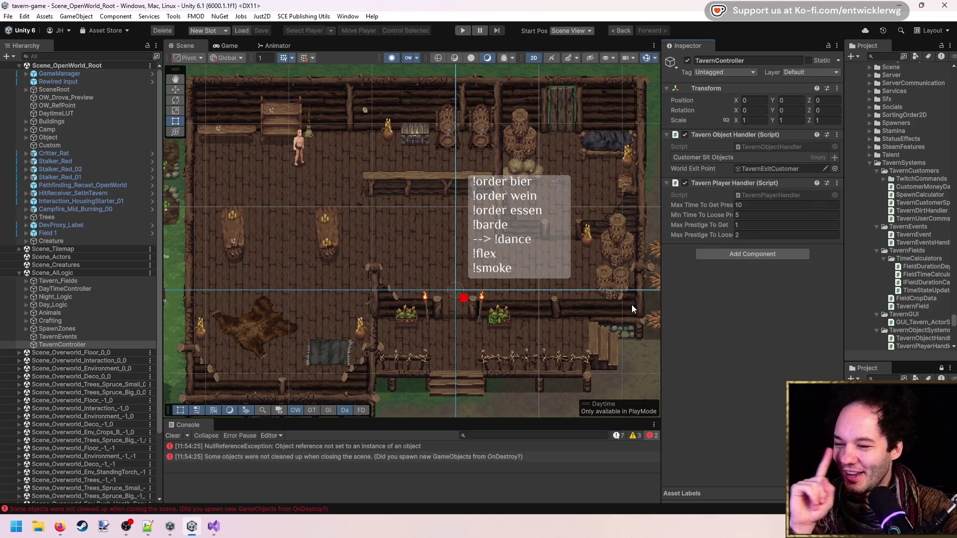
{"action": "left_click", "coordinate": [460, 31]}
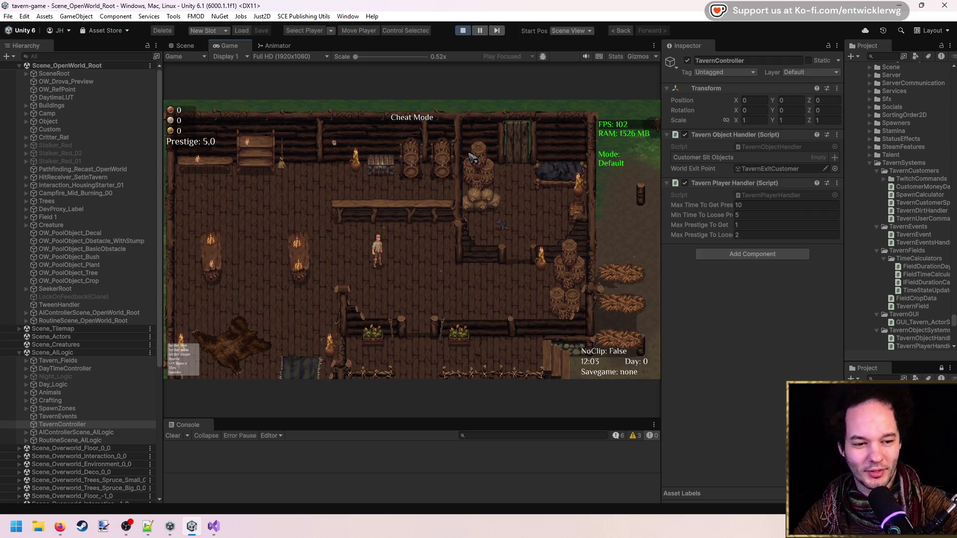
Step: Maximize the Game view and walk the keeper around the tavern floor to the bar
{"action": "double_click", "coordinate": [438, 46]}
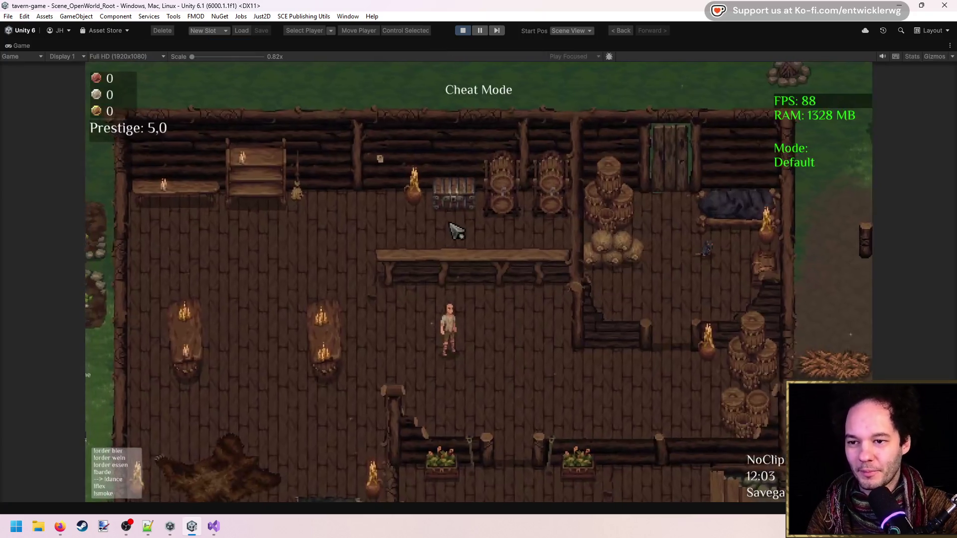
{"action": "key", "text": "a"}
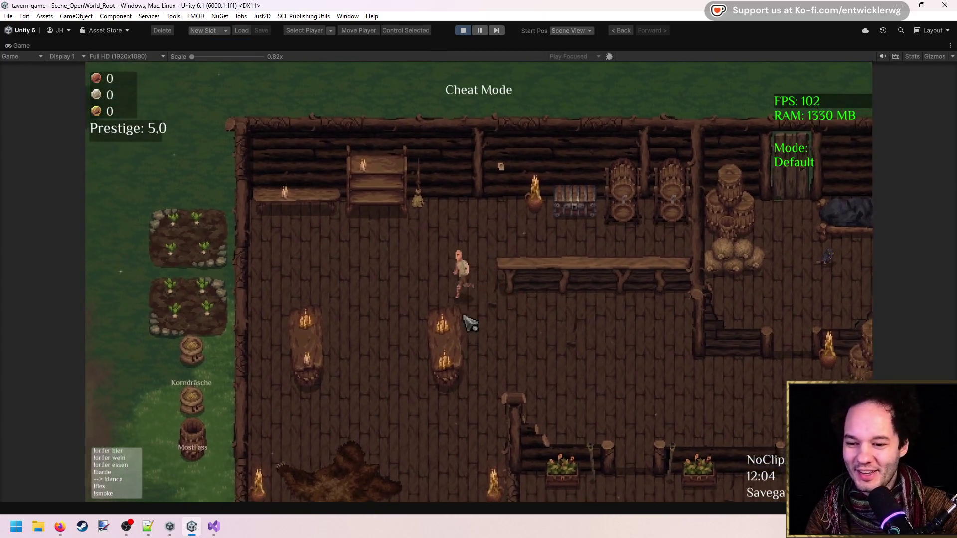
{"action": "key", "text": "d"}
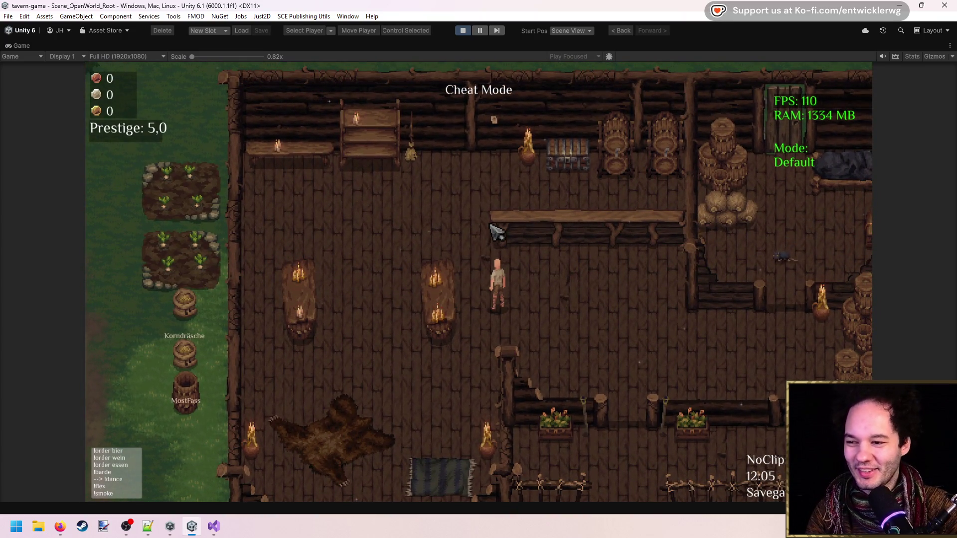
{"action": "key", "text": "w+a"}
{"action": "key", "text": "s+a"}
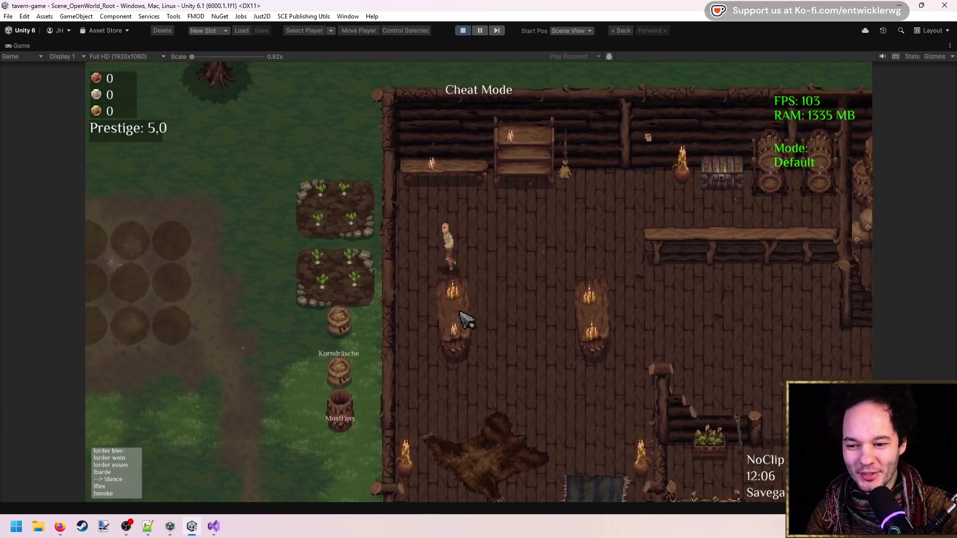
{"action": "key", "text": "w+d"}
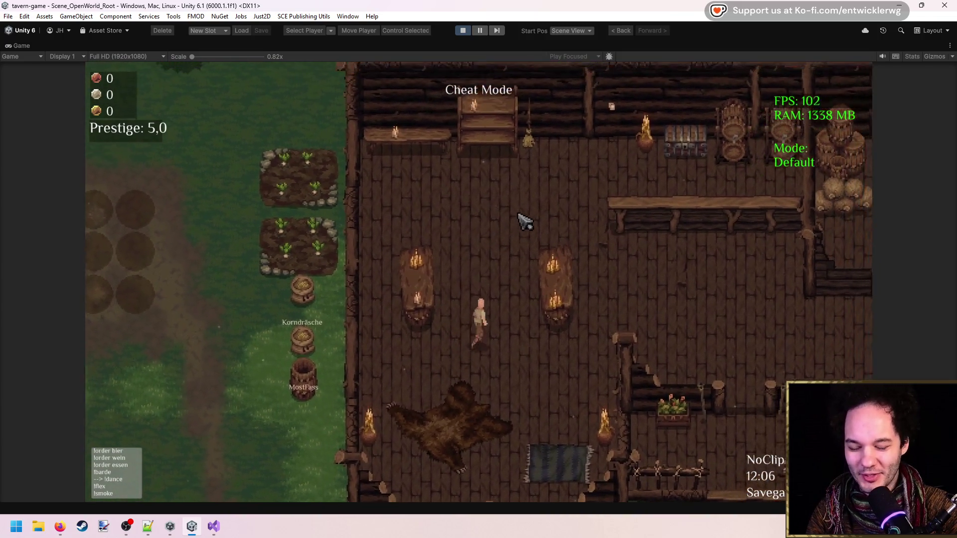
{"action": "key", "text": "d"}
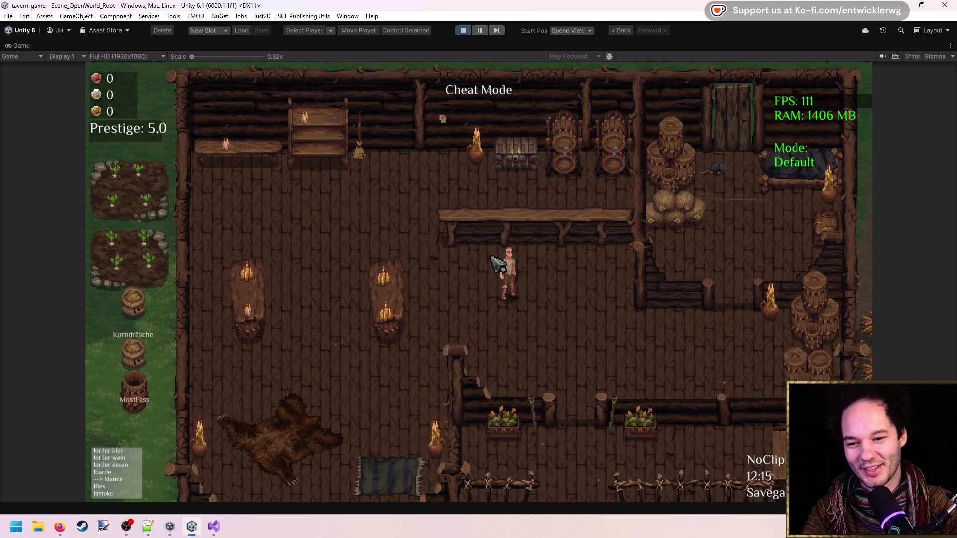
Step: Walk to the chest and take everything: 30 beer barrels and a coin
{"action": "key", "text": "w"}
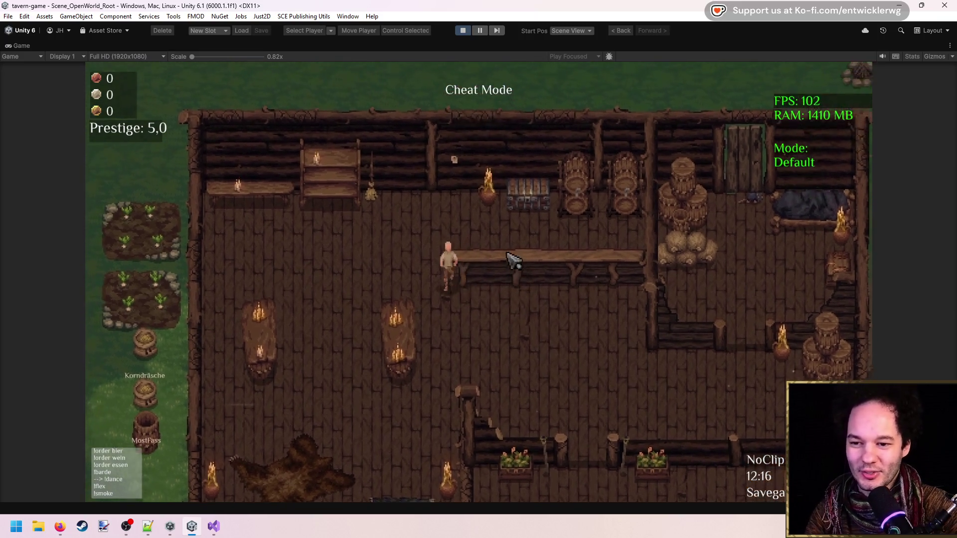
{"action": "key", "text": "d"}
{"action": "left_click", "coordinate": [510, 272]}
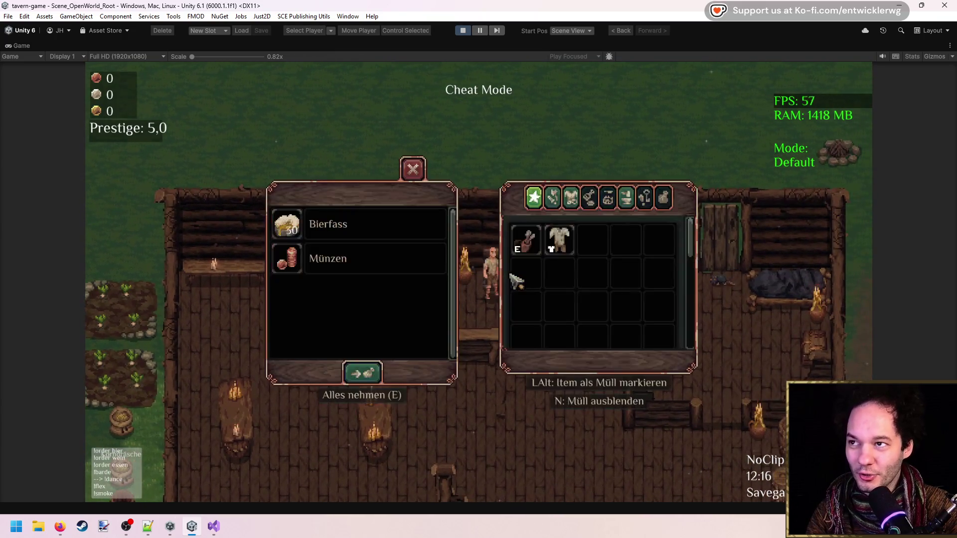
Step: Walk the keeper around the tavern floor between the left wall and the bear rug
{"action": "key", "text": "s"}
{"action": "key", "text": "a"}
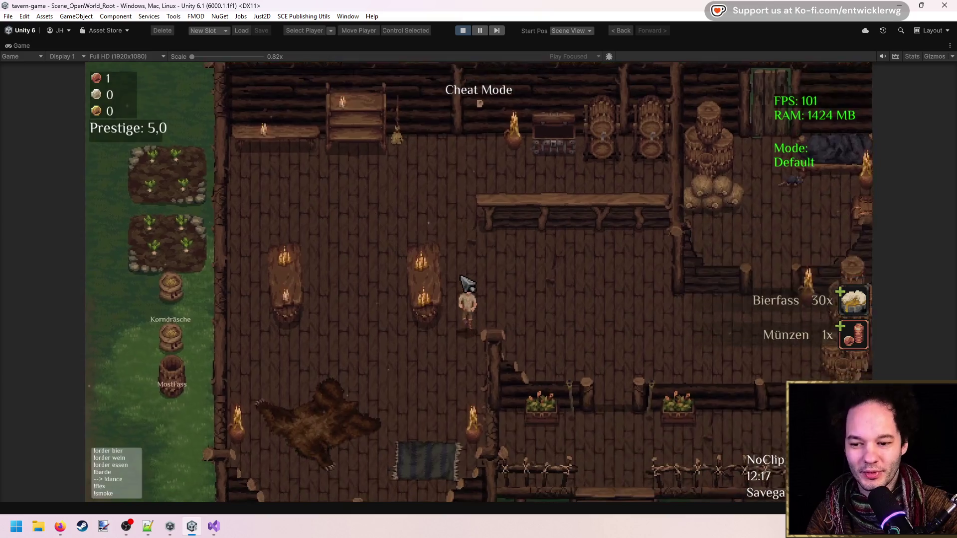
{"action": "key", "text": "w"}
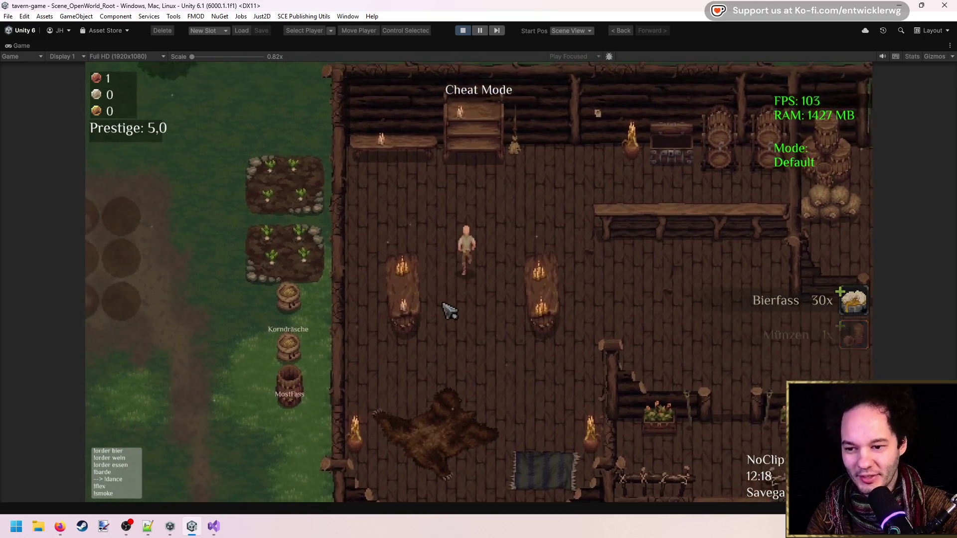
{"action": "key", "text": "s"}
{"action": "key", "text": "d"}
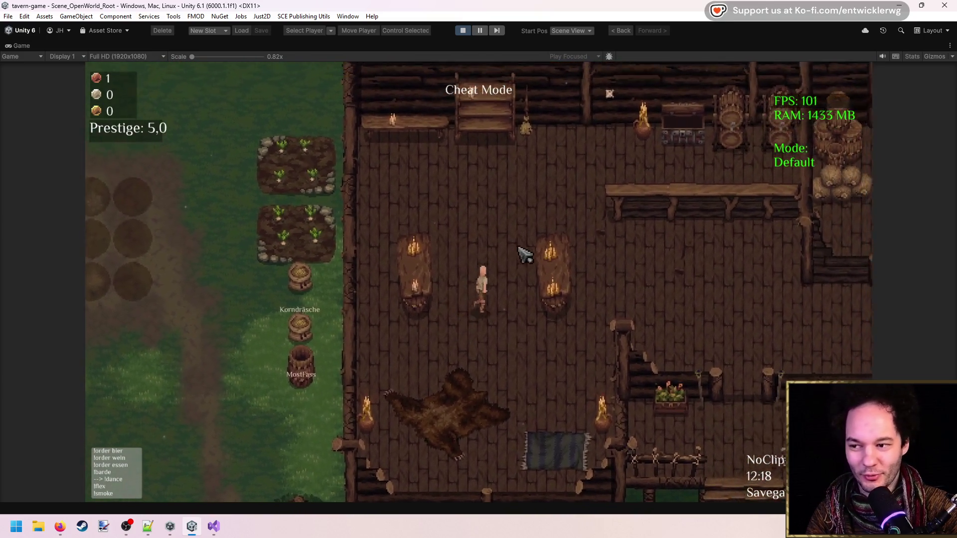
{"action": "key", "text": "d"}
{"action": "key", "text": "w"}
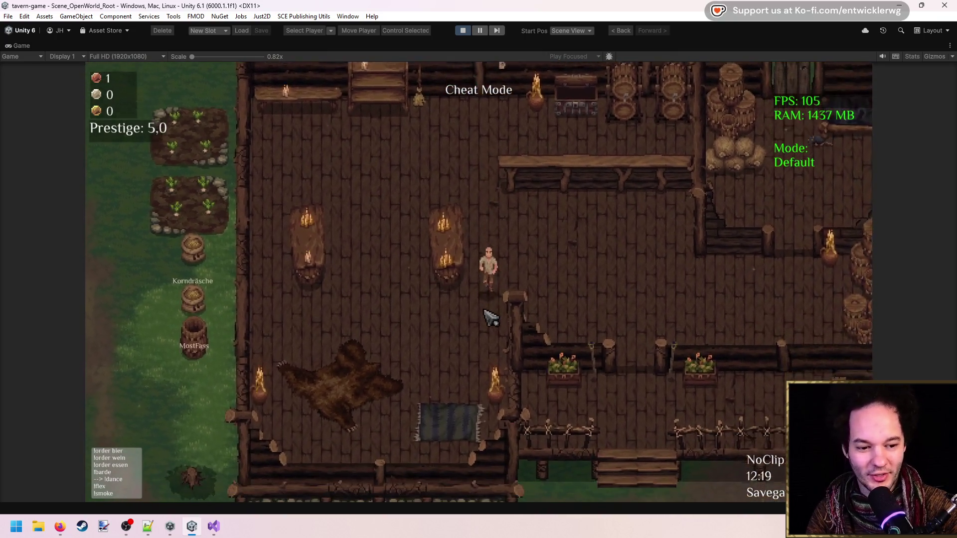
{"action": "key", "text": "a"}
{"action": "key", "text": "w"}
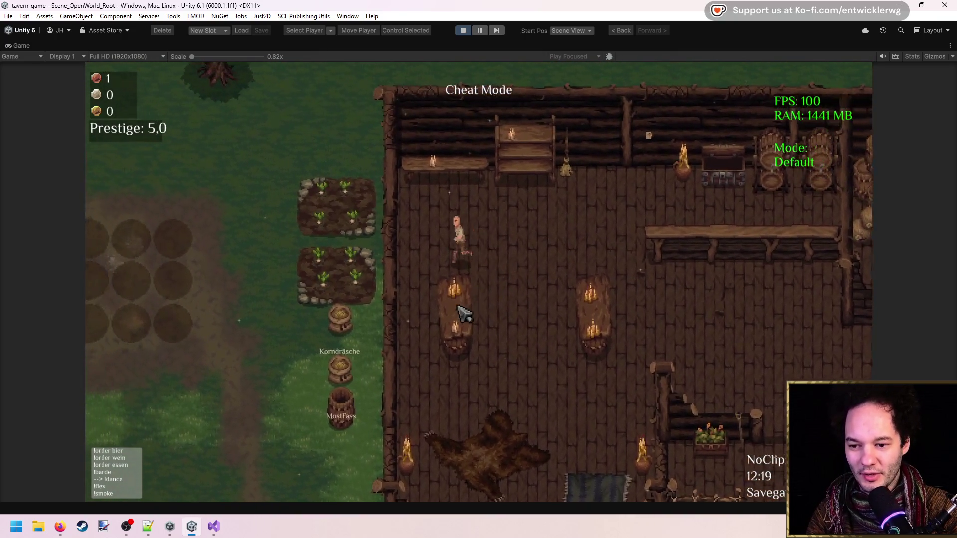
{"action": "key", "text": "s"}
{"action": "key", "text": "d"}
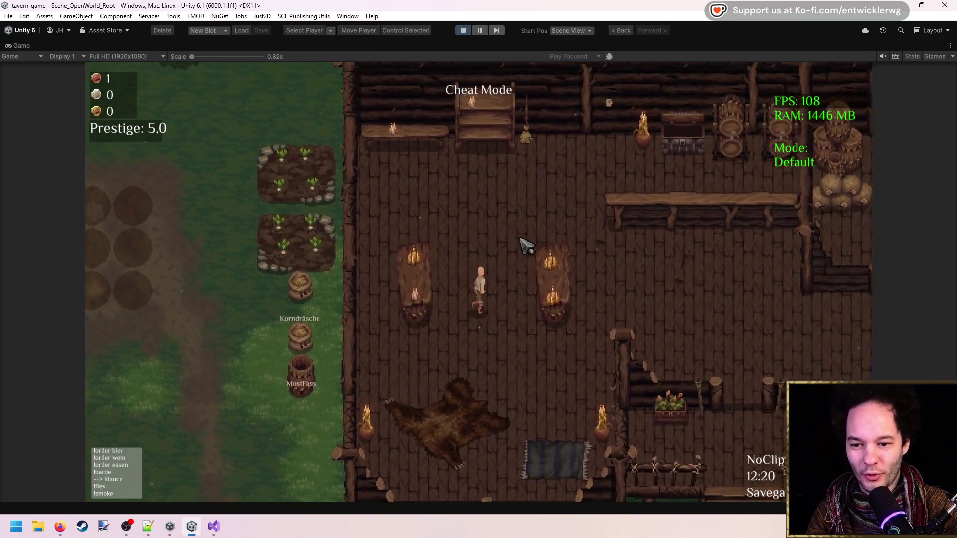
{"action": "key", "text": "d"}
{"action": "key", "text": "w"}
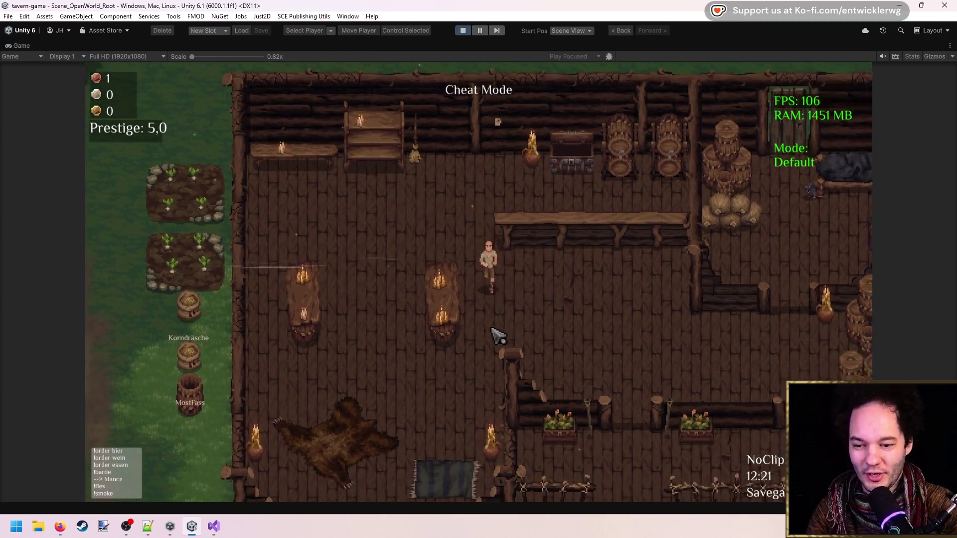
{"action": "key", "text": "a"}
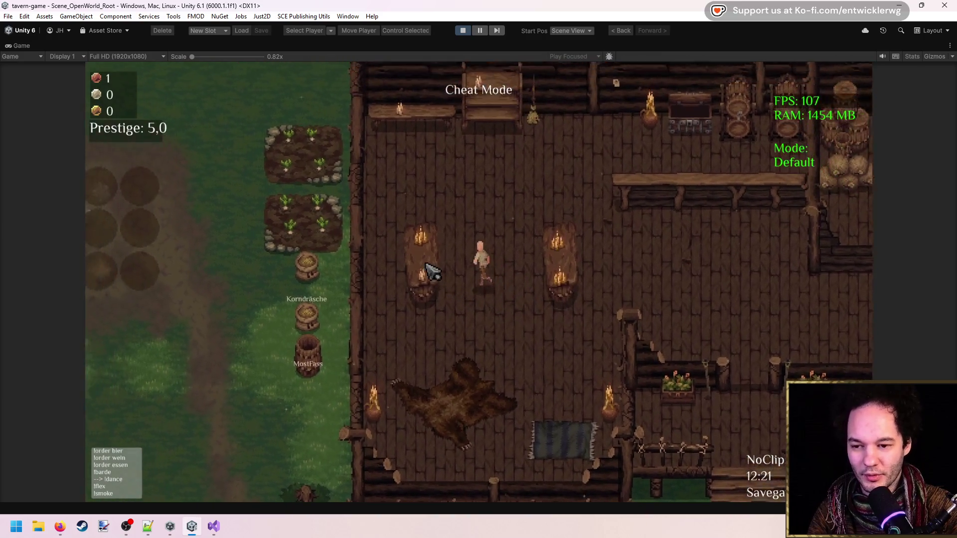
{"action": "key", "text": "s"}
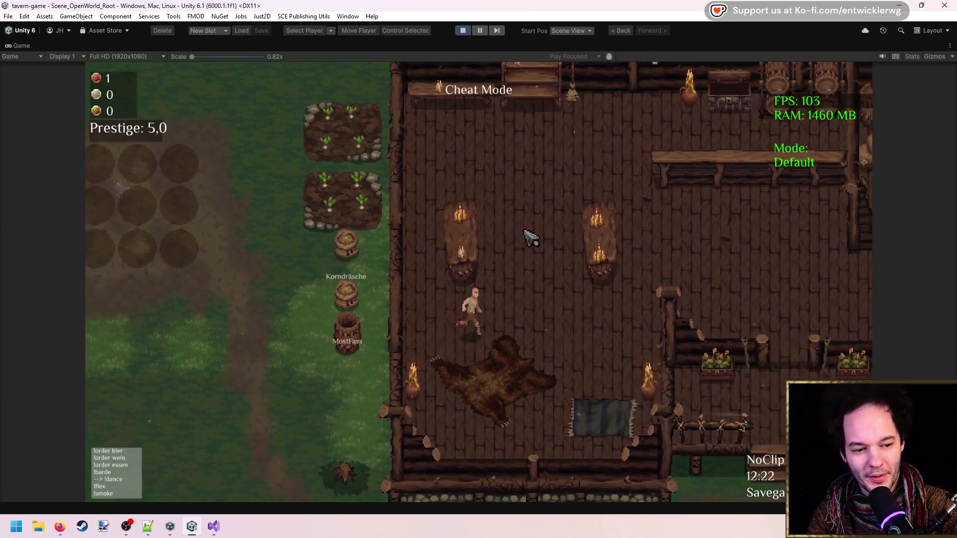
{"action": "key", "text": "w"}
{"action": "key", "text": "d"}
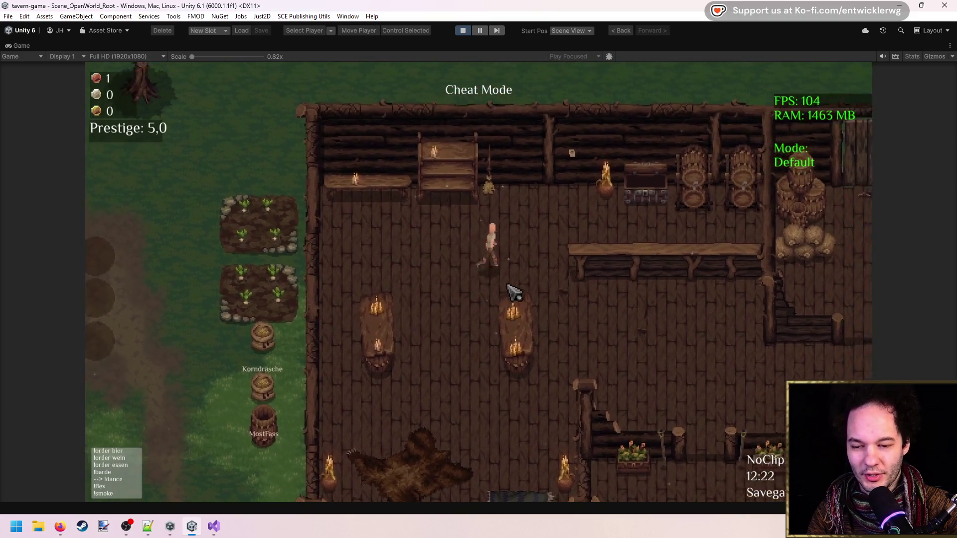
Step: Recheck the chest, then open the build menu listing Stool_02, Table_TavernCounter, Bench and PlantBox_00
{"action": "key", "text": "d"}
{"action": "key", "text": "e"}
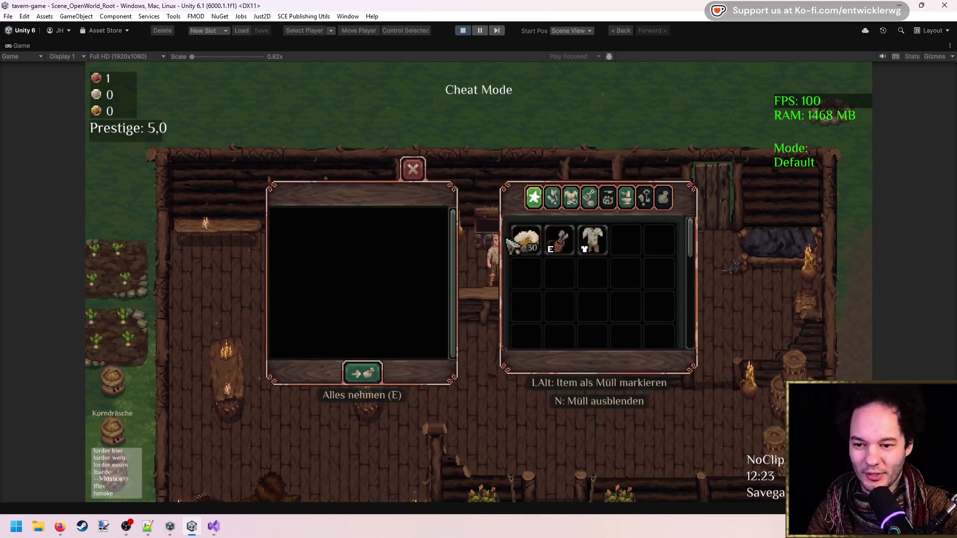
{"action": "key", "text": "a"}
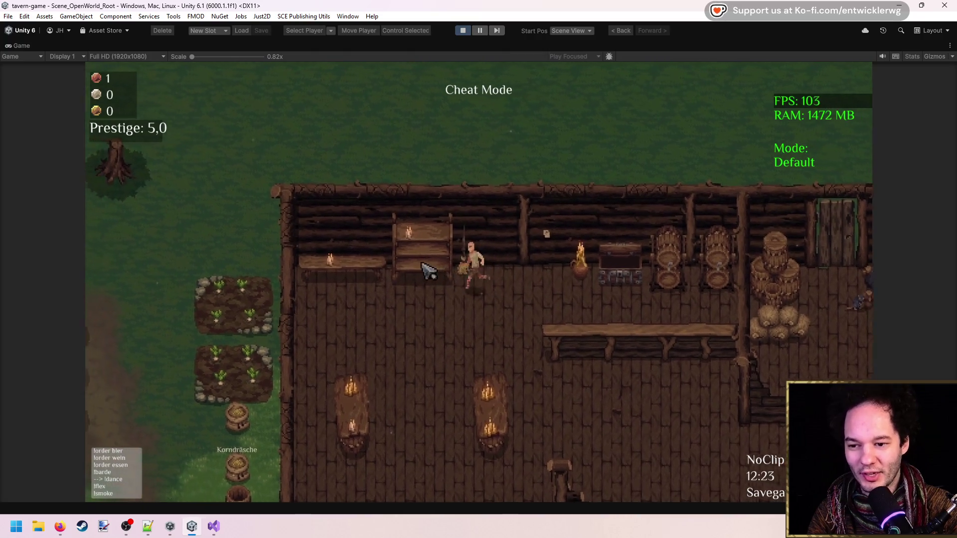
{"action": "key", "text": "d"}
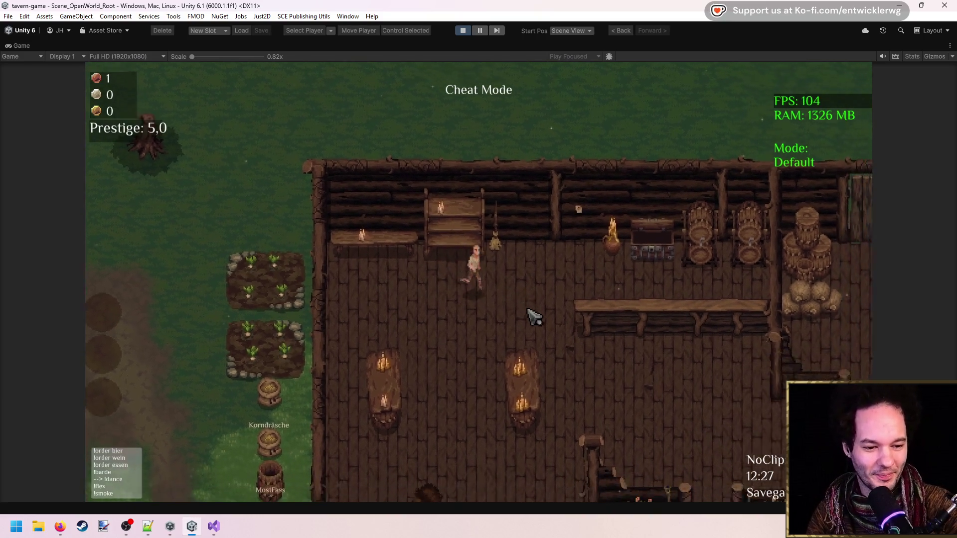
{"action": "key", "text": "d"}
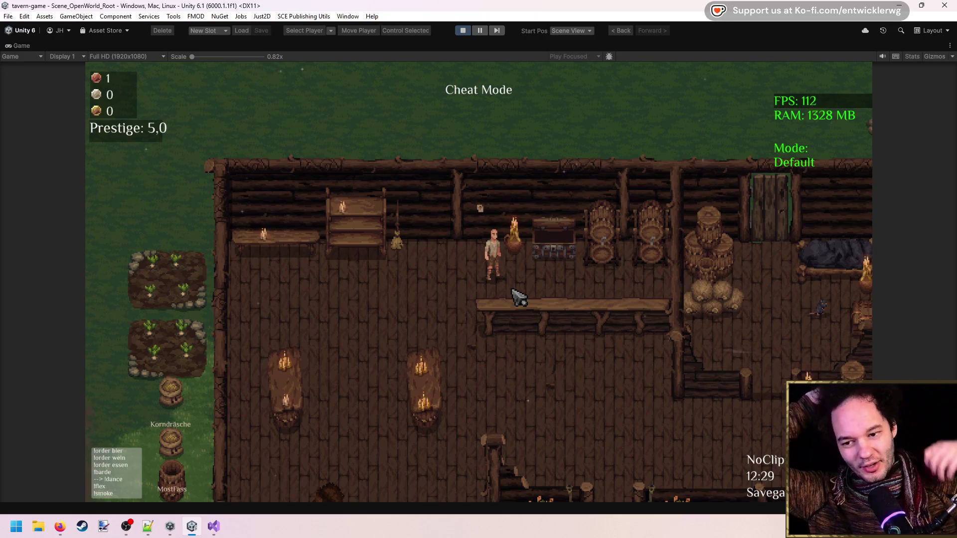
{"action": "key", "text": "b"}
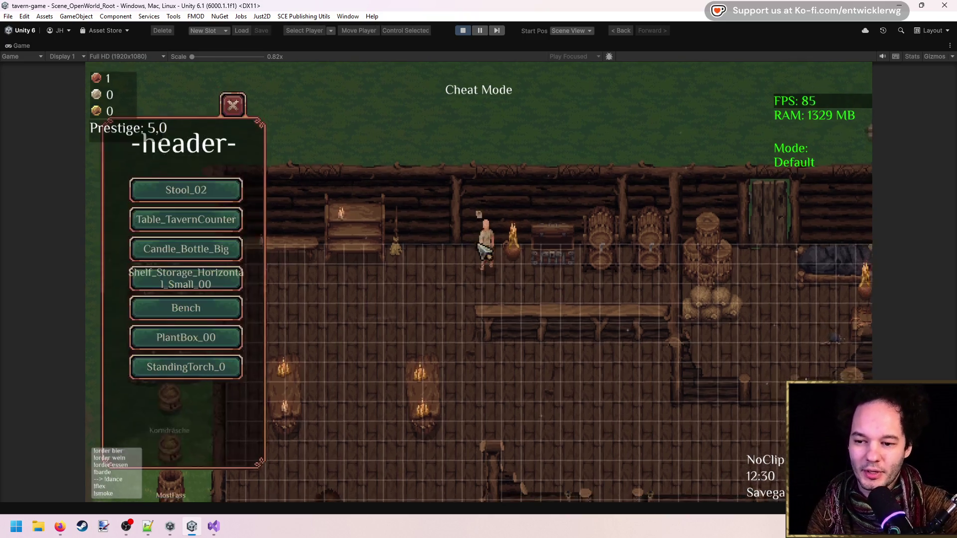
{"action": "key", "text": "s"}
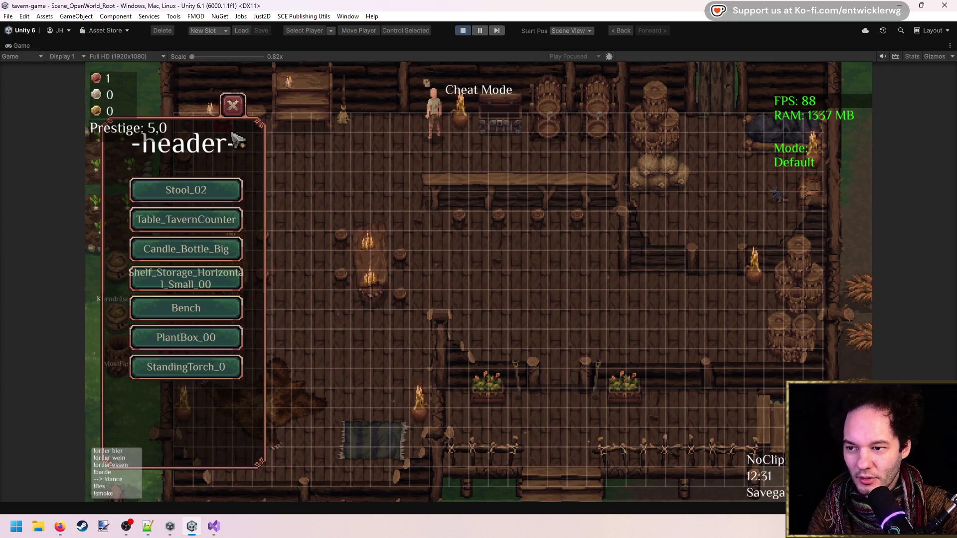
{"action": "left_click", "coordinate": [232, 105]}
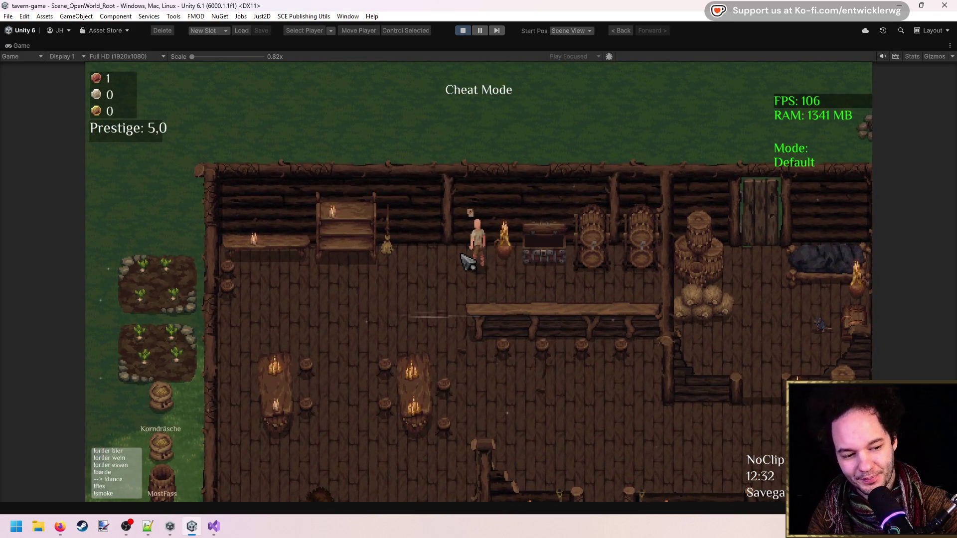
{"action": "key", "text": "s"}
{"action": "key", "text": "w"}
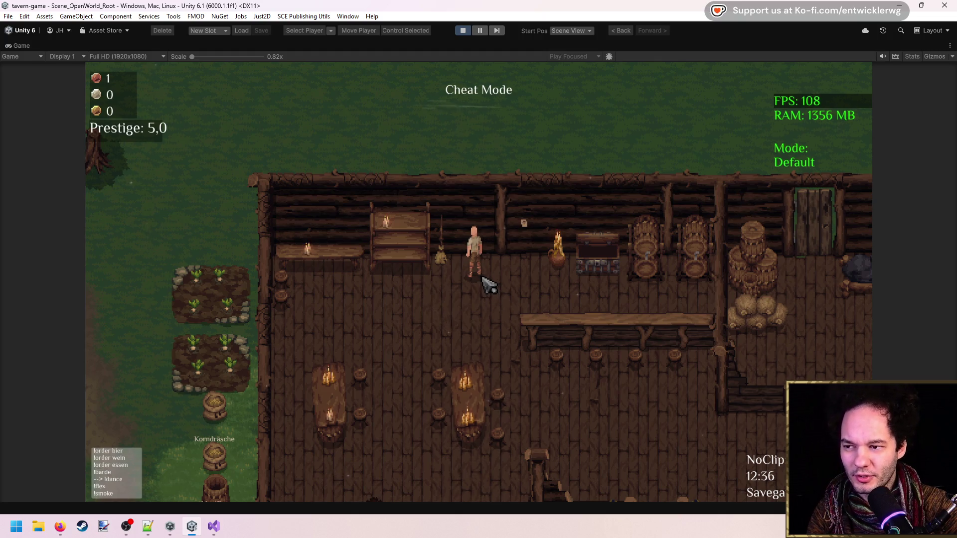
{"action": "key", "text": "a"}
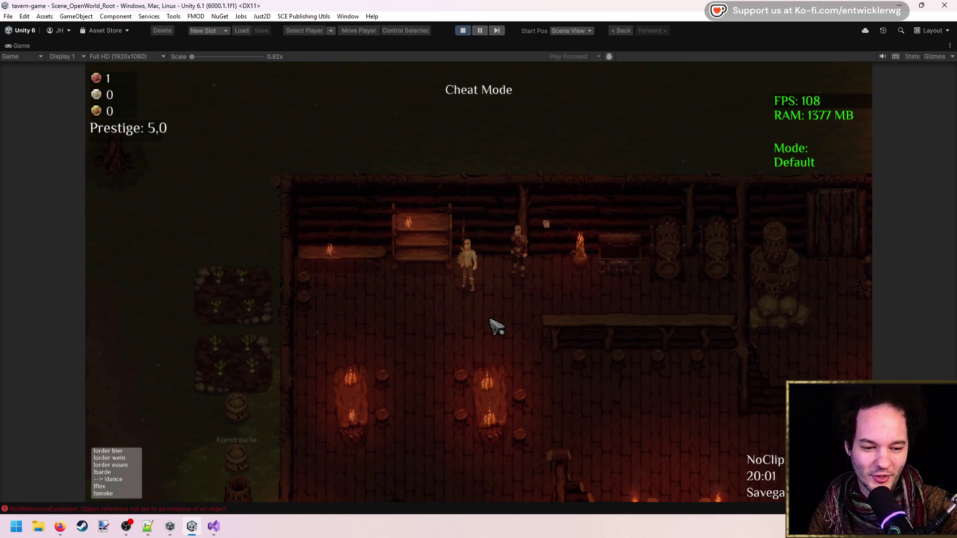
Step: Walk the keeper down and up the tavern, along the back wall, then out the left side
{"action": "key", "text": "s"}
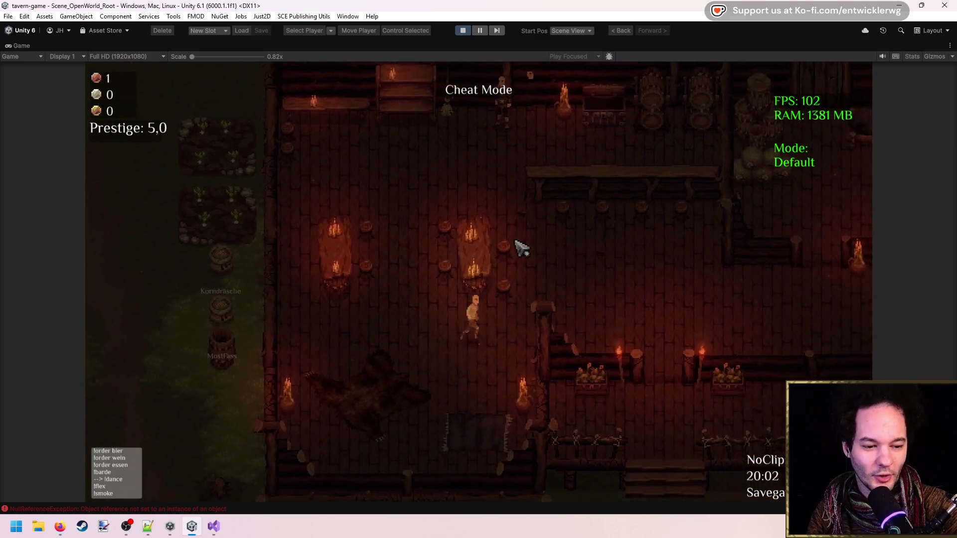
{"action": "key", "text": "w"}
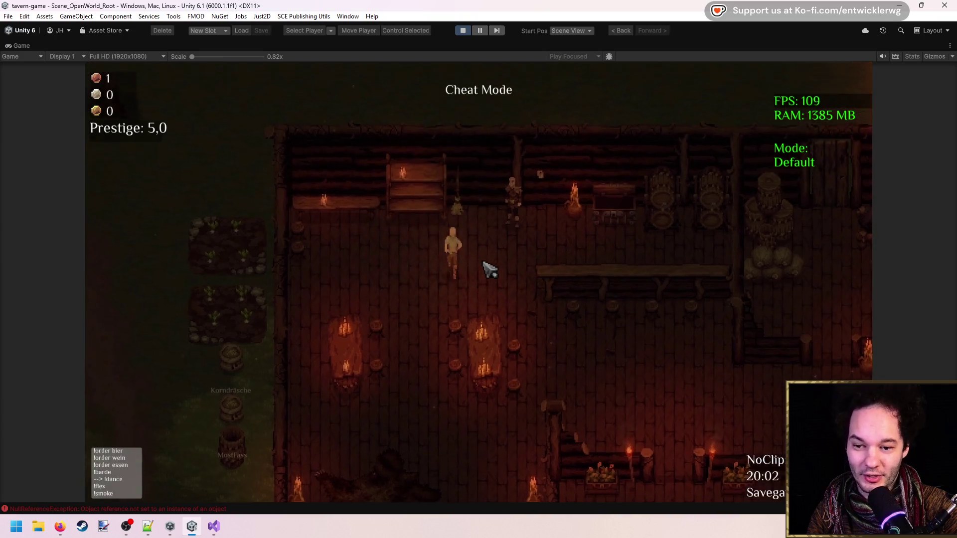
{"action": "key", "text": "d"}
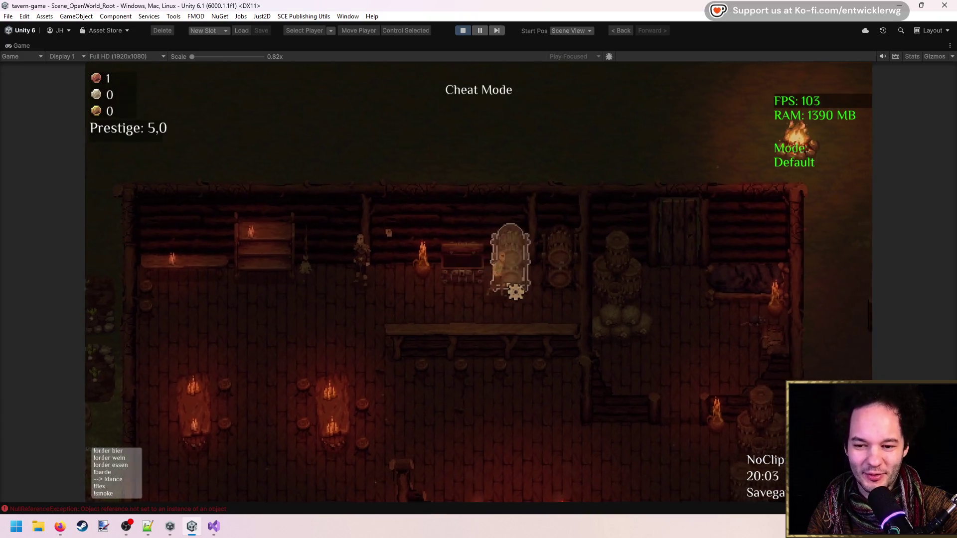
{"action": "key", "text": "d"}
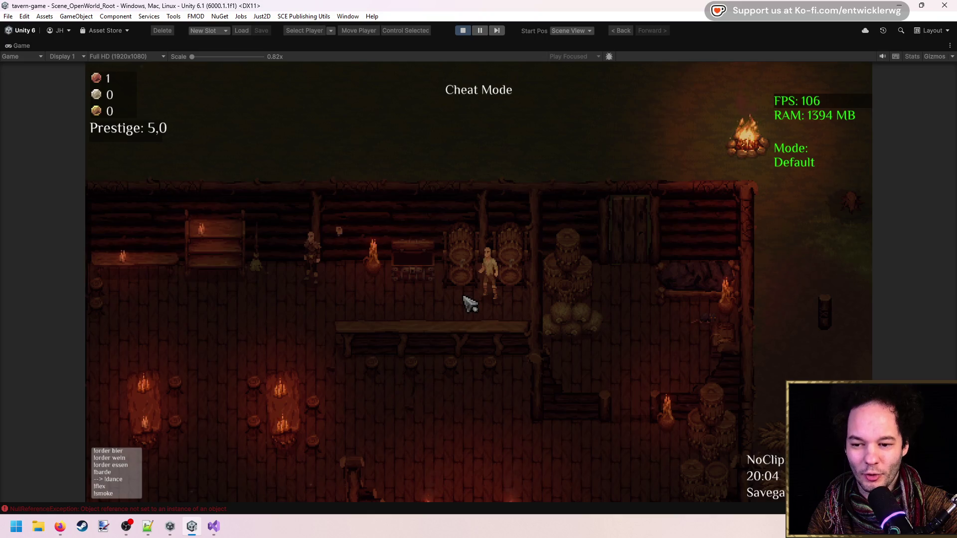
{"action": "key", "text": "a"}
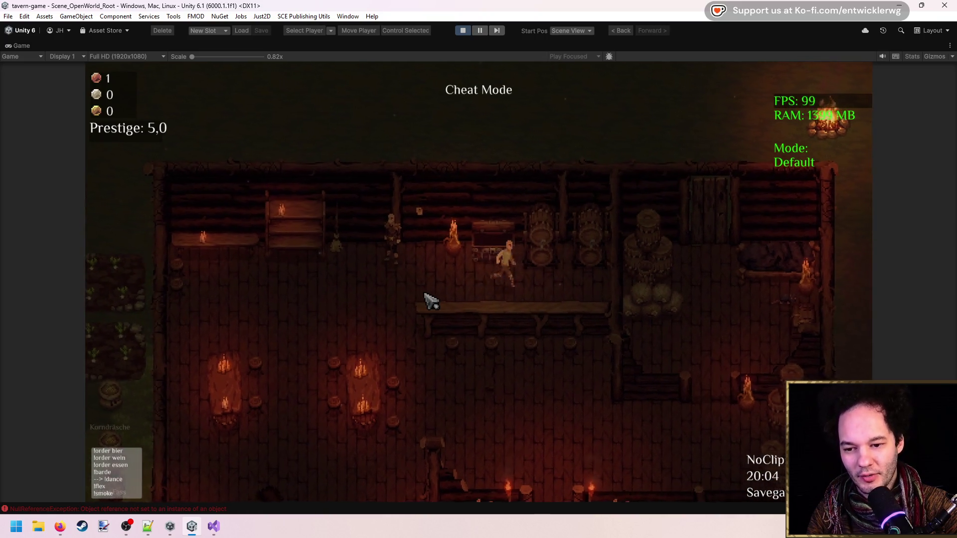
{"action": "key", "text": "d"}
{"action": "key", "text": "a"}
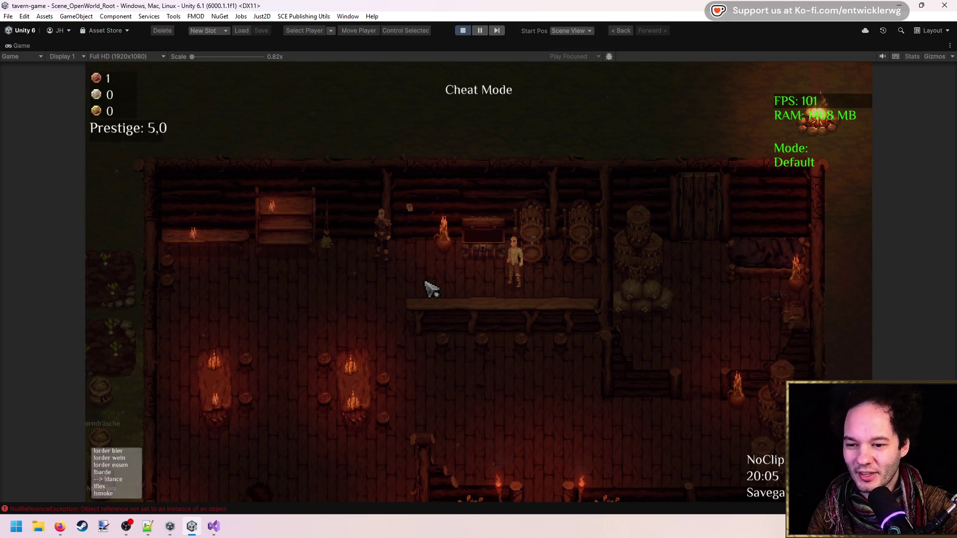
{"action": "key", "text": "a"}
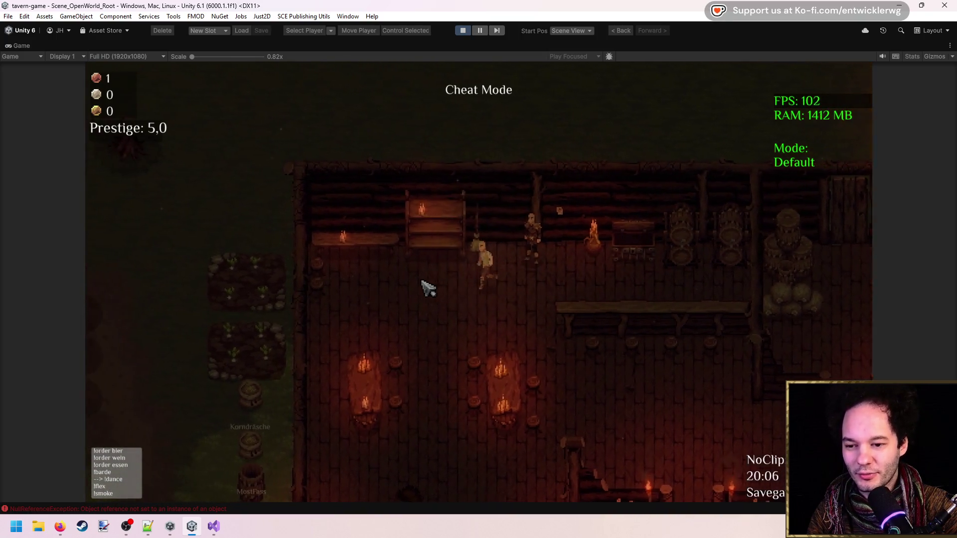
Step: Walk down the tavern's left side and back right to stand behind the bar
{"action": "key", "text": "s"}
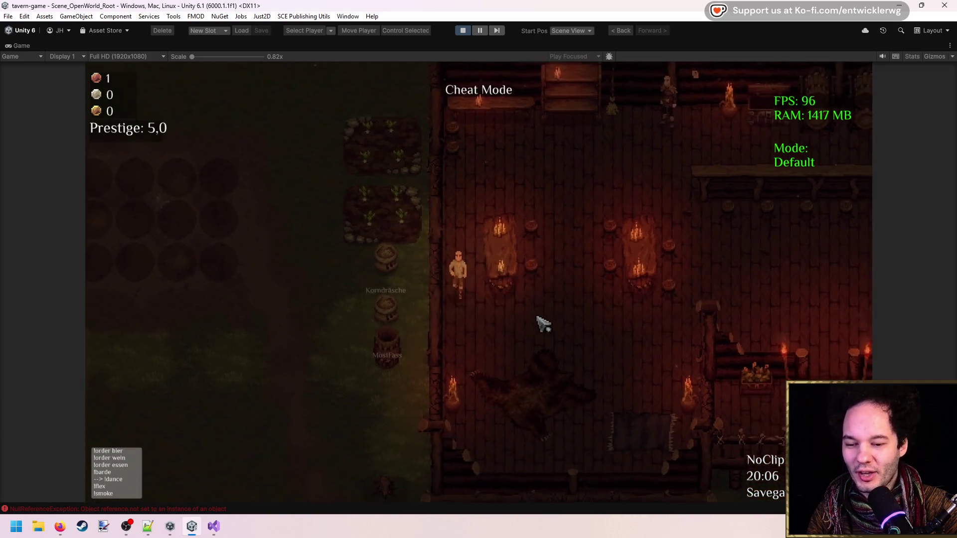
{"action": "key", "text": "w"}
{"action": "key", "text": "d"}
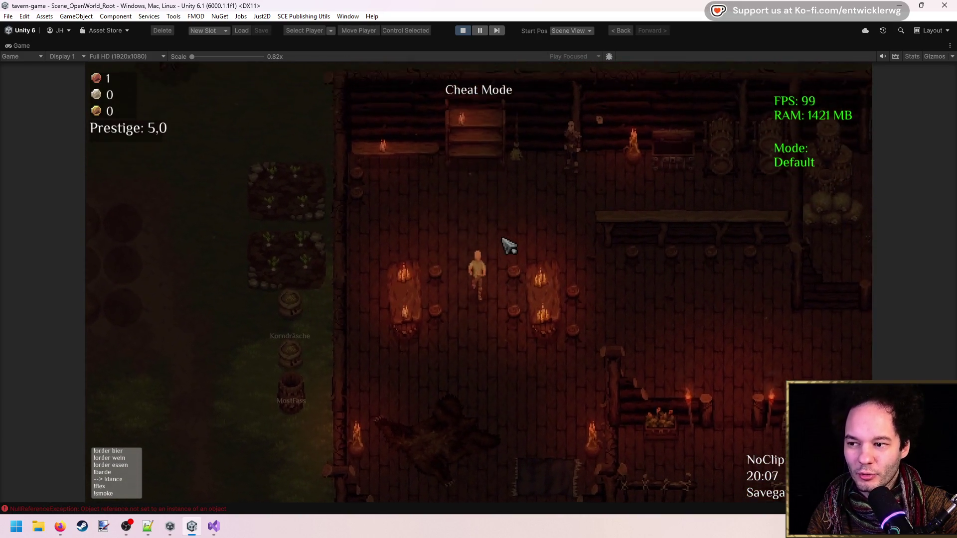
{"action": "key", "text": "d"}
{"action": "key", "text": "w"}
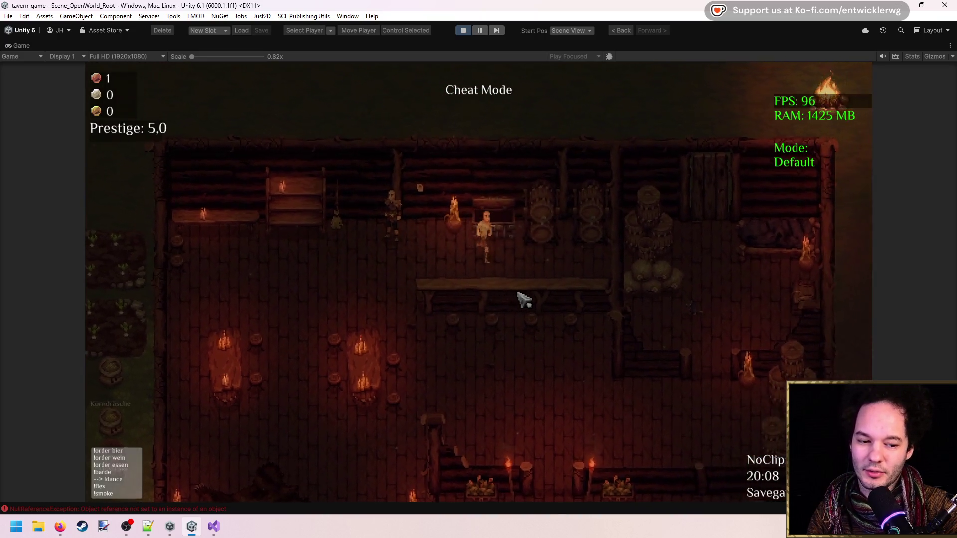
{"action": "key", "text": "d"}
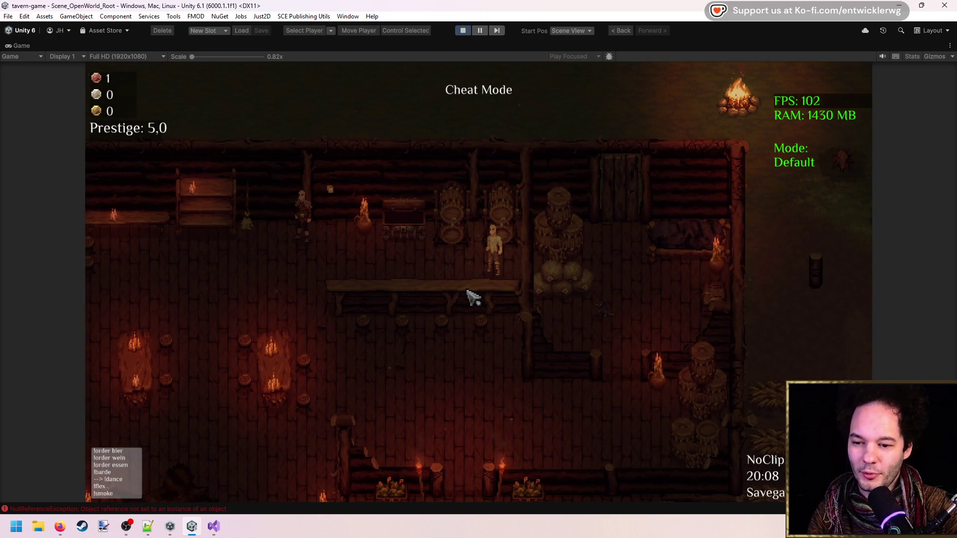
{"action": "key", "text": "w"}
{"action": "key", "text": "d"}
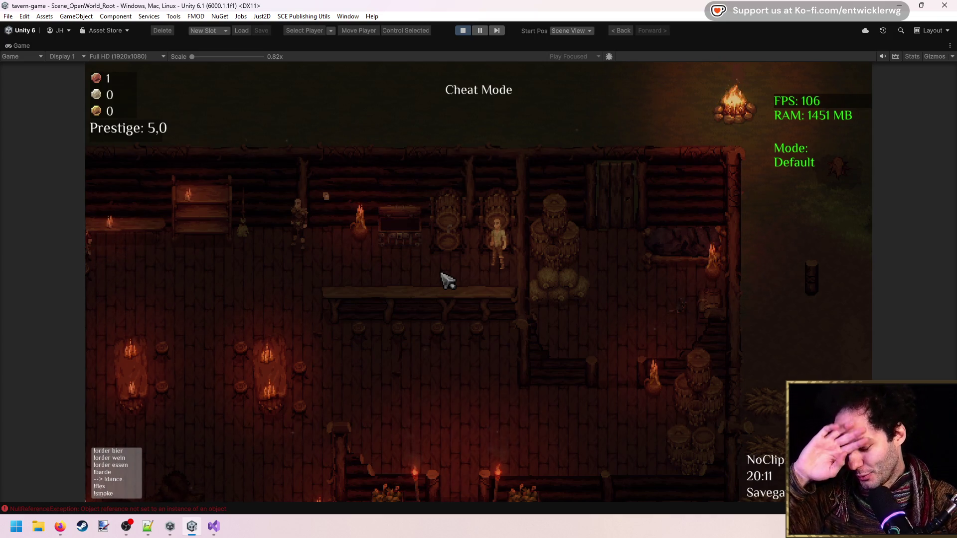
Step: Walk across the tavern and briefly check the inventory
{"action": "key", "text": "a"}
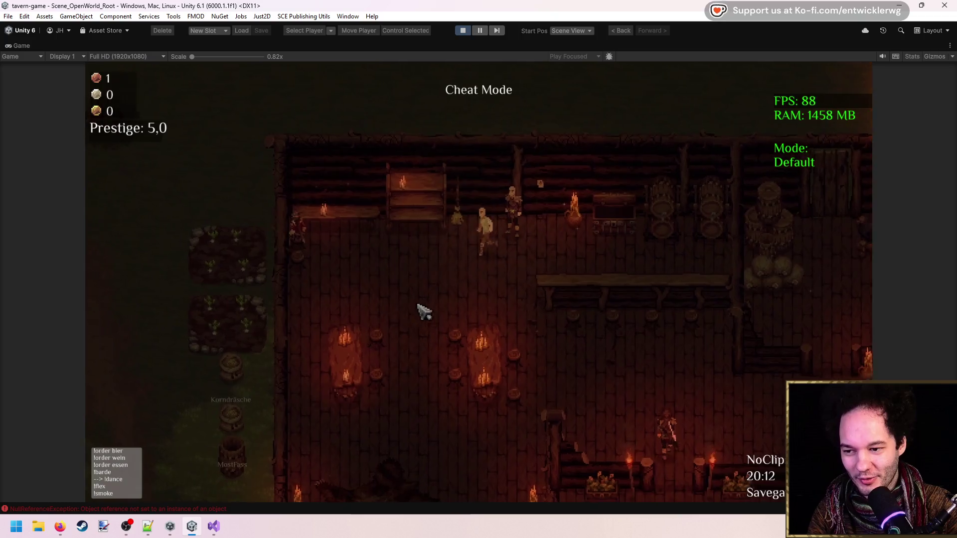
{"action": "key", "text": "w"}
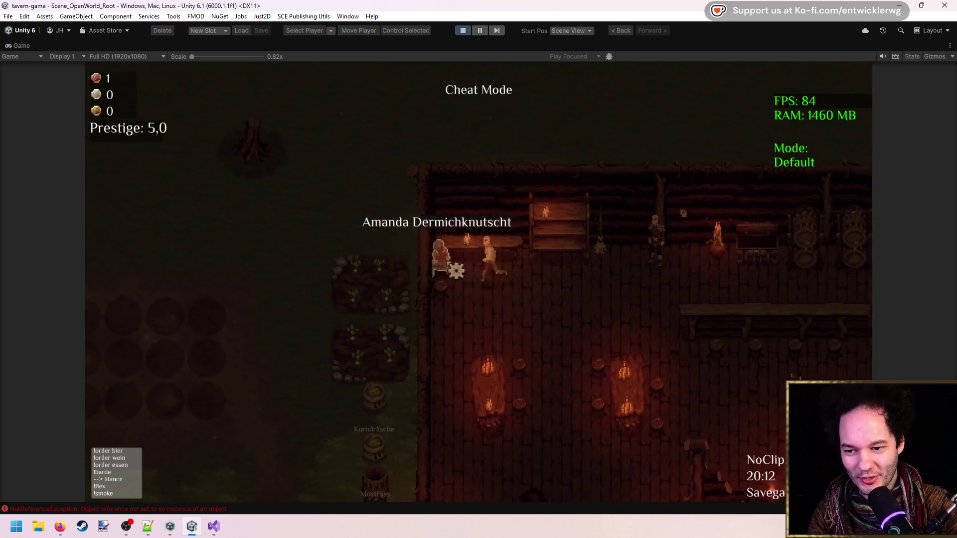
{"action": "key", "text": "d"}
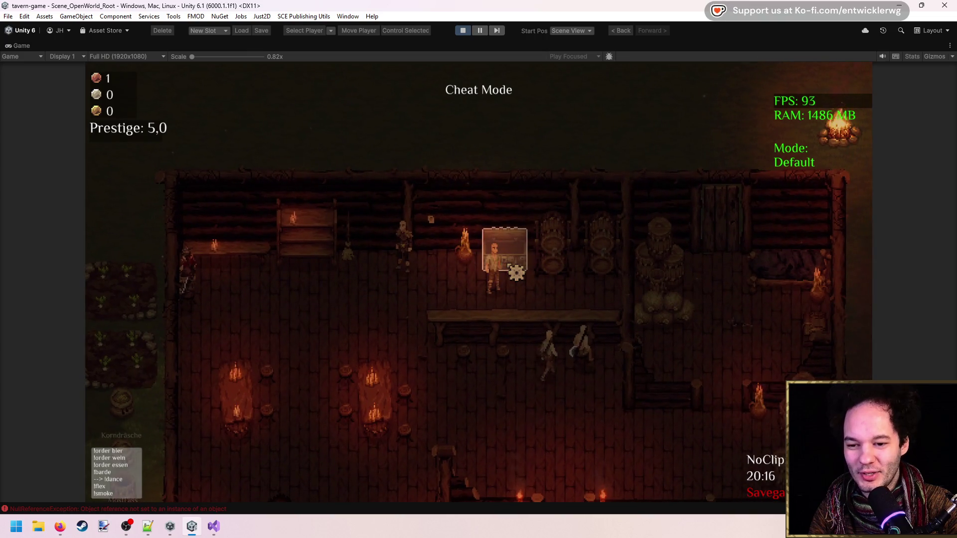
{"action": "key", "text": "i"}
{"action": "key", "text": "i"}
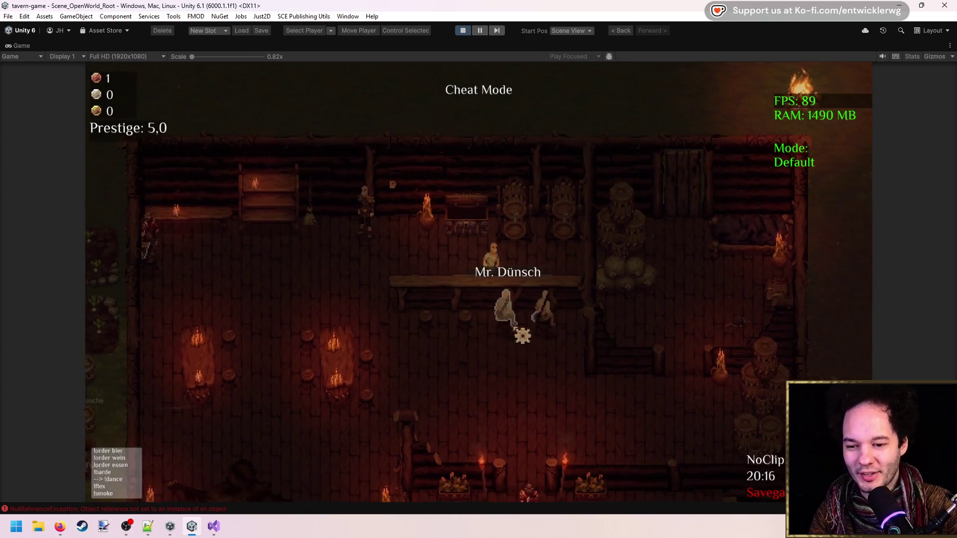
Step: Walk to the customer at the left wall and try twice to serve their beer
{"action": "key", "text": "a"}
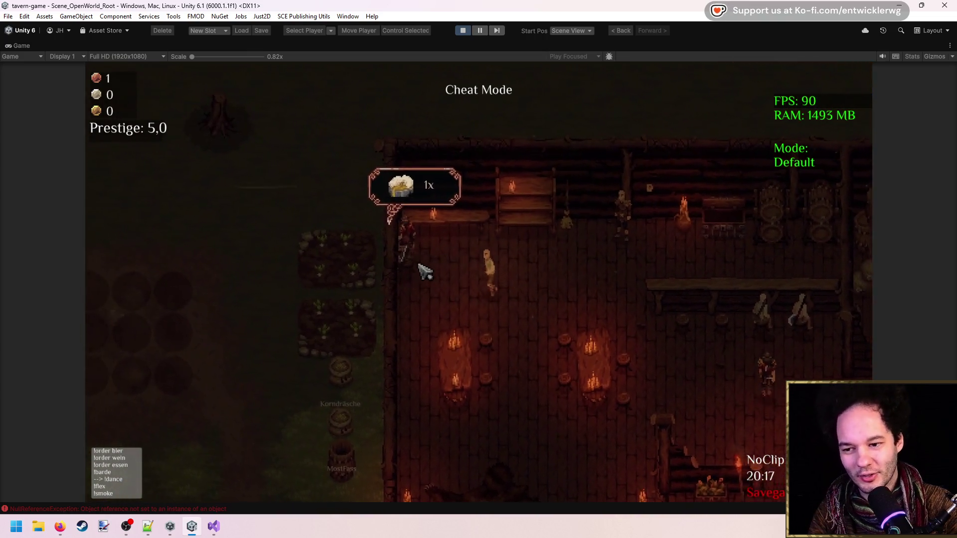
{"action": "key", "text": "a"}
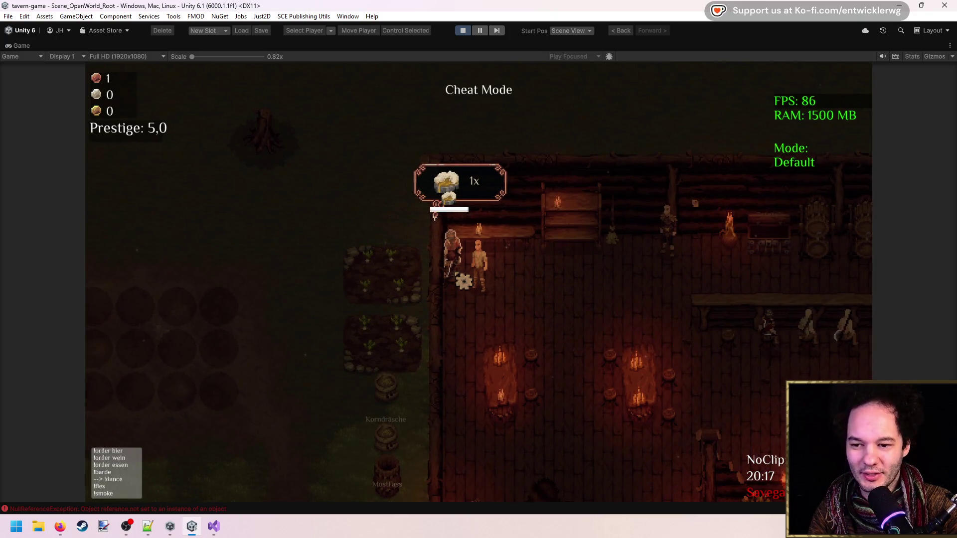
{"action": "left_click", "coordinate": [435, 234]}
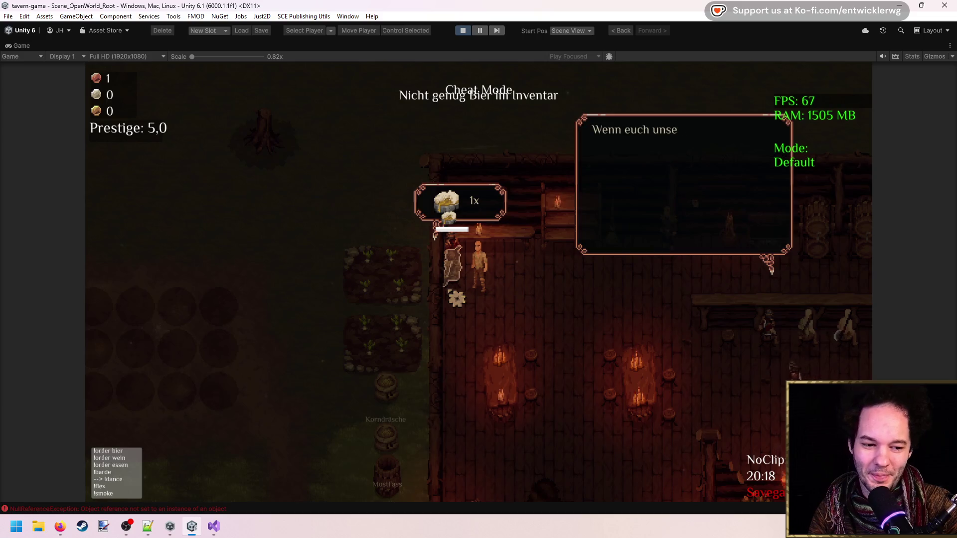
{"action": "left_click", "coordinate": [435, 232]}
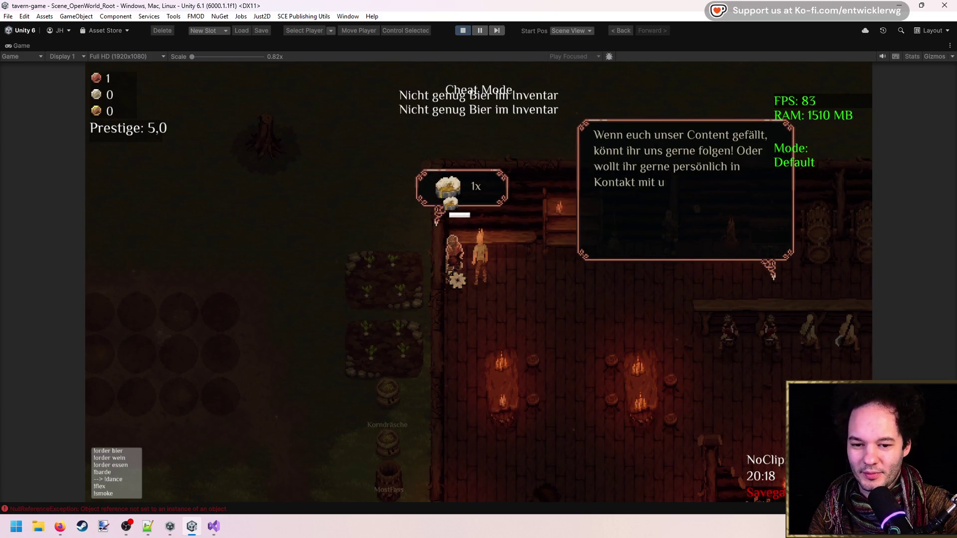
{"action": "key", "text": "d"}
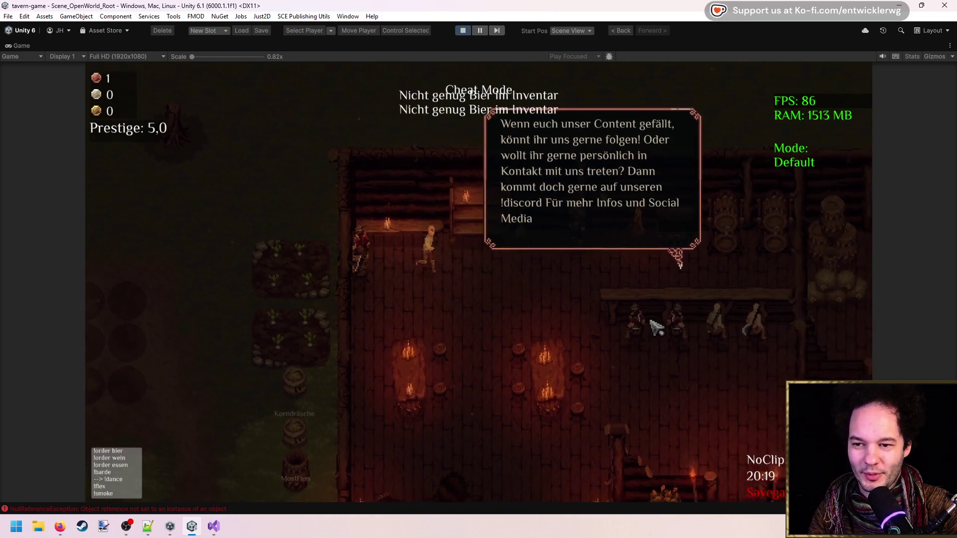
{"action": "key", "text": "a"}
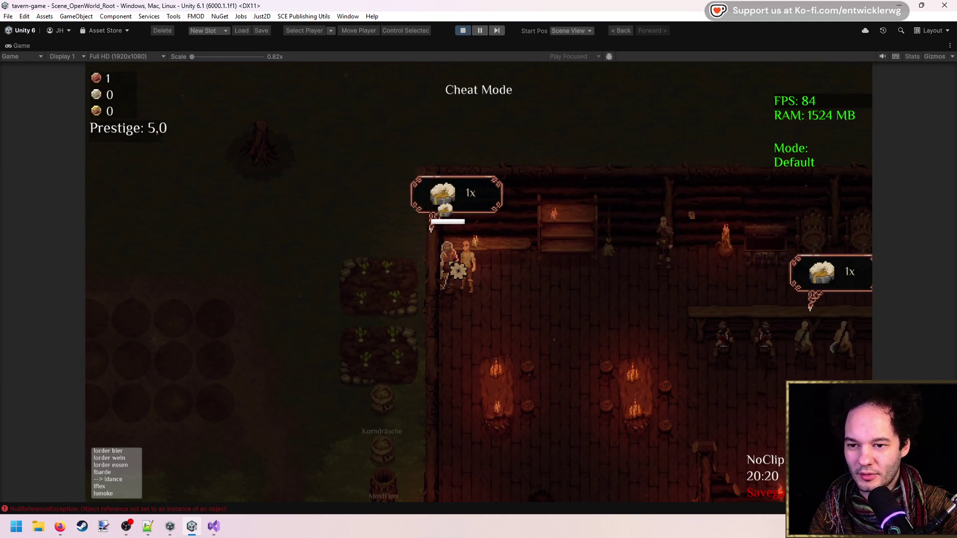
Step: Check the inventory, find only a Bierfass, close it and restore the full editor
{"action": "key", "text": "e"}
{"action": "key", "text": "i"}
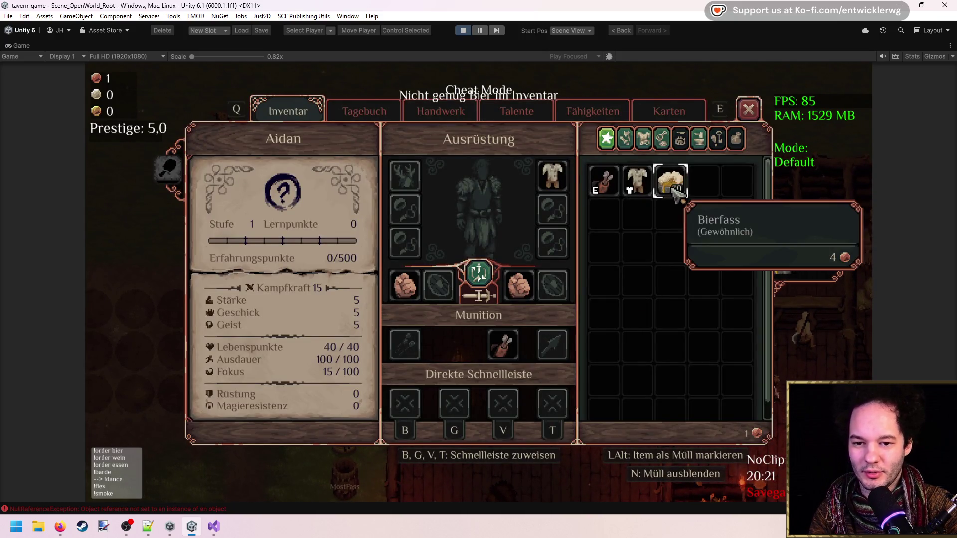
{"action": "key", "text": "i"}
{"action": "key", "text": "d"}
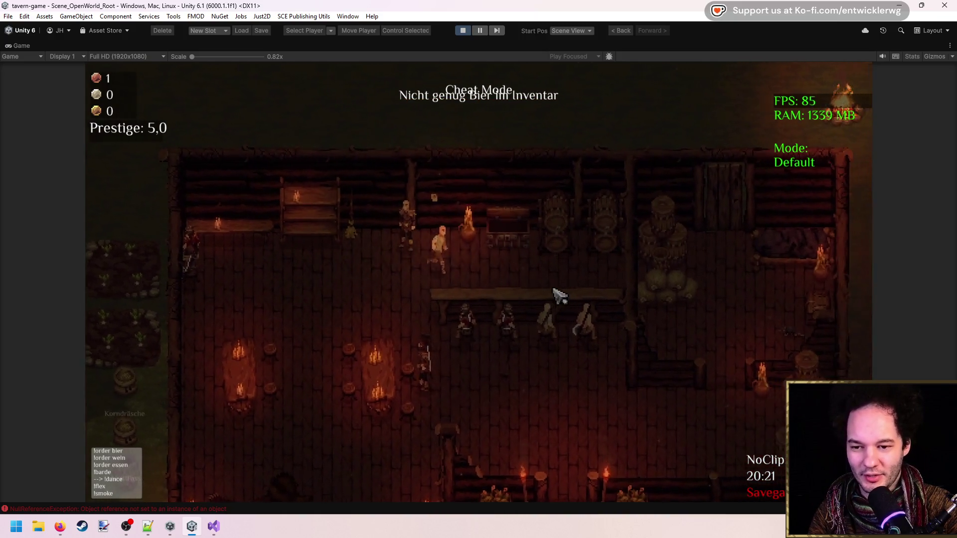
{"action": "double_click", "coordinate": [531, 45]}
Step: Find Item_Beer in the Project, give the player Amount 50 via Give Player, and maximize the game
{"action": "left_click", "coordinate": [880, 56]}
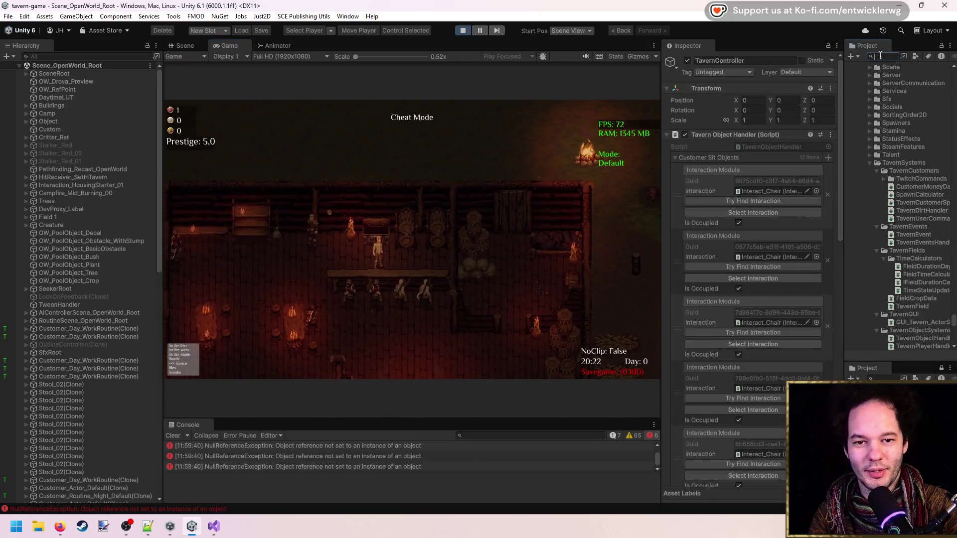
{"action": "type", "text": "ile"}
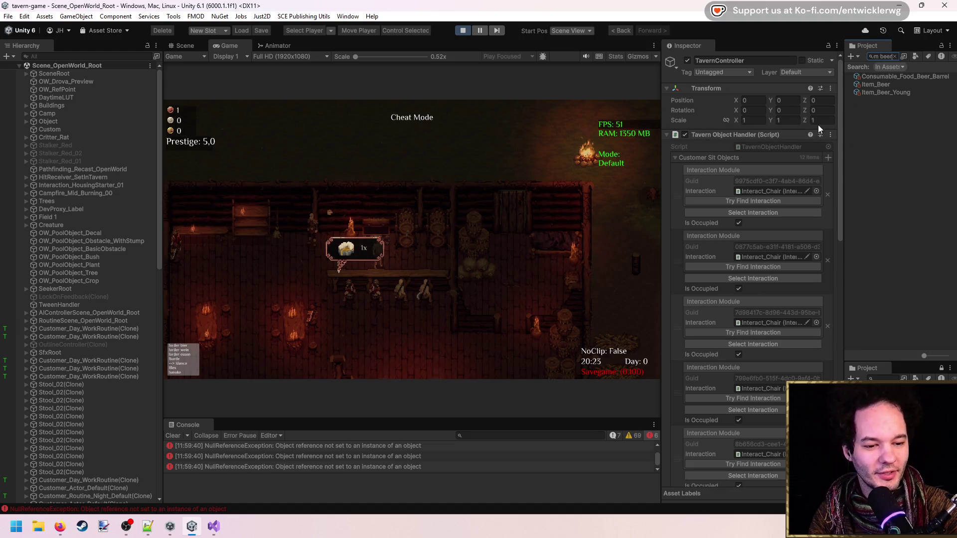
{"action": "left_click", "coordinate": [889, 85]}
{"action": "left_click", "coordinate": [727, 118]}
{"action": "left_click", "coordinate": [724, 105]}
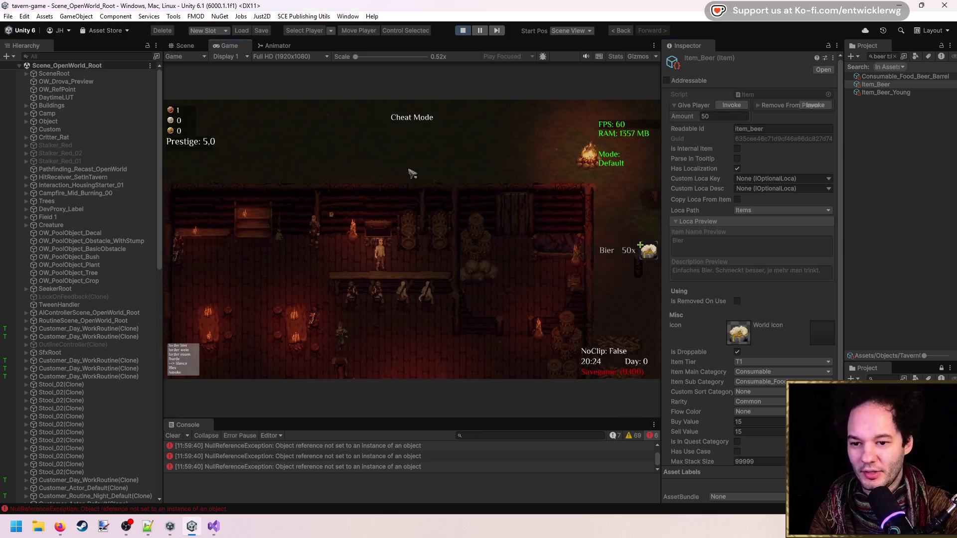
{"action": "key", "text": "shift+space"}
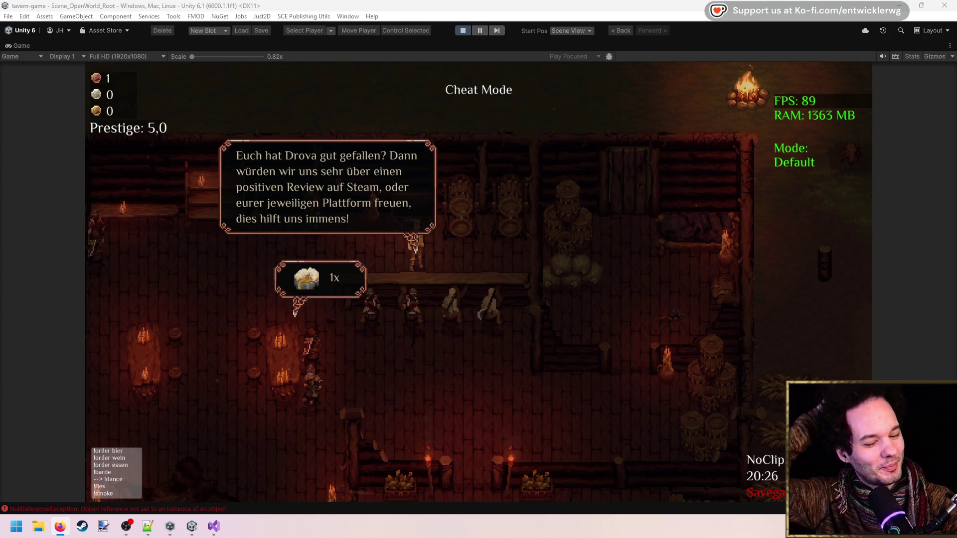
Step: Dismiss the in-game Steam review message
{"action": "left_click", "coordinate": [551, 387]}
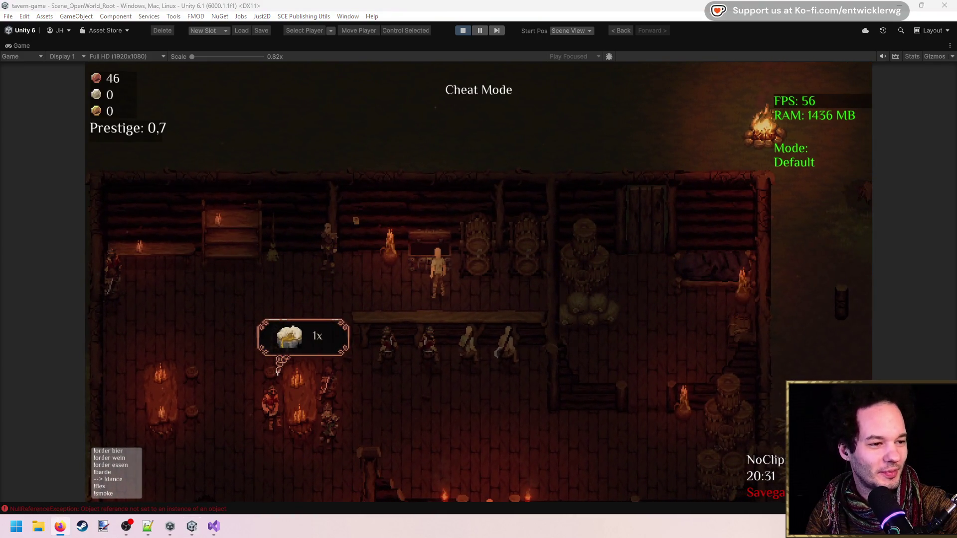
Step: Switch the Drova Steam store page's language to Simplified Chinese
{"action": "key", "text": "alt+Tab"}
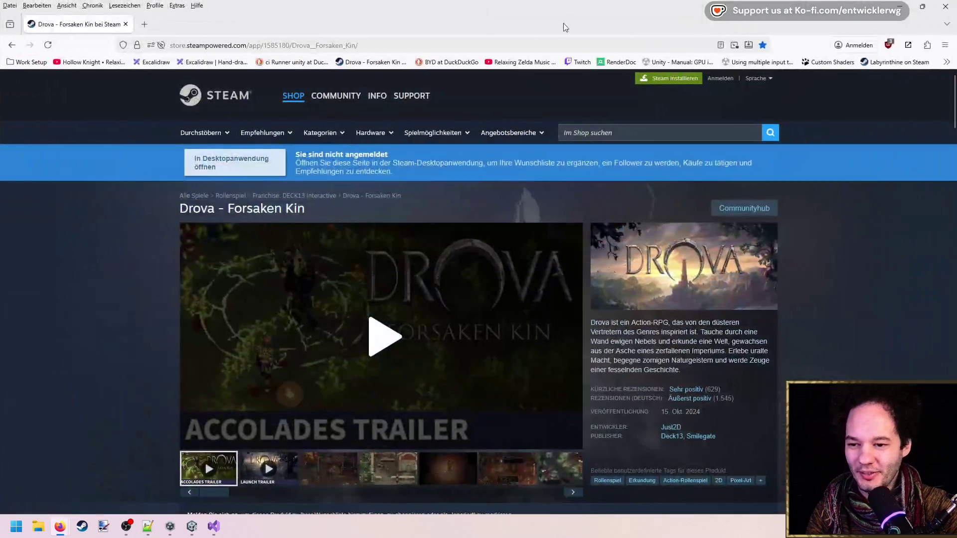
{"action": "scroll", "coordinate": [726, 338], "scroll_direction": "down", "scroll_amount": 2}
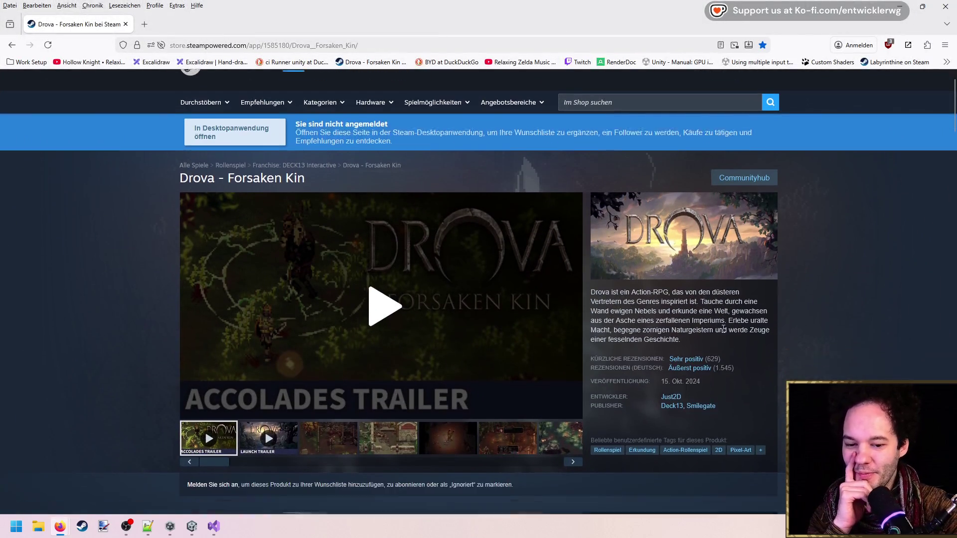
{"action": "mouse_move", "coordinate": [721, 354]}
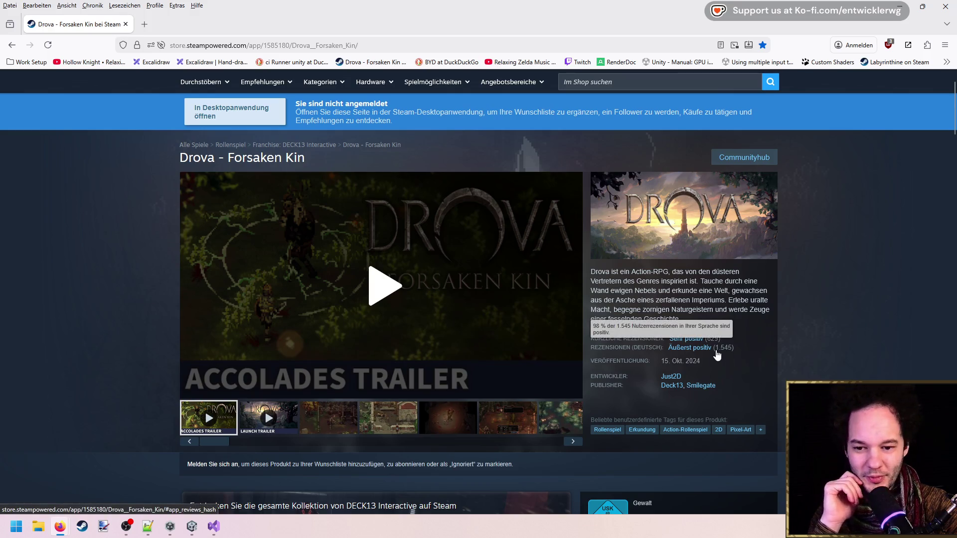
{"action": "scroll", "coordinate": [716, 354], "scroll_direction": "up", "scroll_amount": 2}
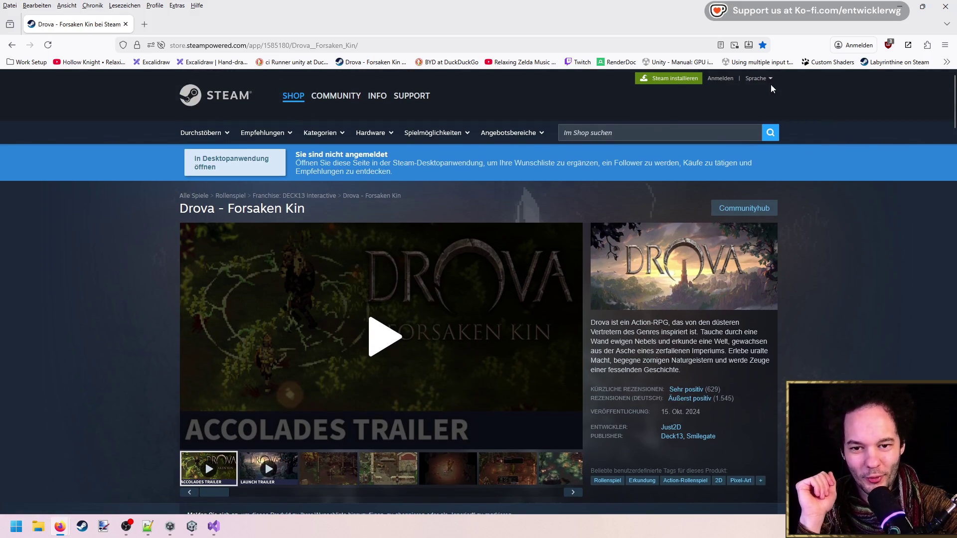
{"action": "left_click", "coordinate": [758, 79]}
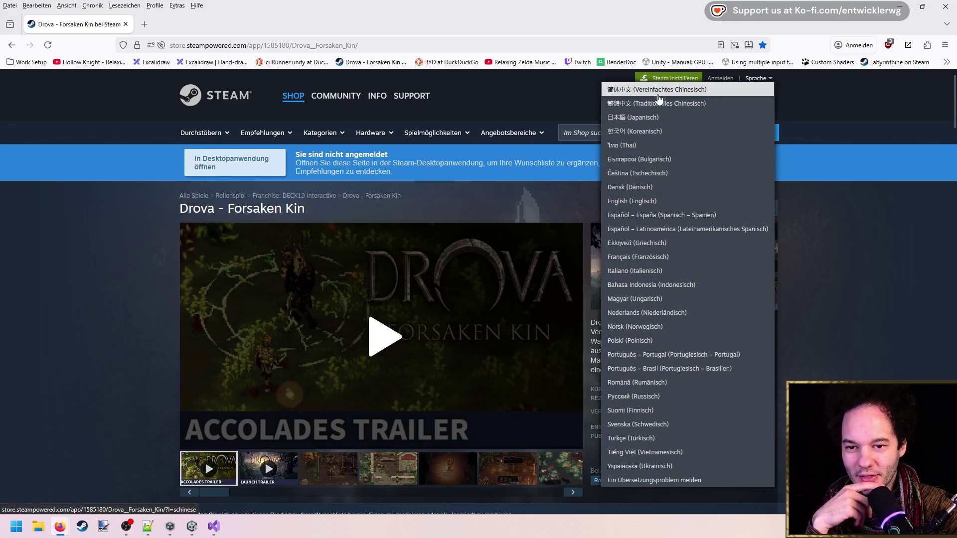
{"action": "left_click", "coordinate": [657, 100]}
Step: Decline Firefox's translation offer with Abbrechen and return to the tavern game
{"action": "scroll", "coordinate": [681, 289], "scroll_direction": "down", "scroll_amount": 2}
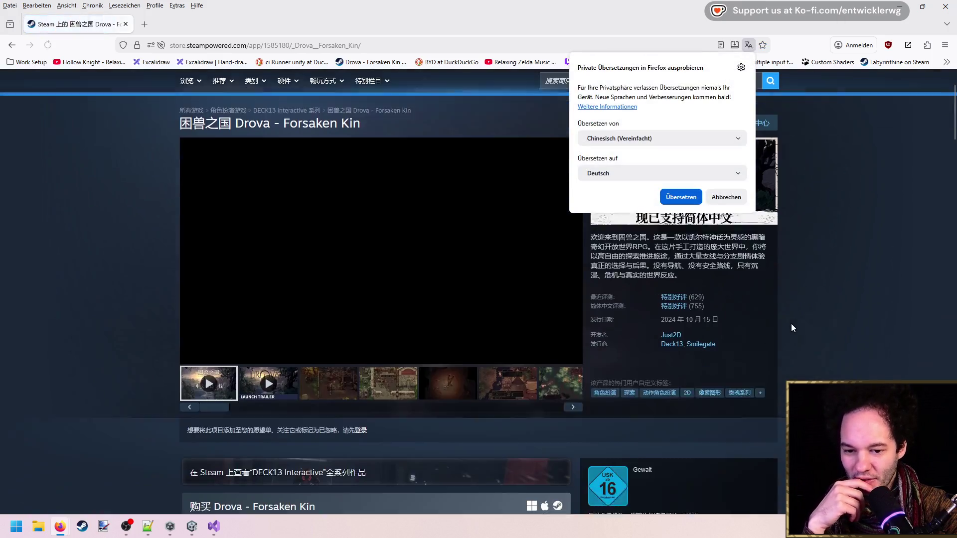
{"action": "mouse_move", "coordinate": [679, 288]}
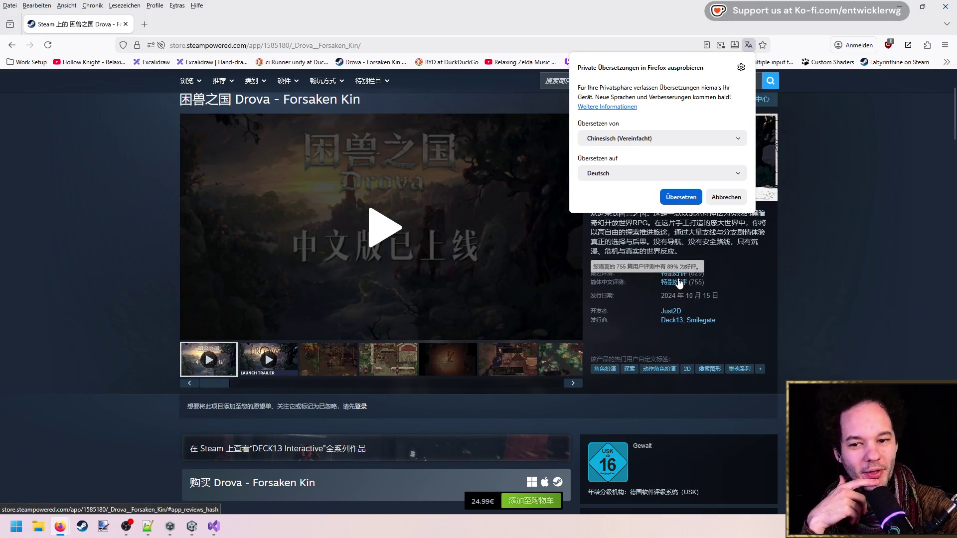
{"action": "left_click", "coordinate": [727, 197]}
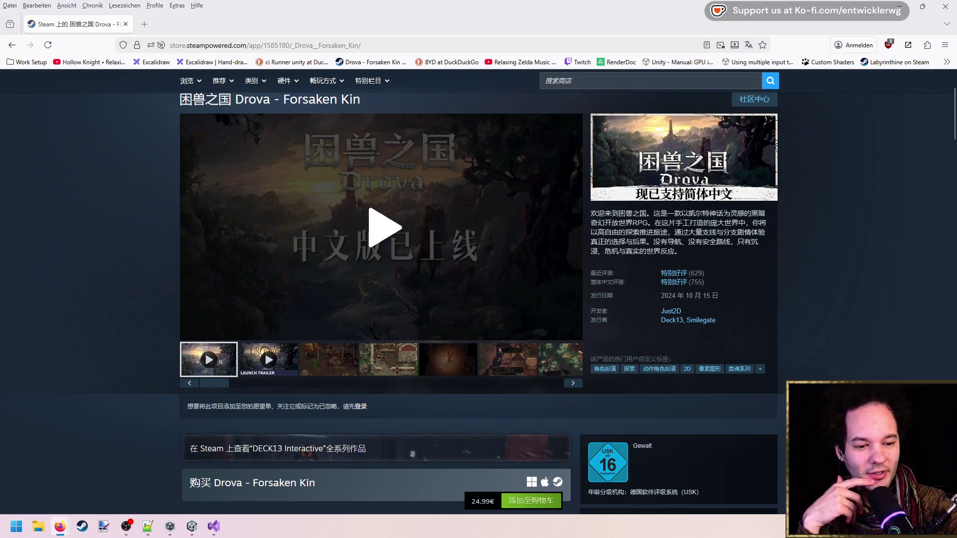
{"action": "mouse_move", "coordinate": [682, 285]}
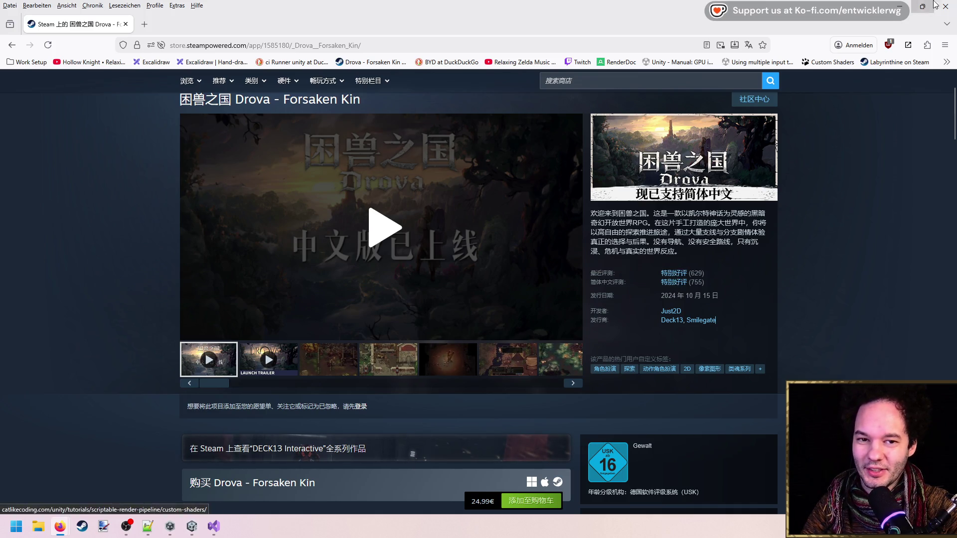
{"action": "key", "text": "alt+Tab"}
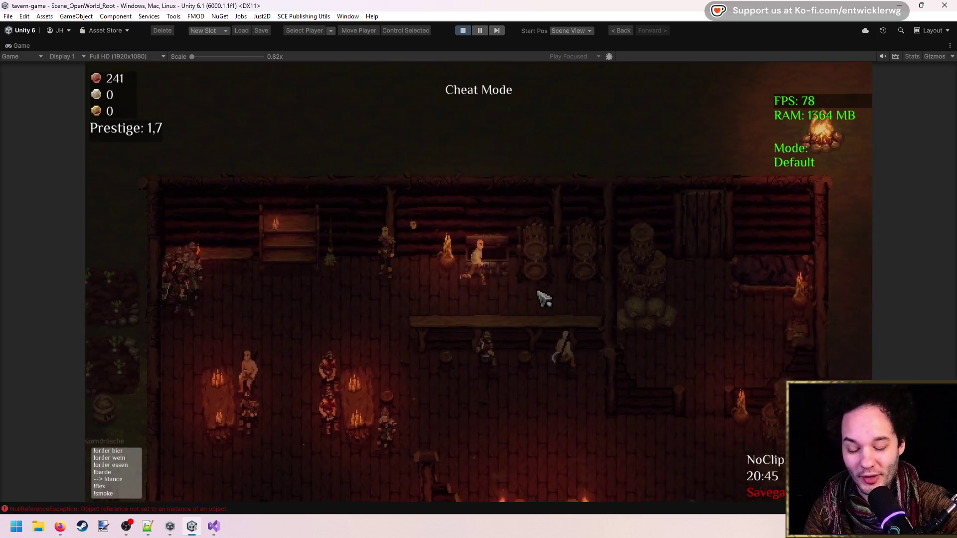
Step: Walk the keeper past the barrels and across the floor toward the waiting customers
{"action": "key", "text": "d"}
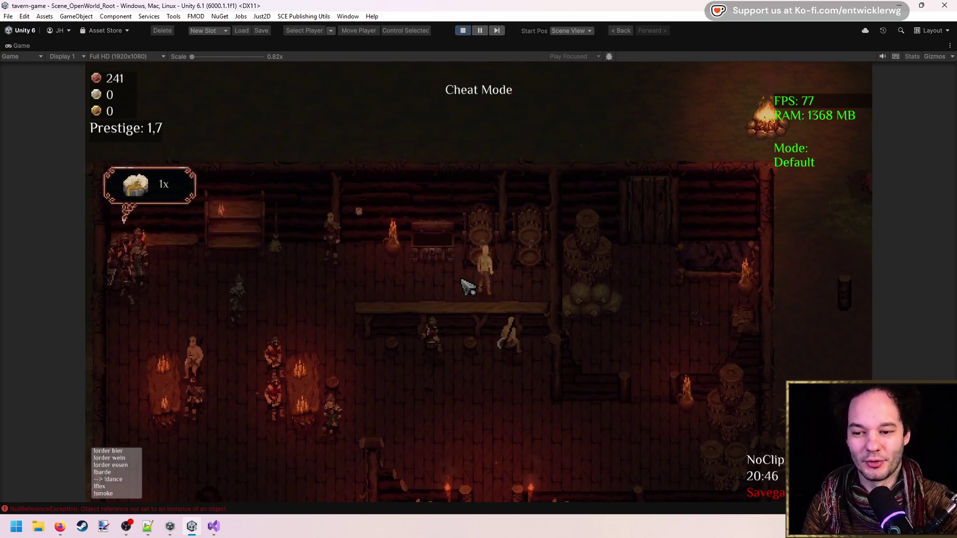
{"action": "key", "text": "a"}
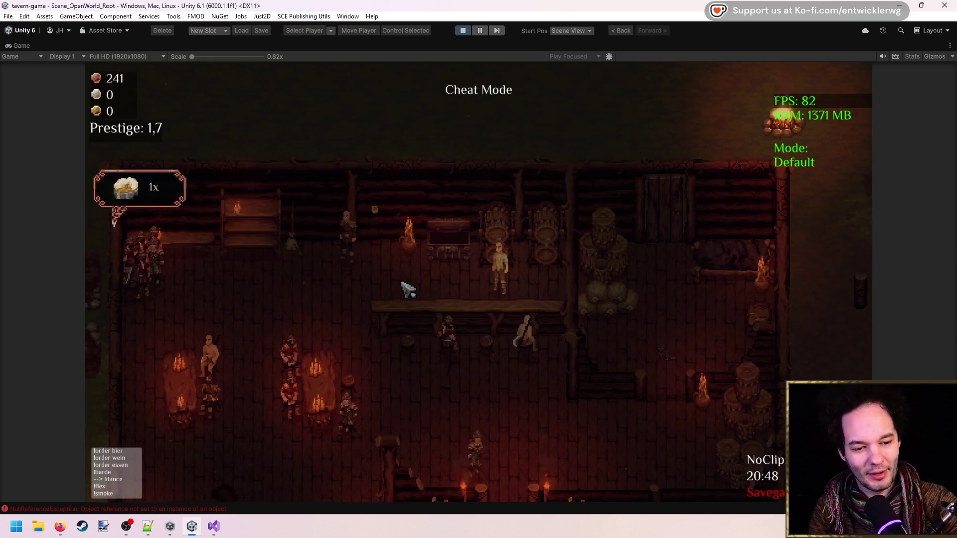
{"action": "key", "text": "s"}
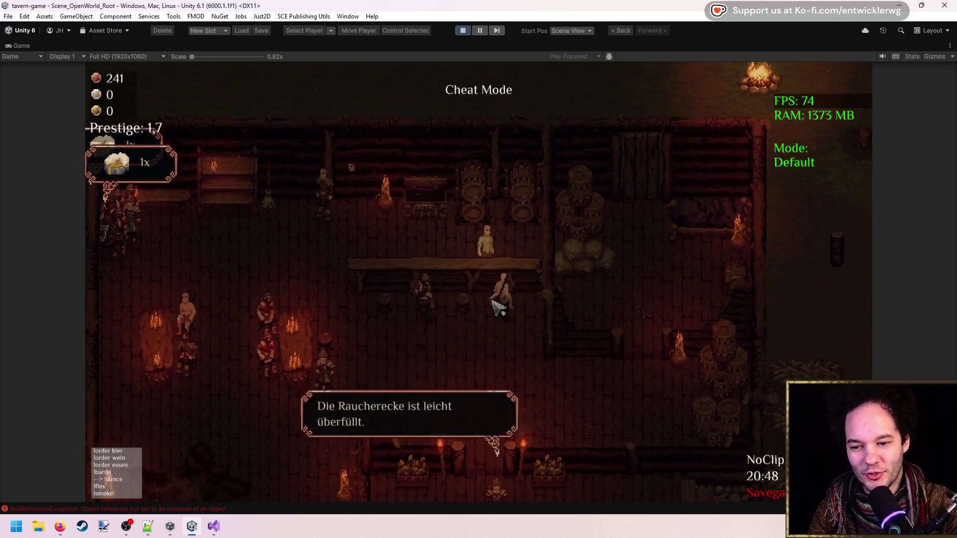
{"action": "key", "text": "a"}
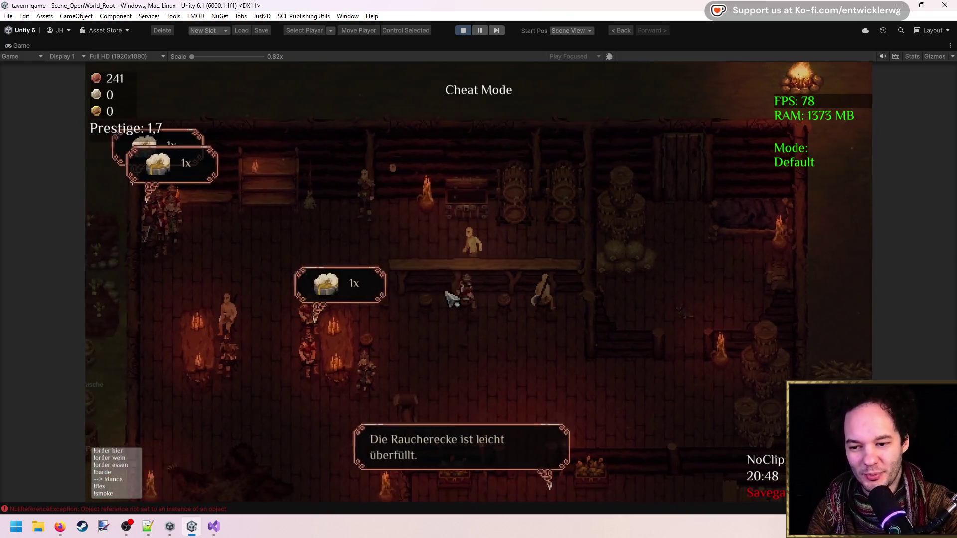
{"action": "key", "text": "s"}
{"action": "key", "text": "d"}
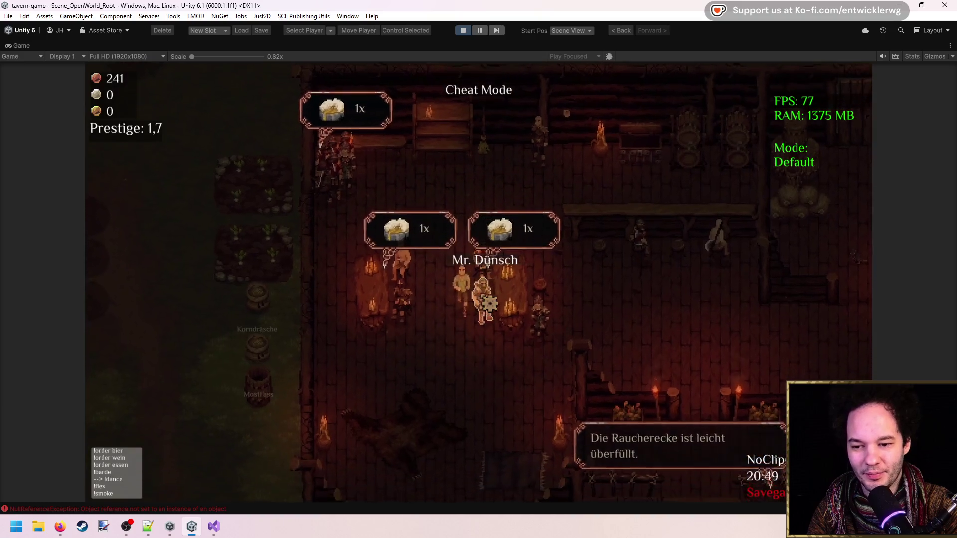
{"action": "key", "text": "a"}
{"action": "key", "text": "w"}
{"action": "key", "text": "a"}
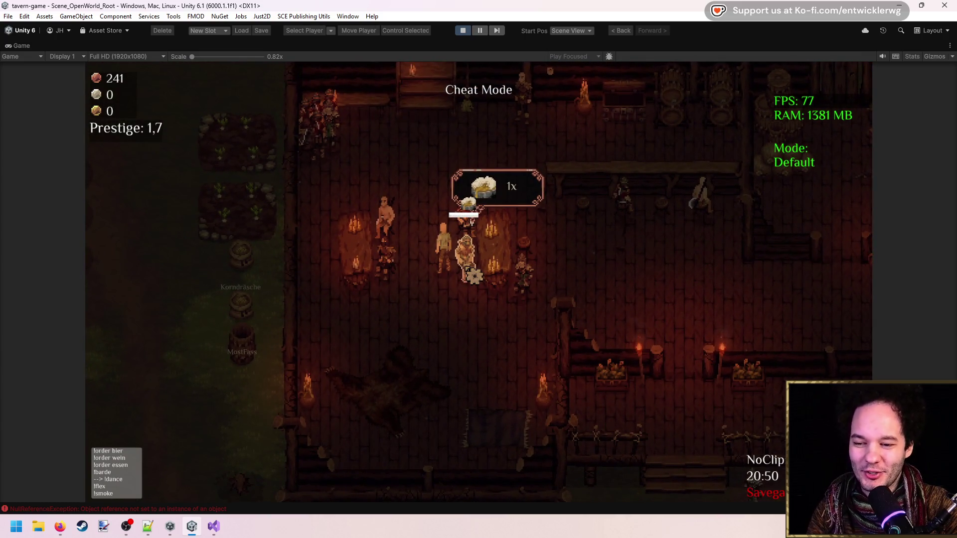
Step: Serve beers to several customers and the ordering group, bringing coins to 301
{"action": "key", "text": "w"}
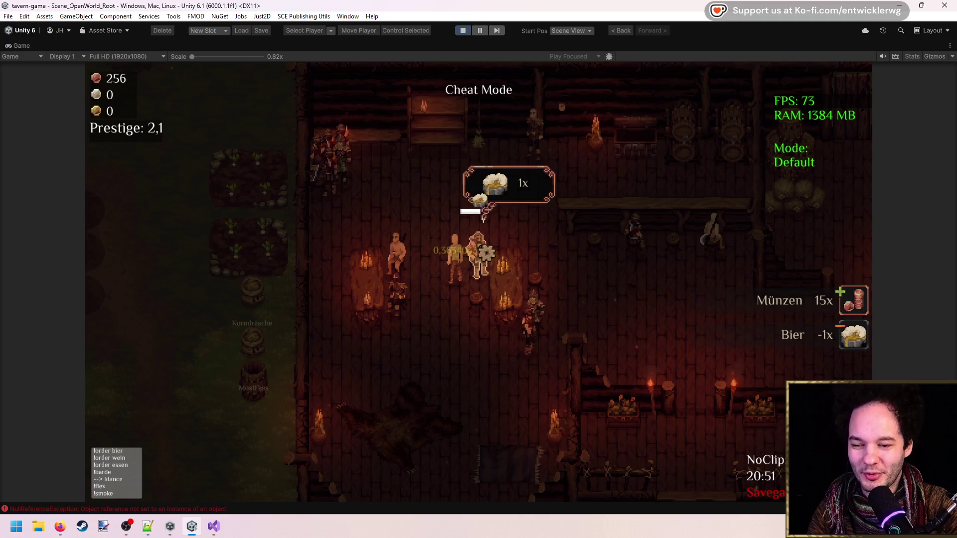
{"action": "key", "text": "a"}
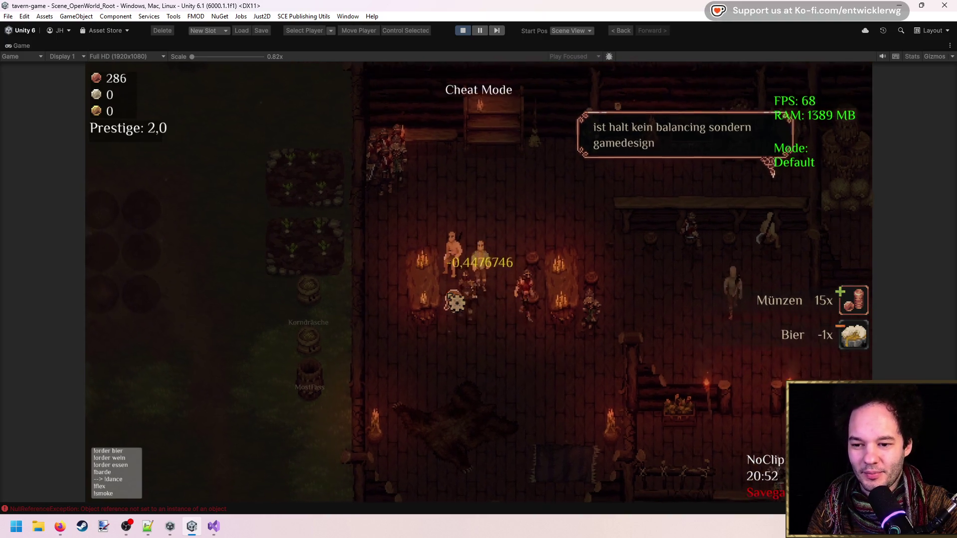
{"action": "key", "text": "w"}
{"action": "key", "text": "a"}
{"action": "key", "text": "d"}
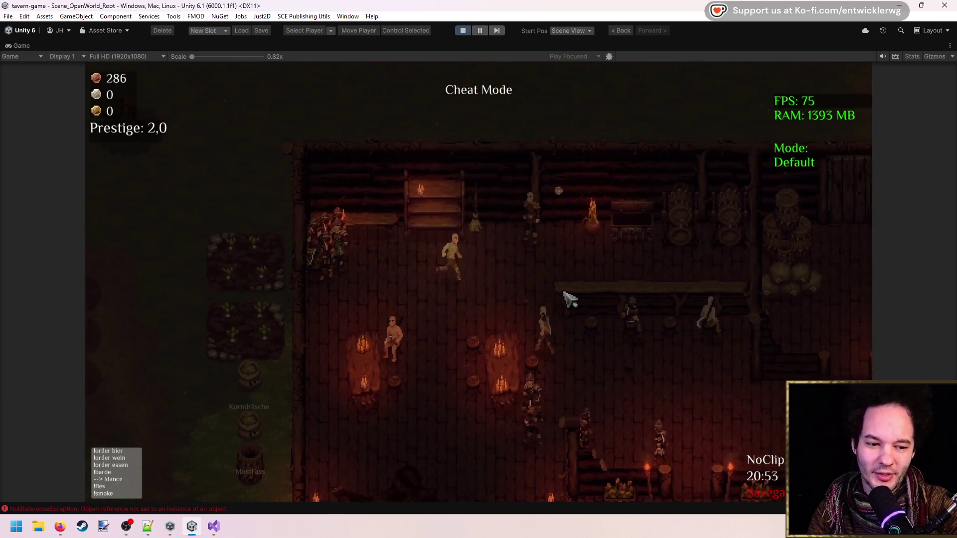
{"action": "key", "text": "d"}
{"action": "key", "text": "w"}
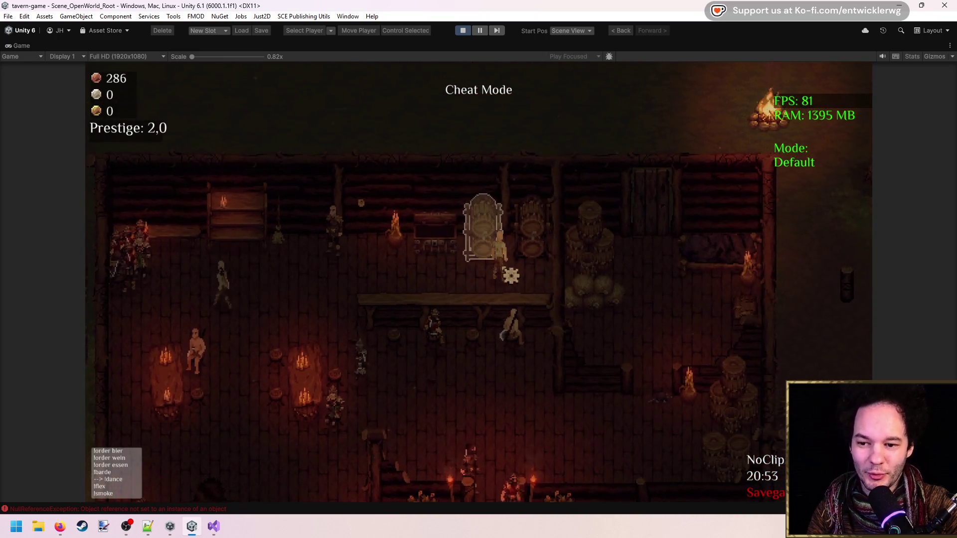
{"action": "key", "text": "a"}
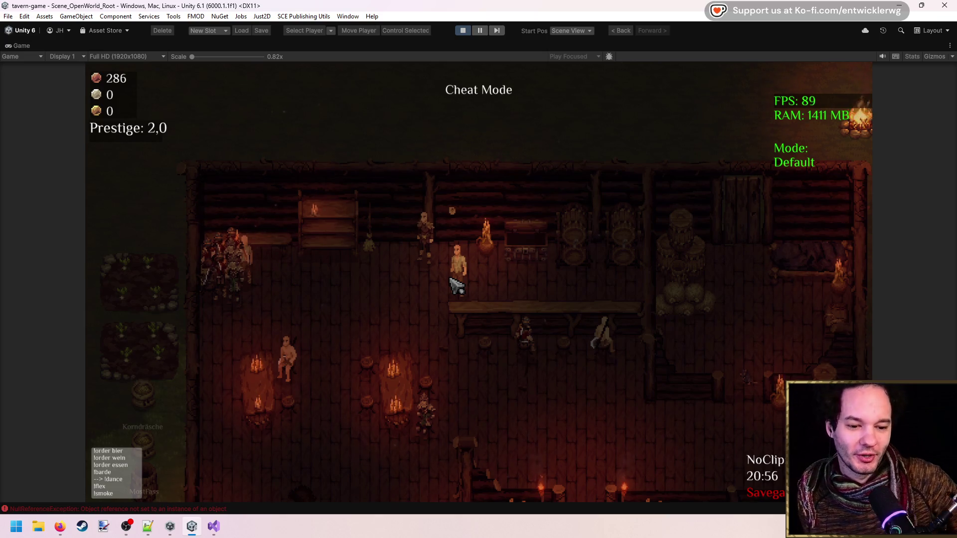
{"action": "key", "text": "a"}
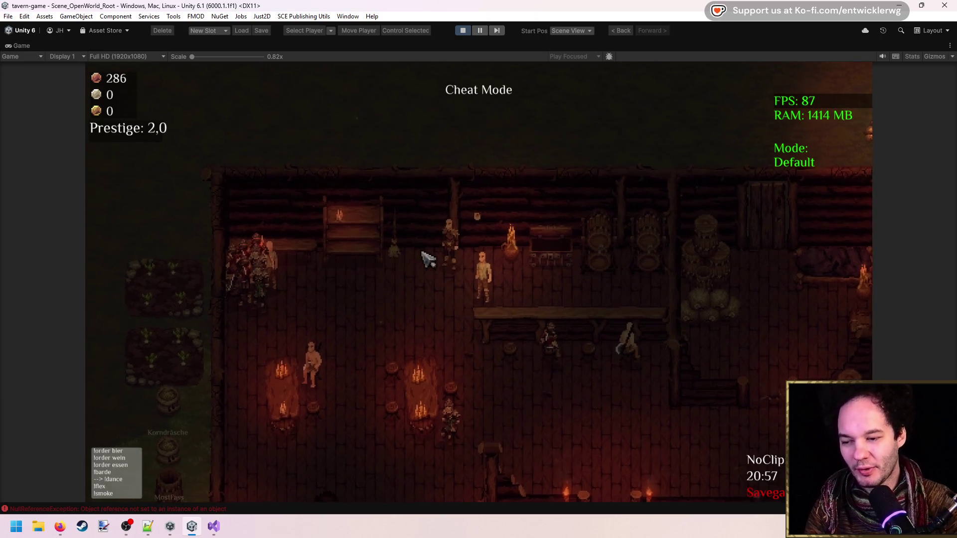
{"action": "key", "text": "a"}
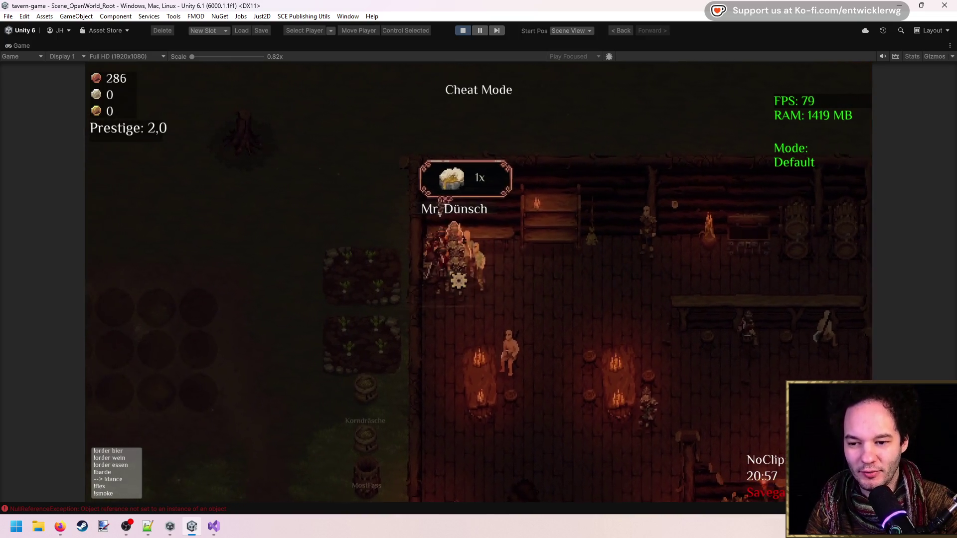
{"action": "key", "text": "e"}
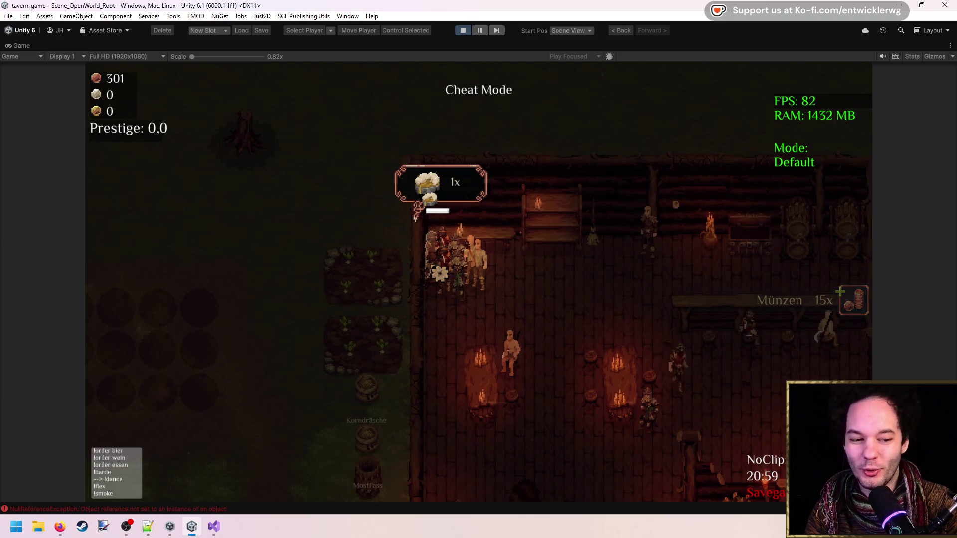
Step: Serve three beer orders in a row
{"action": "key", "text": "e"}
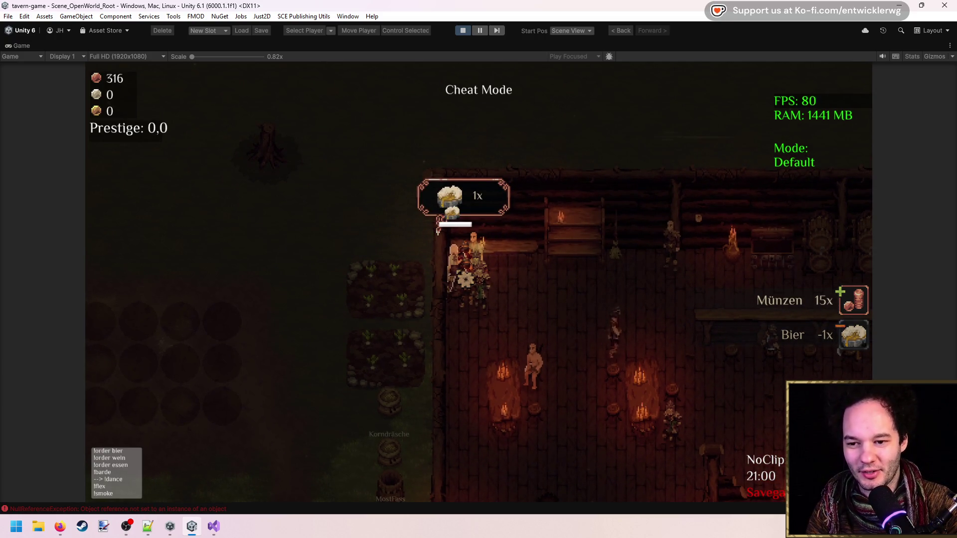
{"action": "key", "text": "e"}
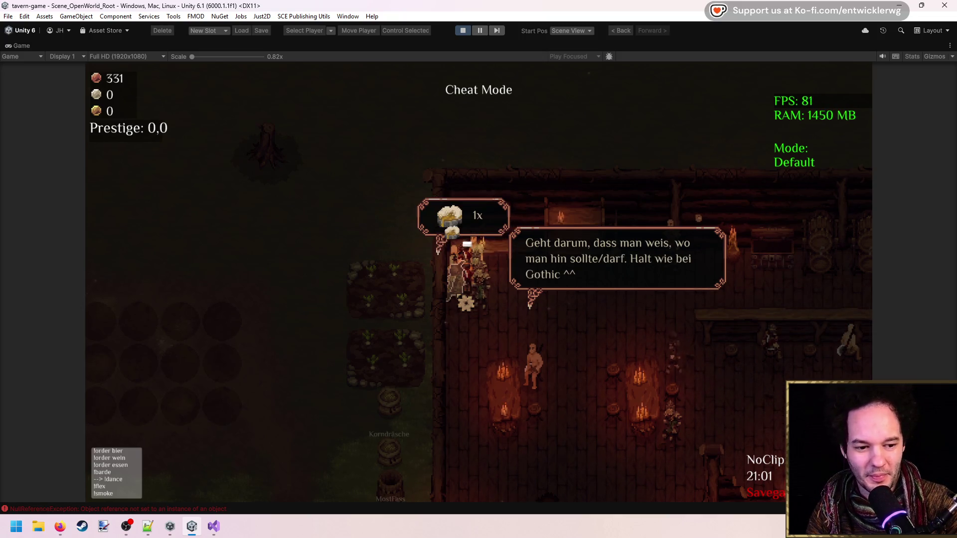
{"action": "key", "text": "e"}
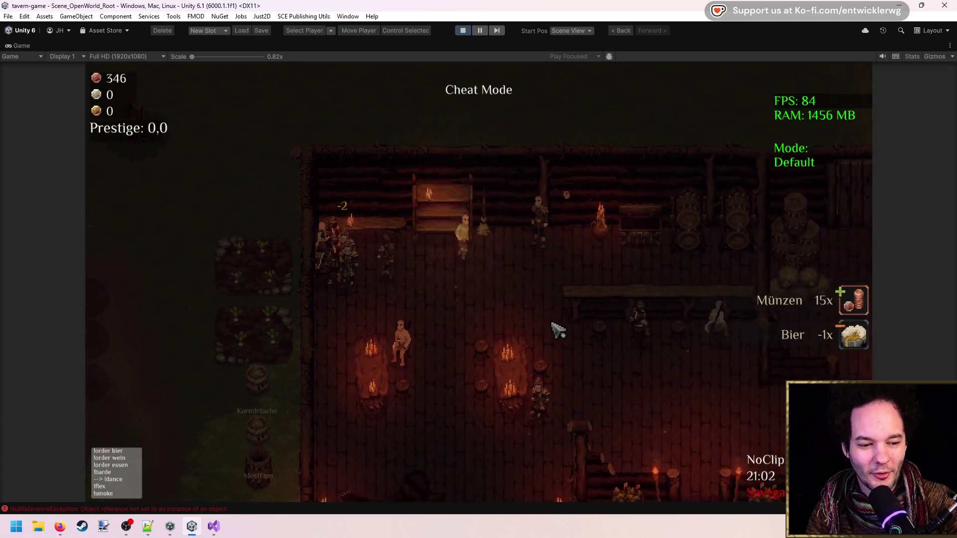
Step: Walk the keeper right, then left and back down across the tavern floor
{"action": "key", "text": "d"}
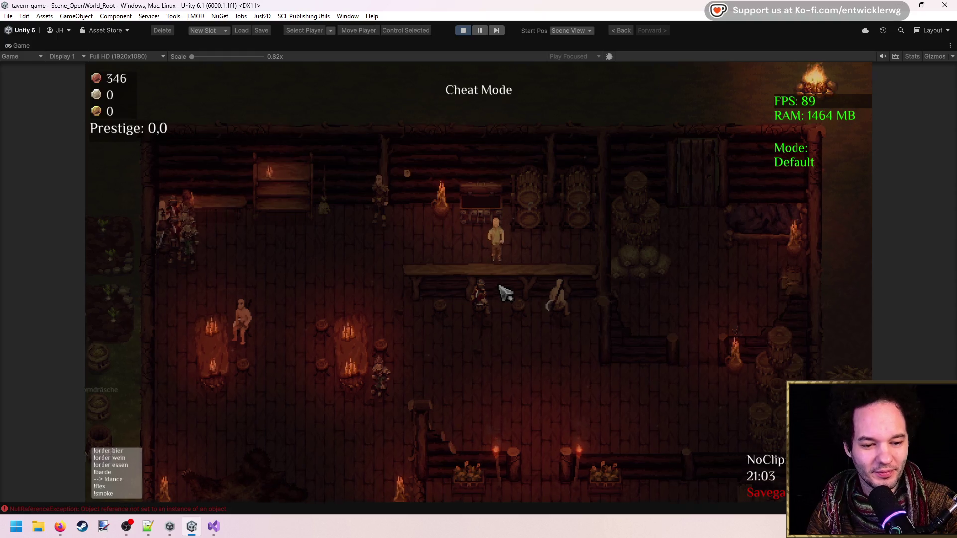
{"action": "key", "text": "w"}
{"action": "key", "text": "d"}
{"action": "key", "text": "a"}
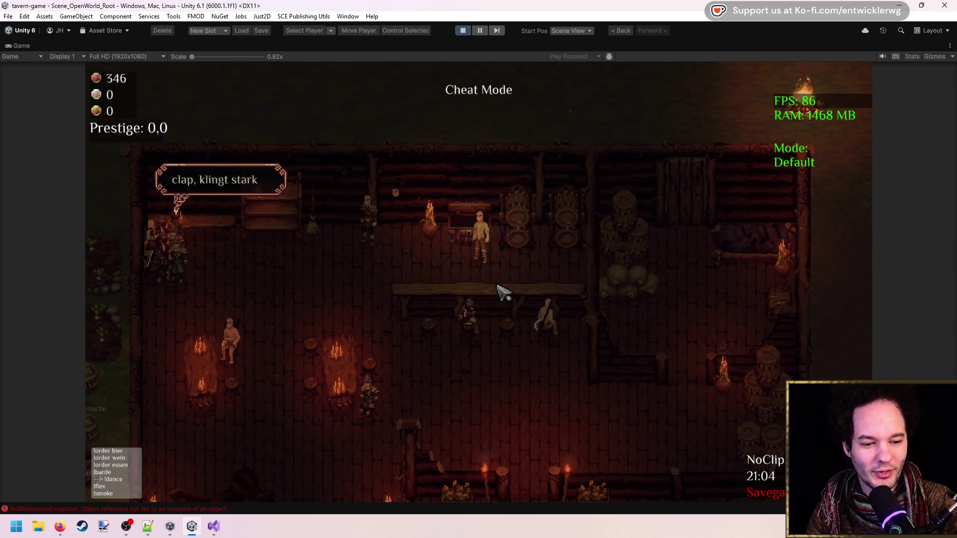
{"action": "key", "text": "a"}
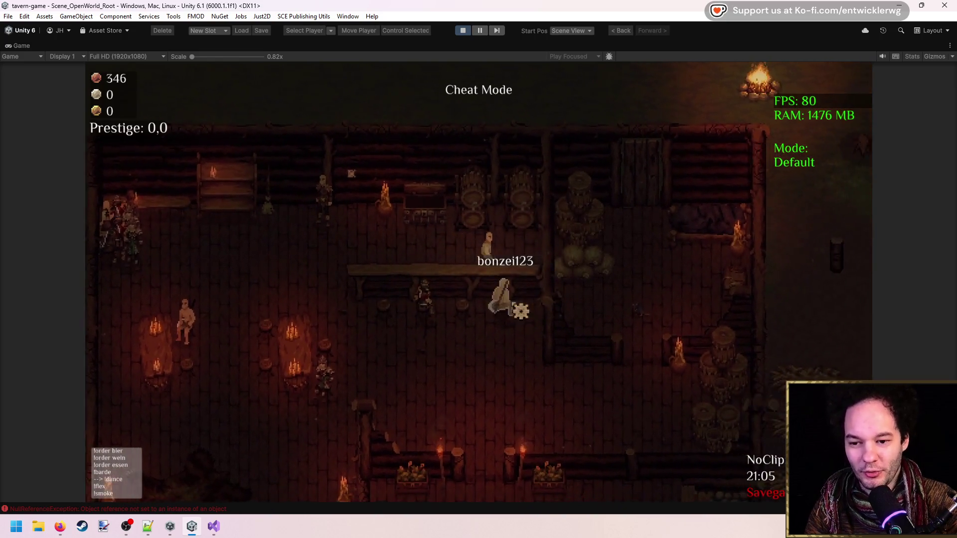
{"action": "key", "text": "a"}
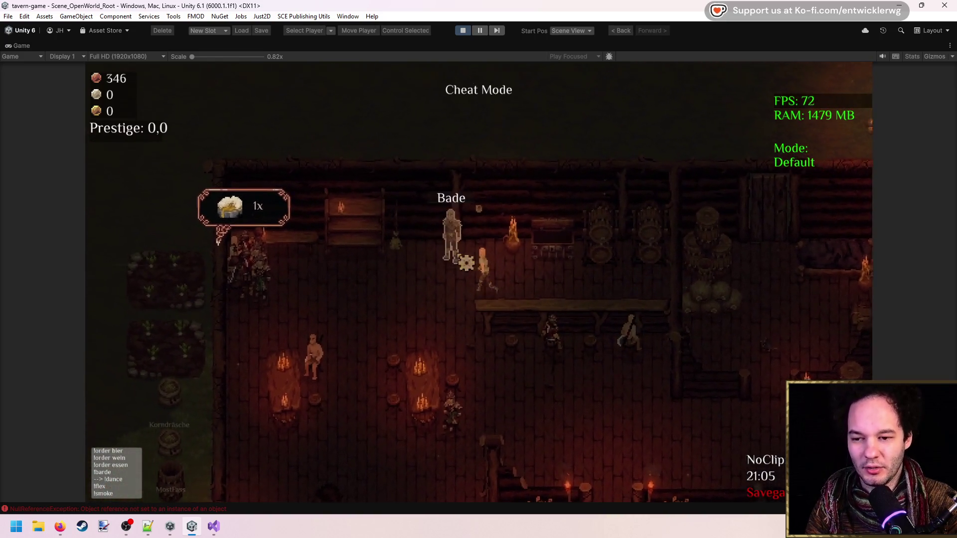
{"action": "key", "text": "a"}
{"action": "key", "text": "s"}
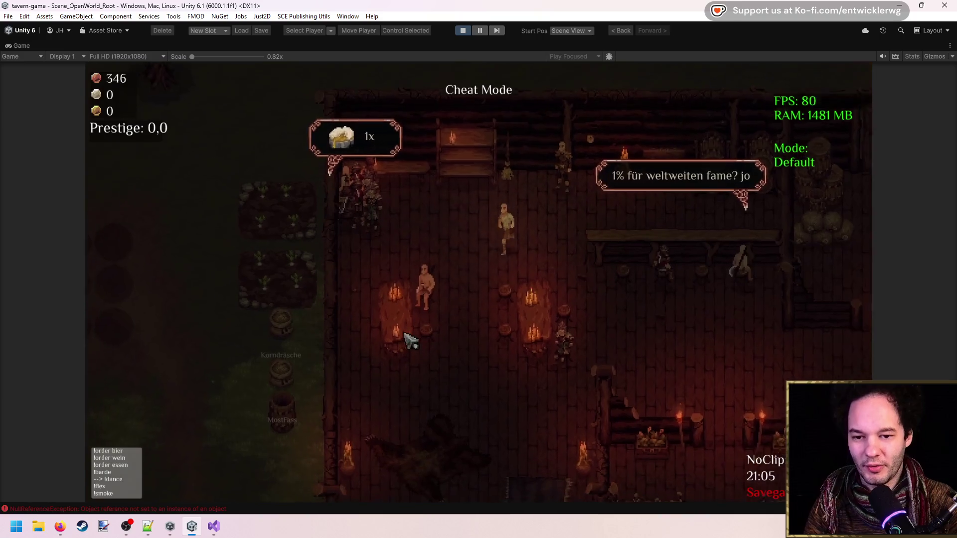
{"action": "key", "text": "d"}
{"action": "key", "text": "s"}
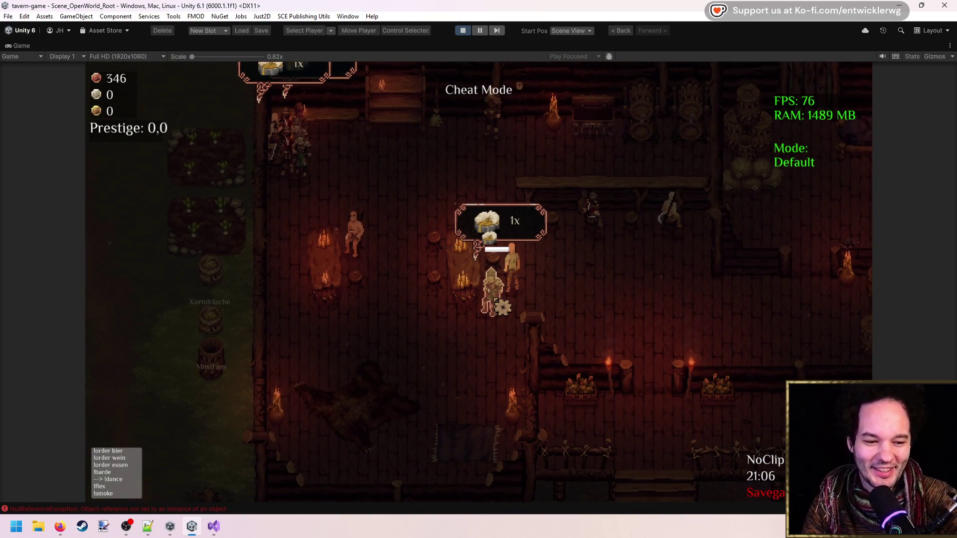
Step: Walk to more customers and sell them beers, raising coins to 406
{"action": "key", "text": "d"}
{"action": "key", "text": "w"}
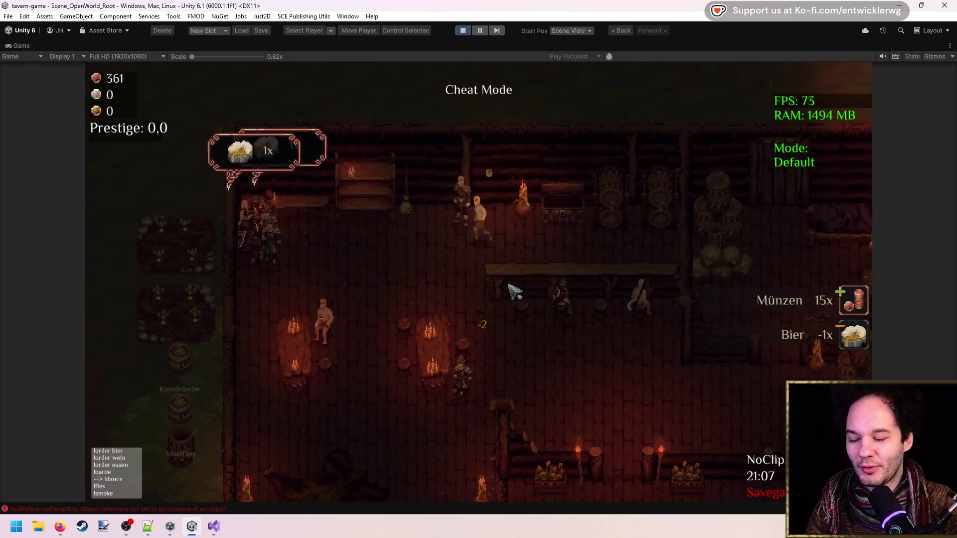
{"action": "key", "text": "d"}
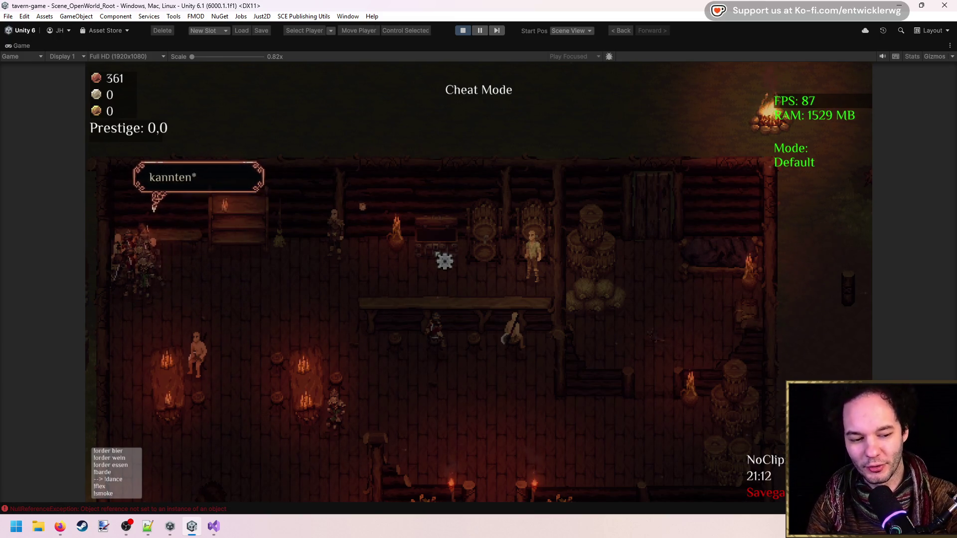
{"action": "key", "text": "a"}
{"action": "key", "text": "s"}
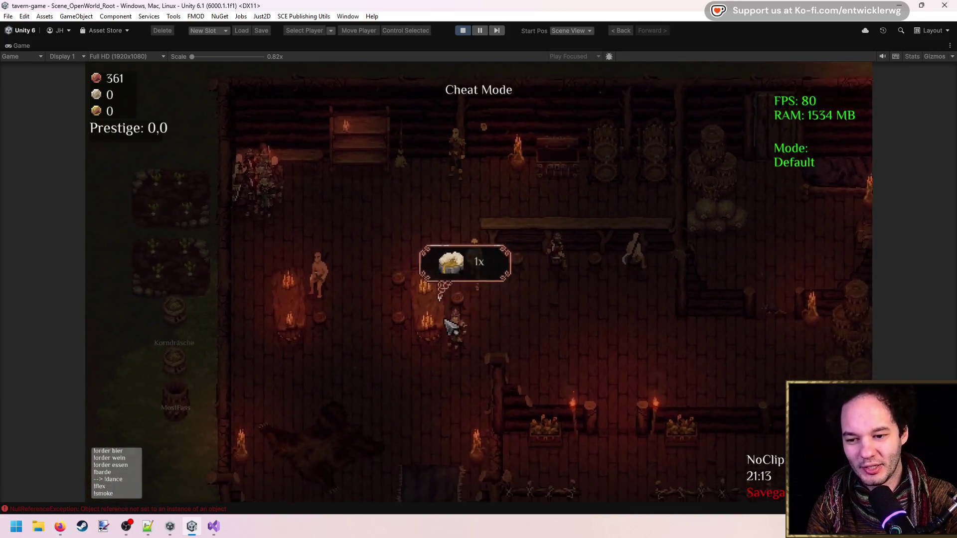
{"action": "key", "text": "s"}
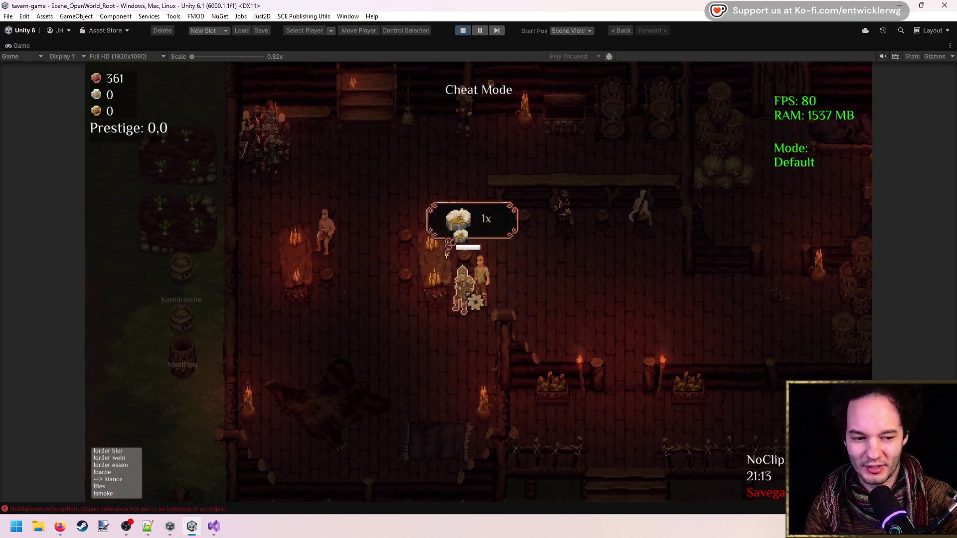
{"action": "key", "text": "a"}
{"action": "key", "text": "w"}
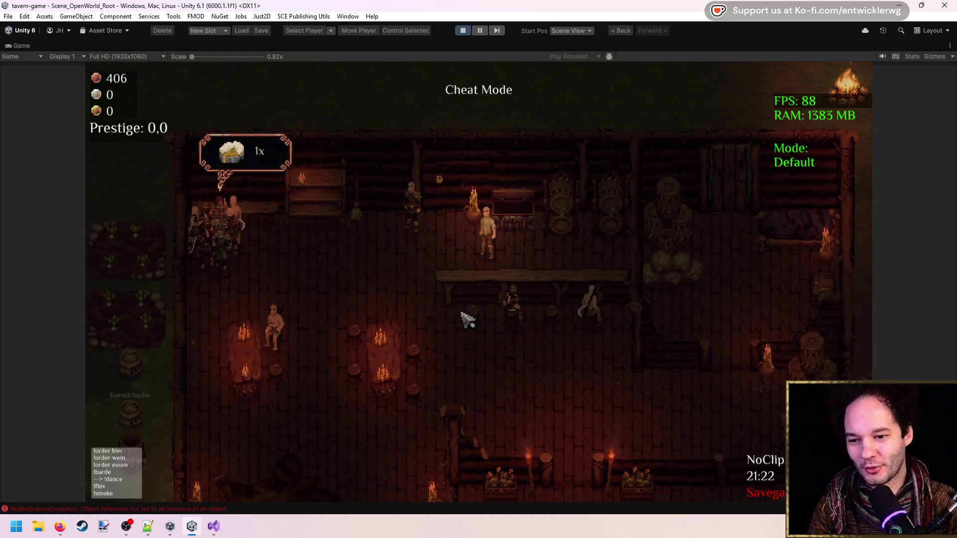
Step: Run left past the bar and hand a beer to the waiting customer
{"action": "key", "text": "a"}
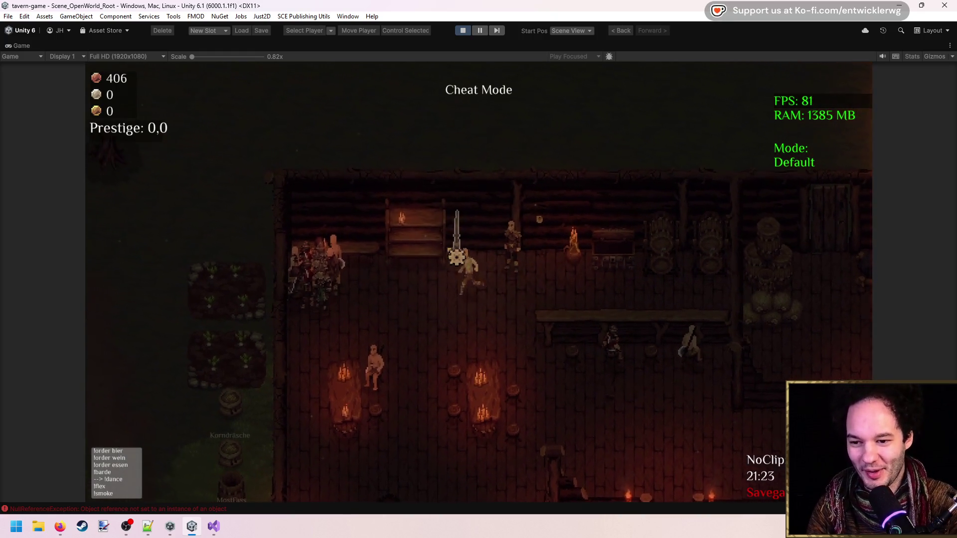
{"action": "key", "text": "a"}
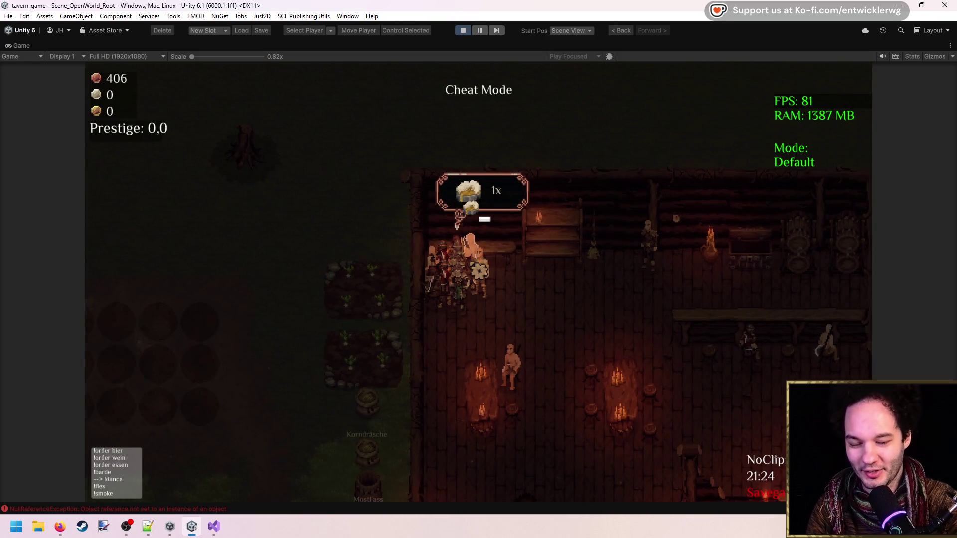
{"action": "key", "text": "e"}
{"action": "key", "text": "d"}
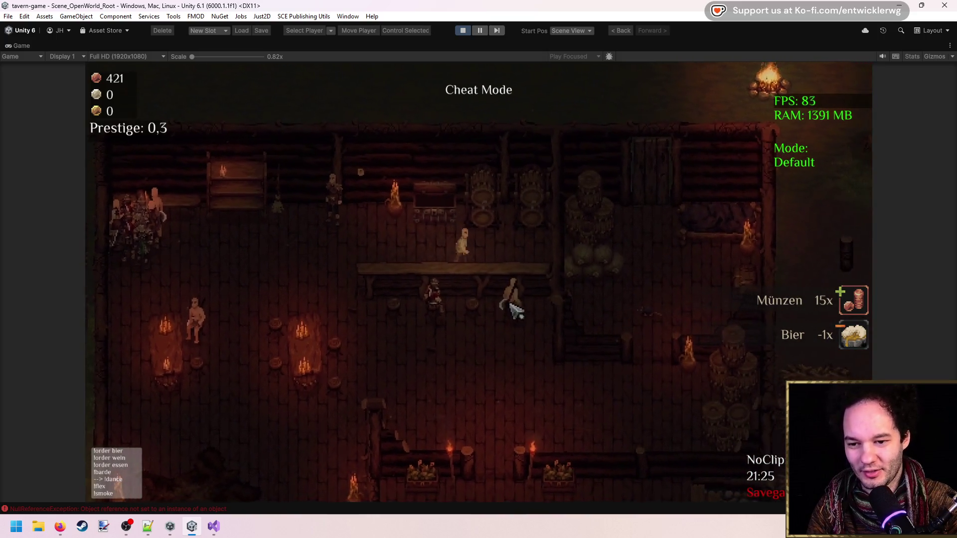
Step: Walk down-left, then up-left to the customer group, and serve another beer
{"action": "key", "text": "a"}
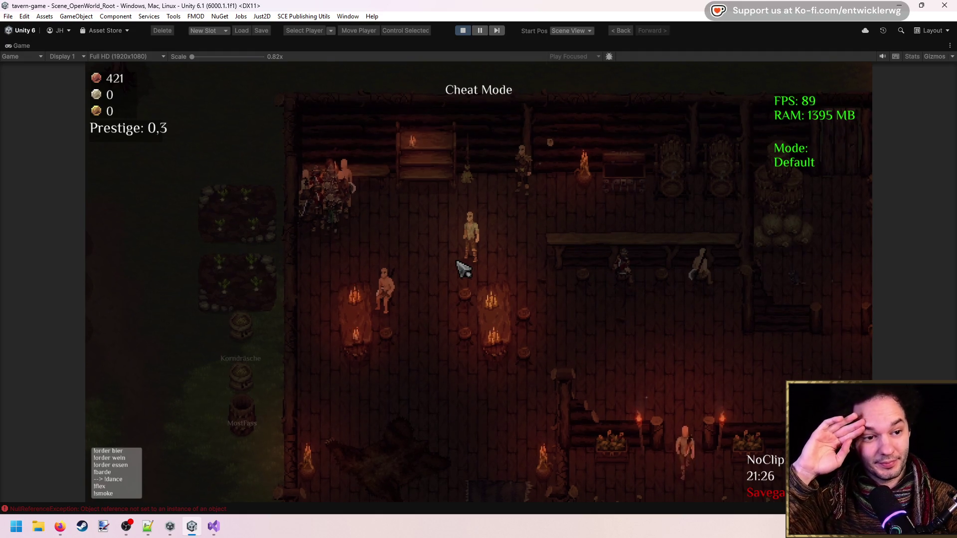
{"action": "key", "text": "a"}
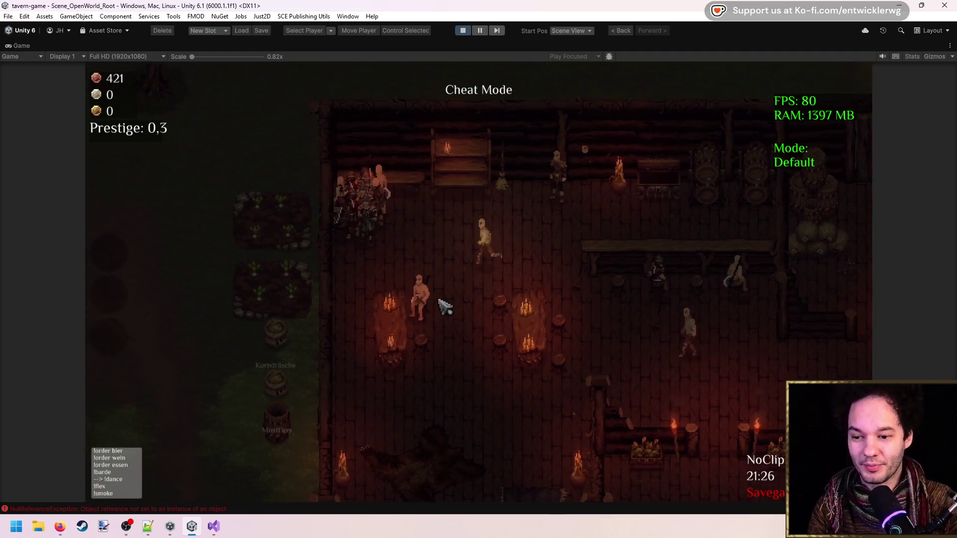
{"action": "key", "text": "w"}
{"action": "key", "text": "a"}
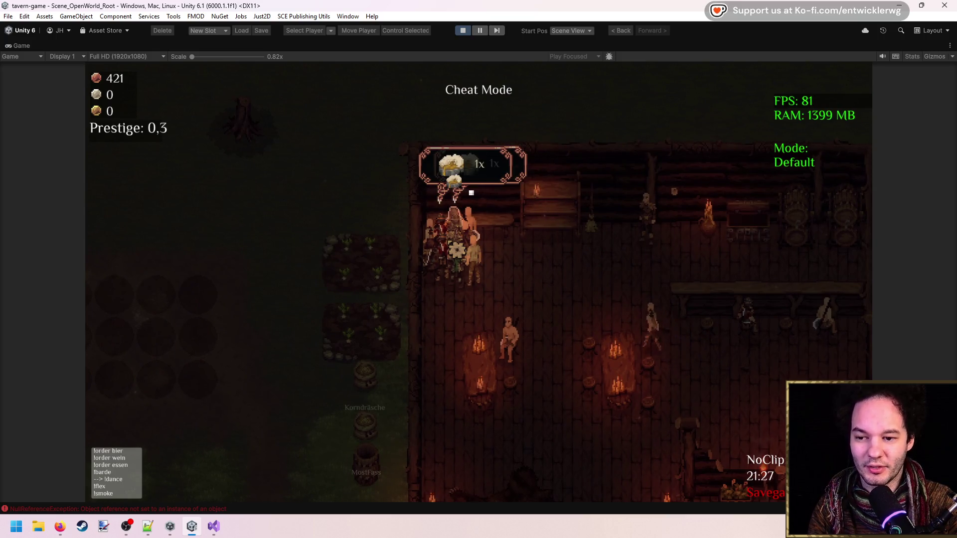
{"action": "key", "text": "e"}
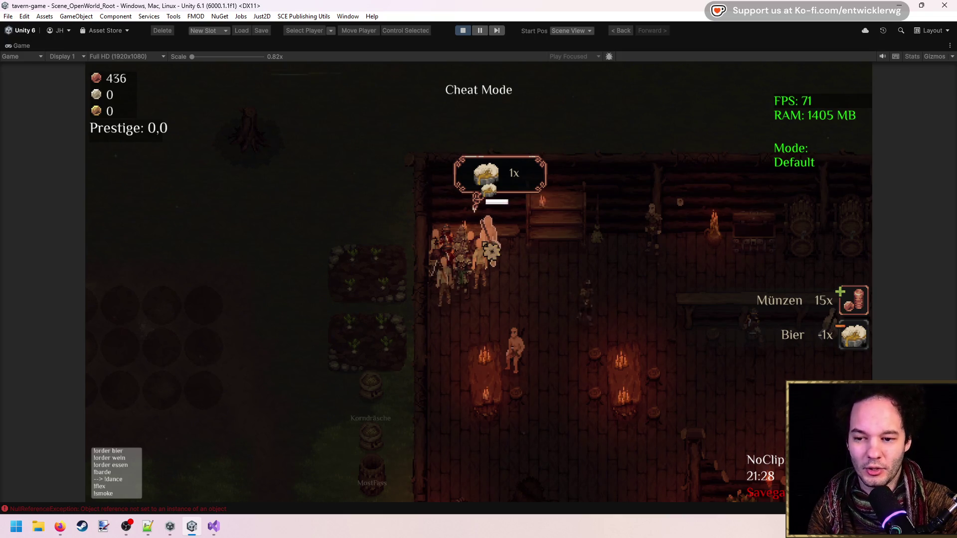
Step: Walk the keeper right across the tavern, then back down and left
{"action": "key", "text": "d"}
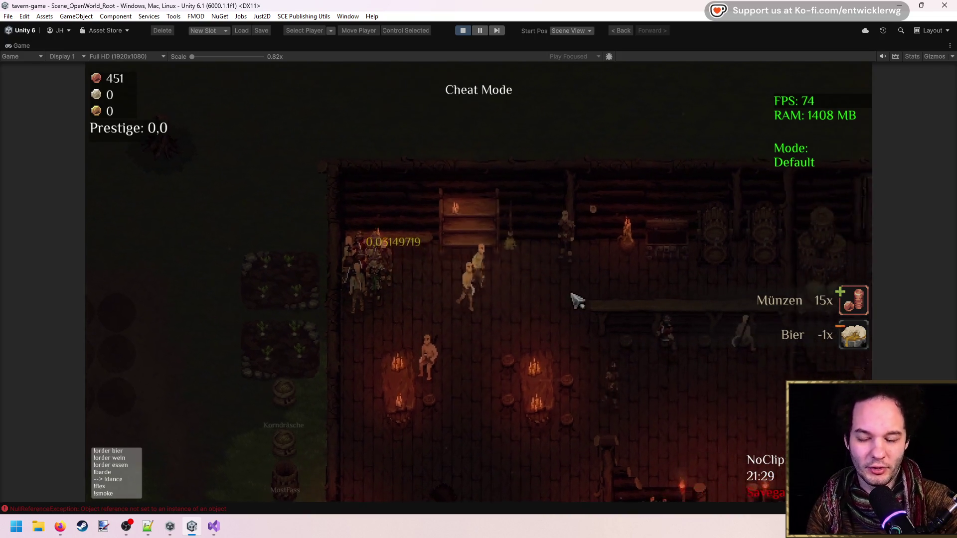
{"action": "key", "text": "d"}
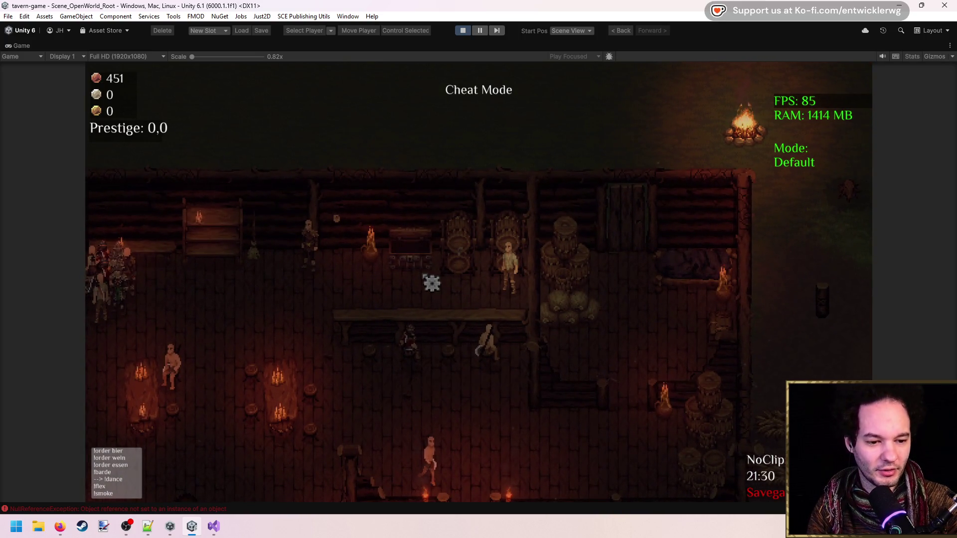
{"action": "key", "text": "a"}
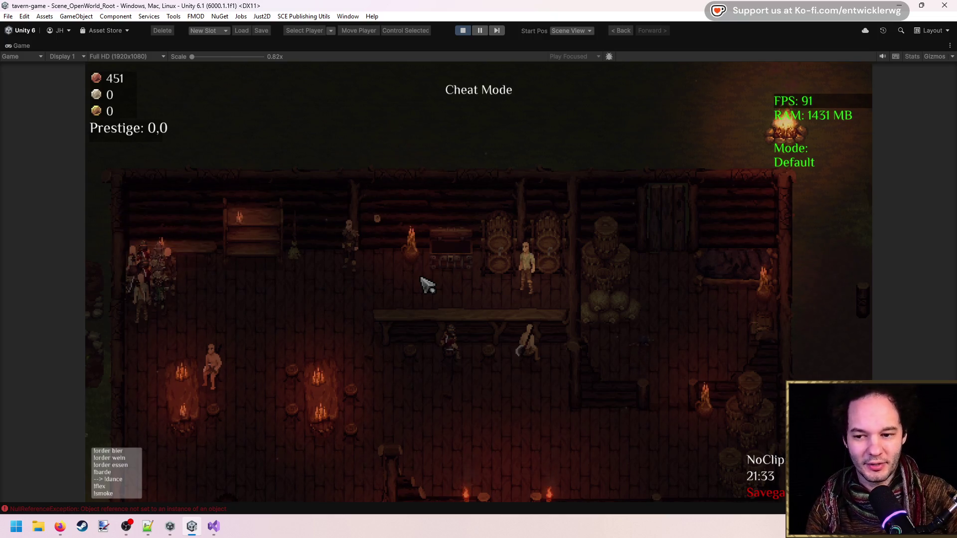
{"action": "key", "text": "a"}
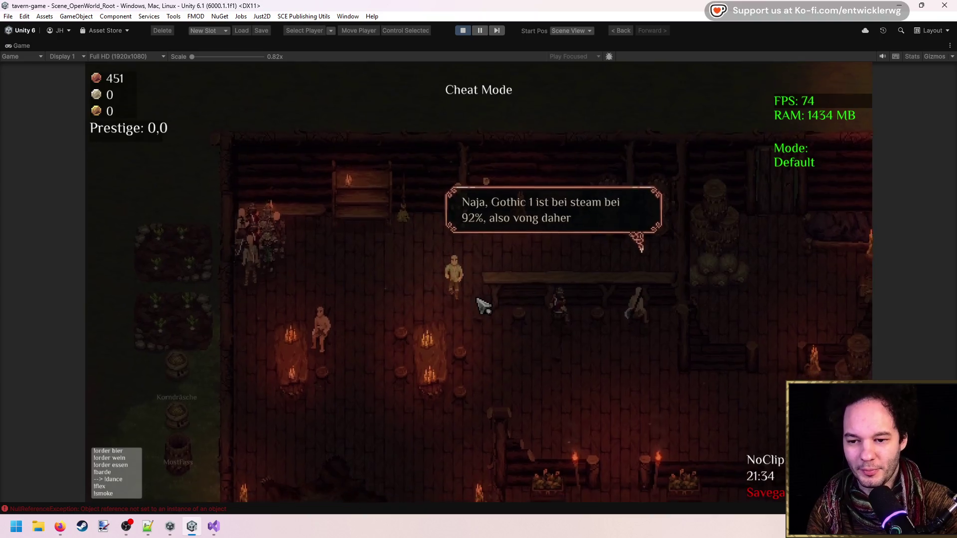
{"action": "key", "text": "s"}
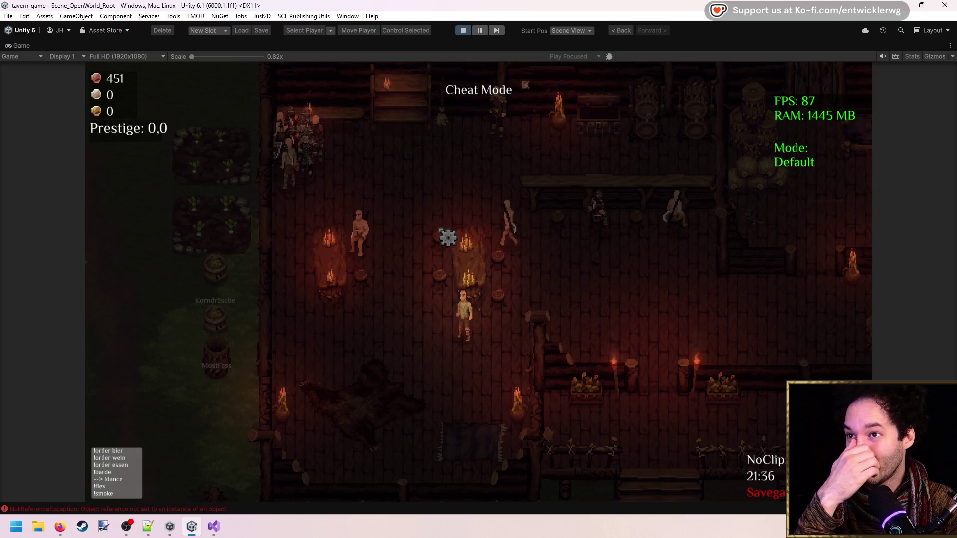
Step: Head left to the ordering customers and serve two beer orders
{"action": "key", "text": "w"}
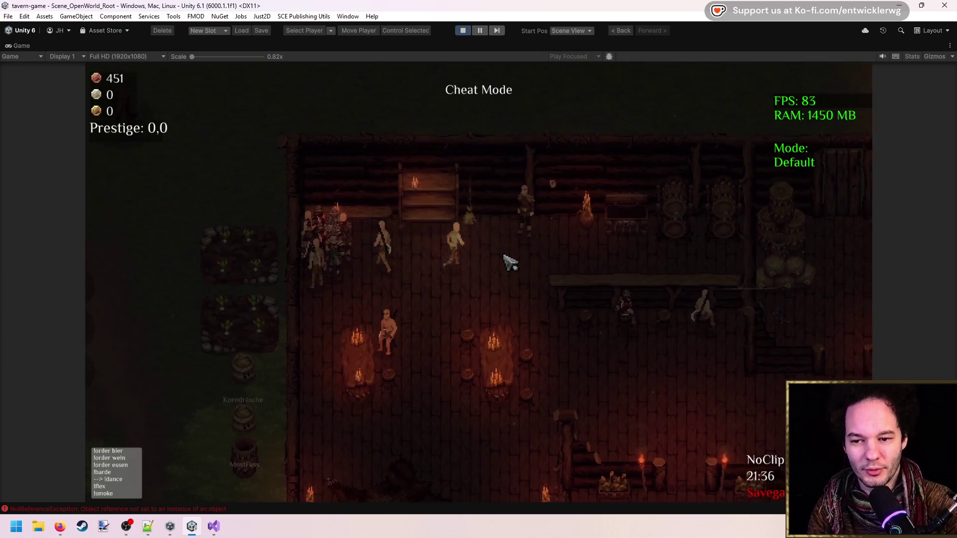
{"action": "key", "text": "d"}
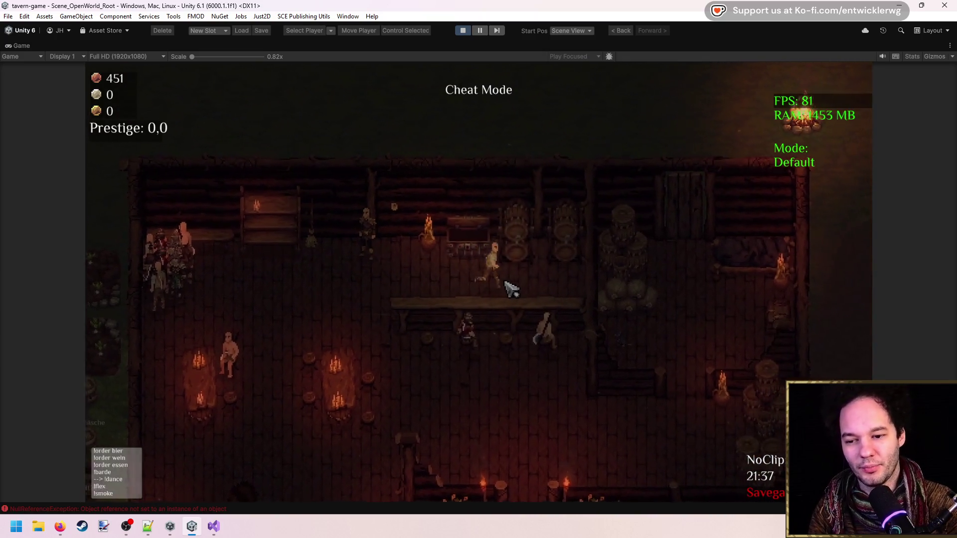
{"action": "key", "text": "a"}
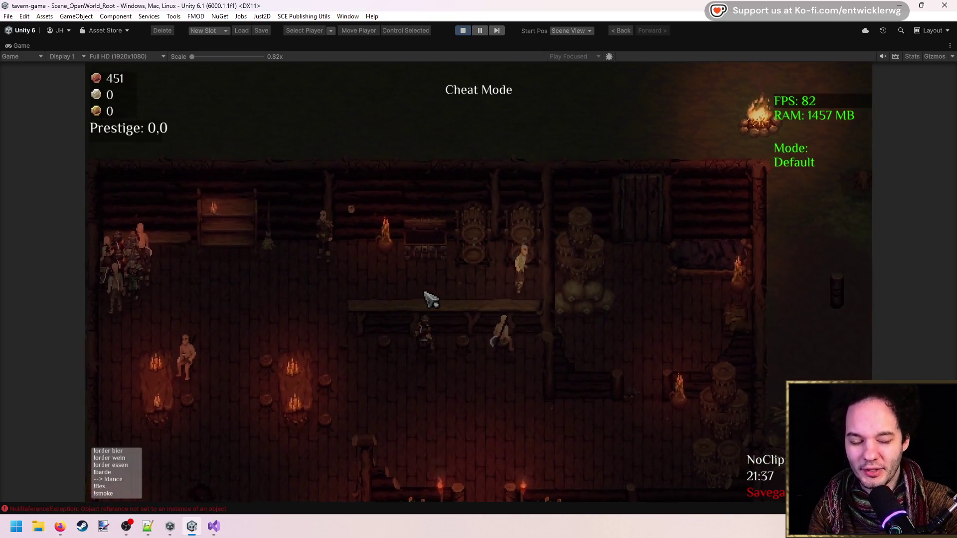
{"action": "key", "text": "a"}
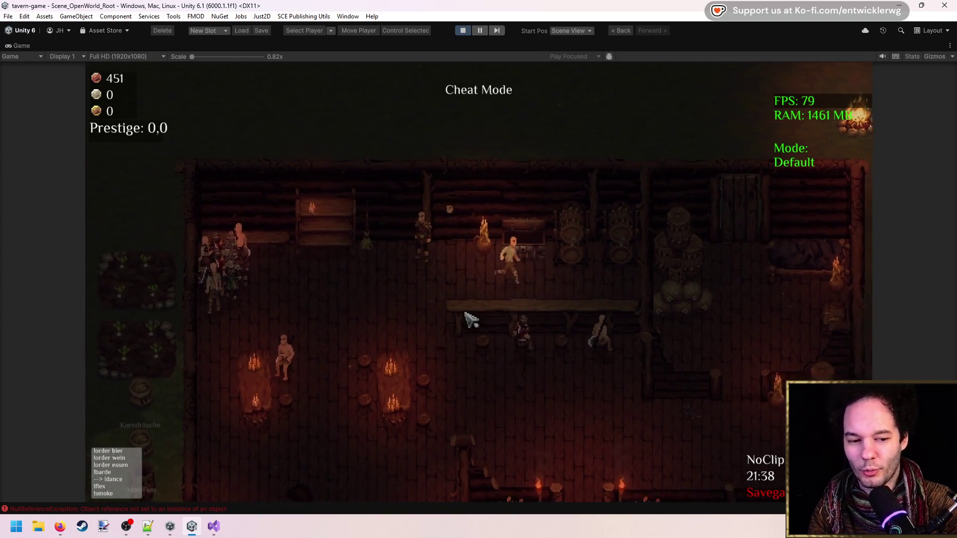
{"action": "key", "text": "a"}
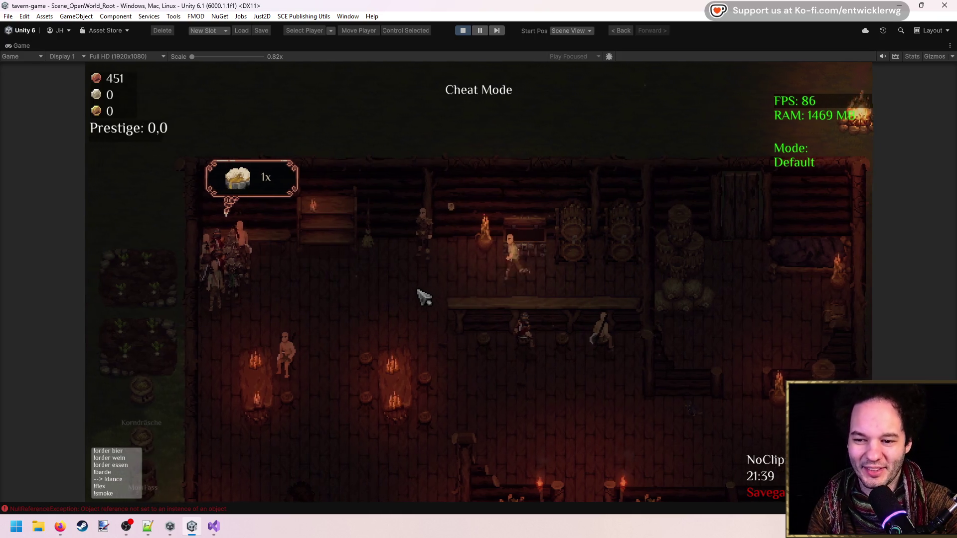
{"action": "key", "text": "a"}
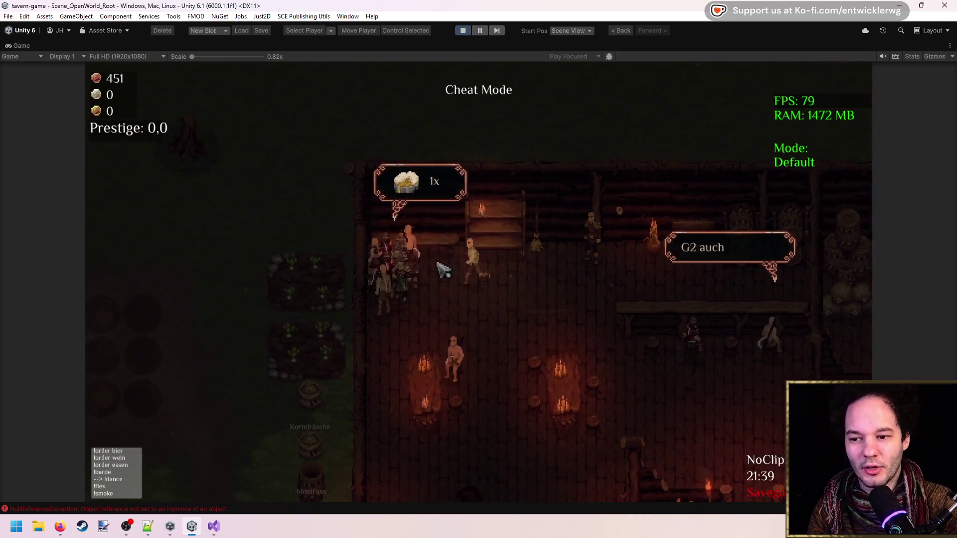
{"action": "key", "text": "a"}
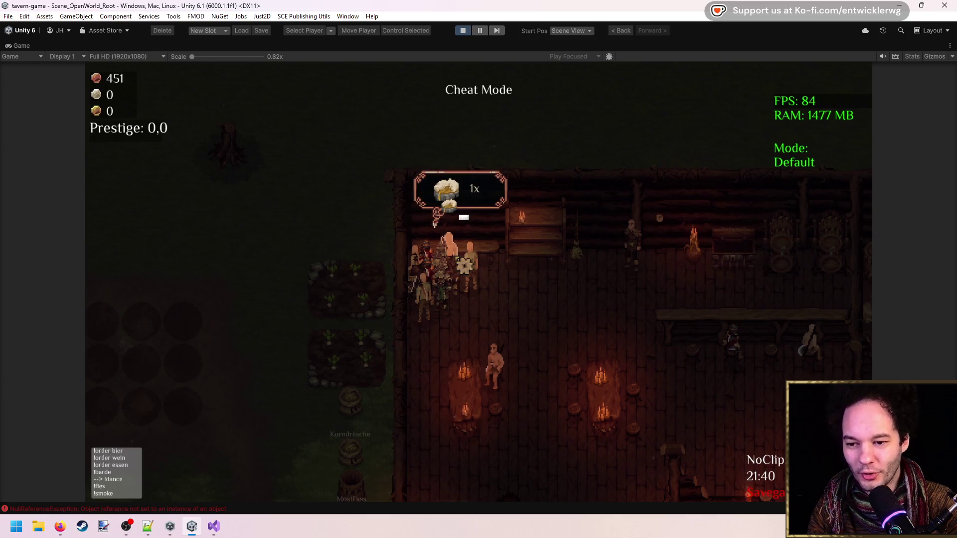
{"action": "left_click", "coordinate": [434, 222]}
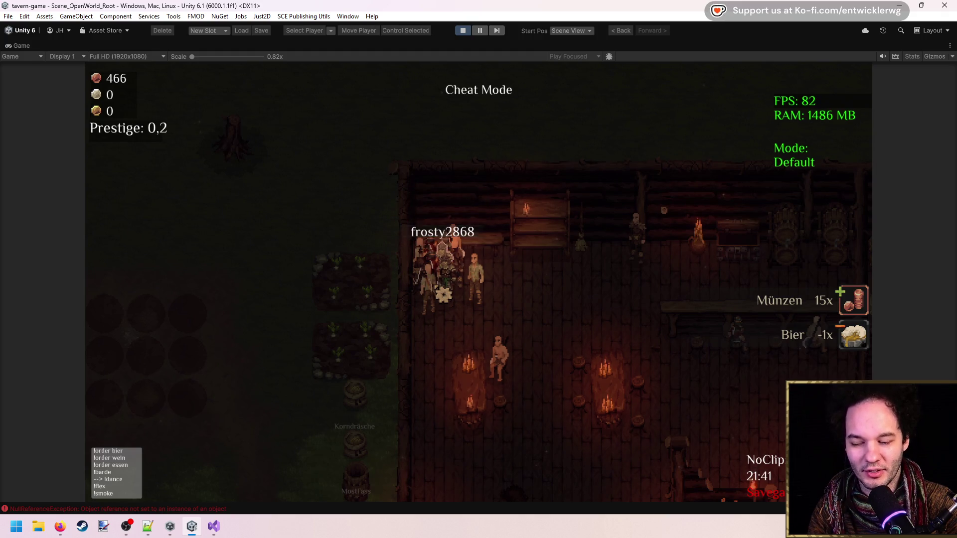
{"action": "left_click", "coordinate": [433, 240]}
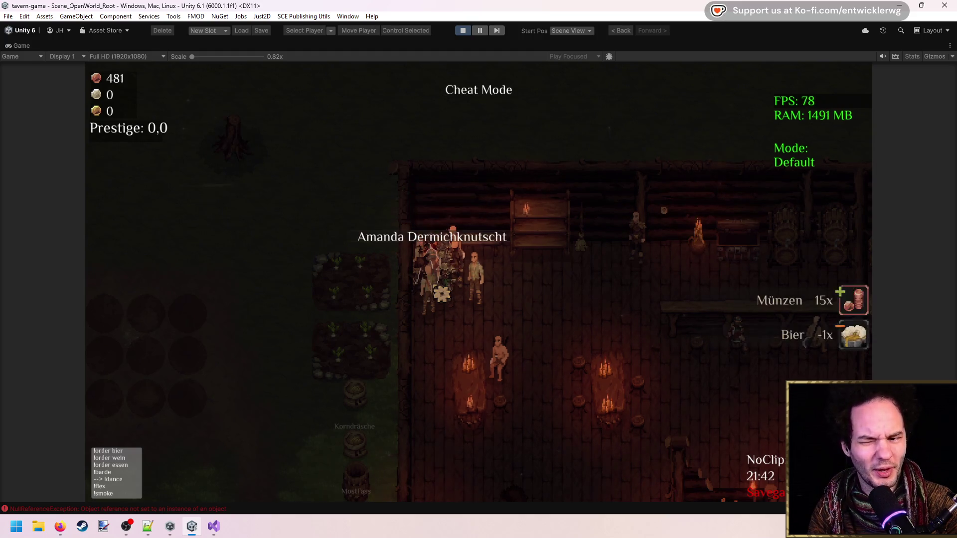
Step: Deliver one more beer, raising coins to 511, then walk right toward the campfire
{"action": "key", "text": "d"}
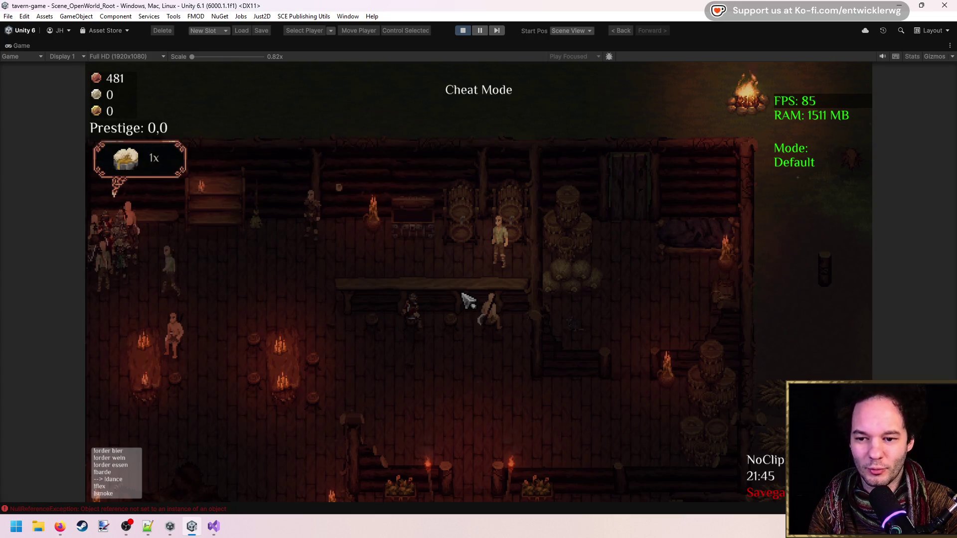
{"action": "key", "text": "a"}
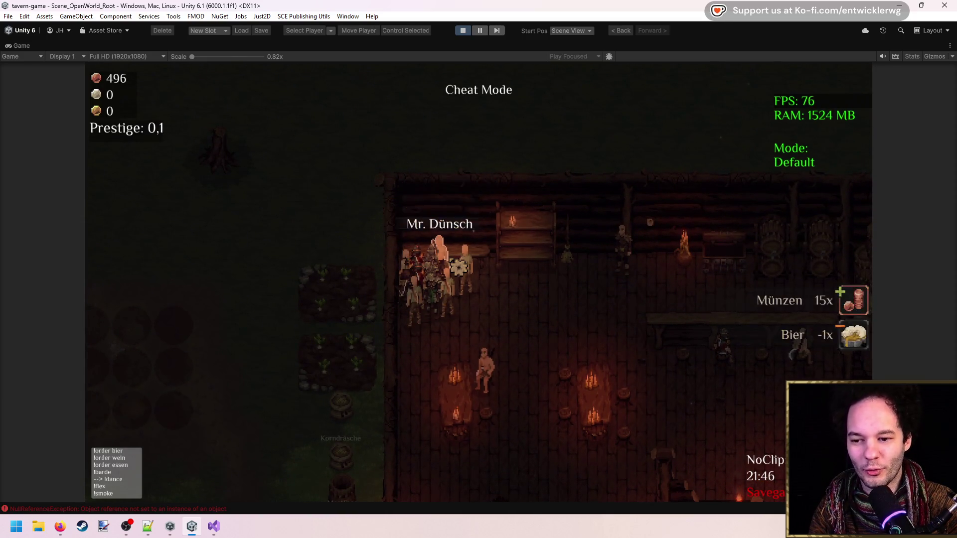
{"action": "key", "text": "a"}
{"action": "key", "text": "s"}
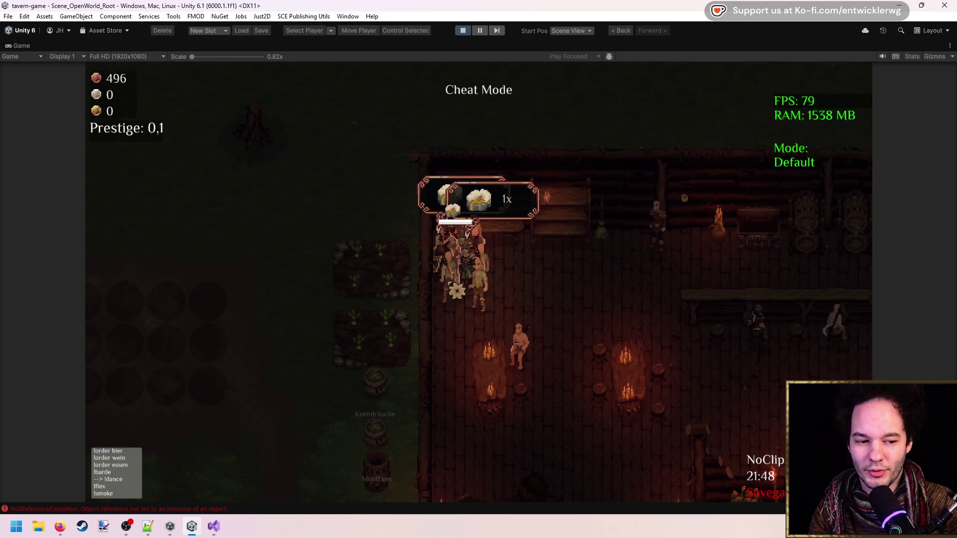
{"action": "key", "text": "d"}
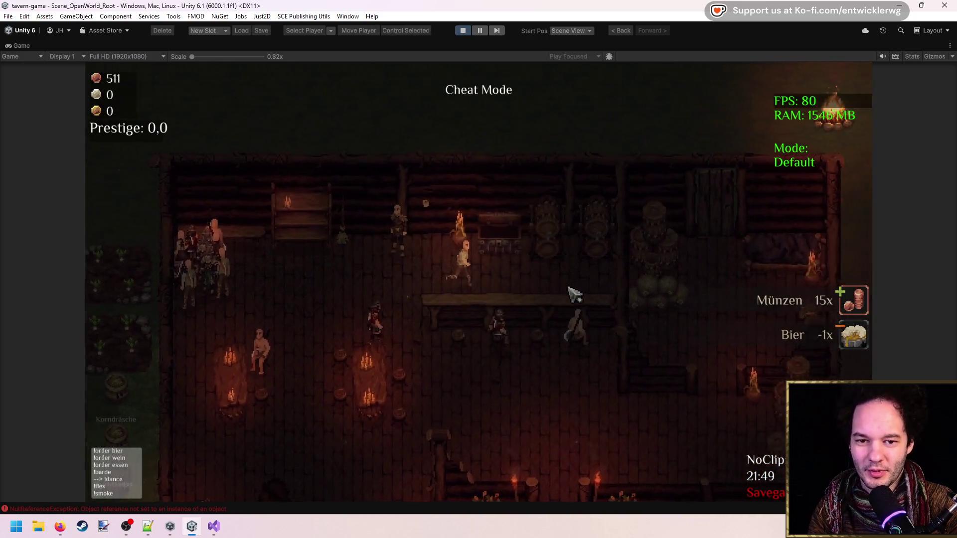
{"action": "key", "text": "d"}
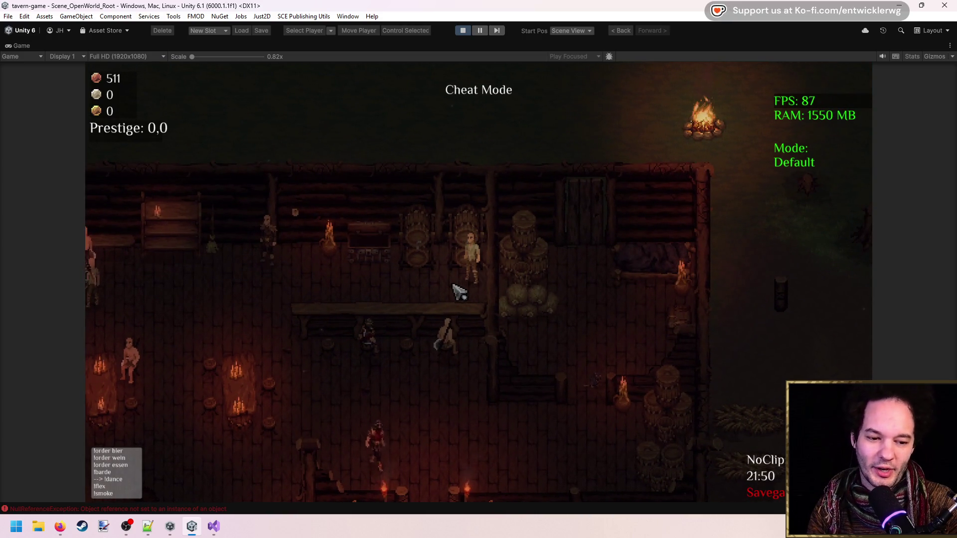
Step: Glance at the browser, then return to the game and walk left and back right
{"action": "key", "text": "d"}
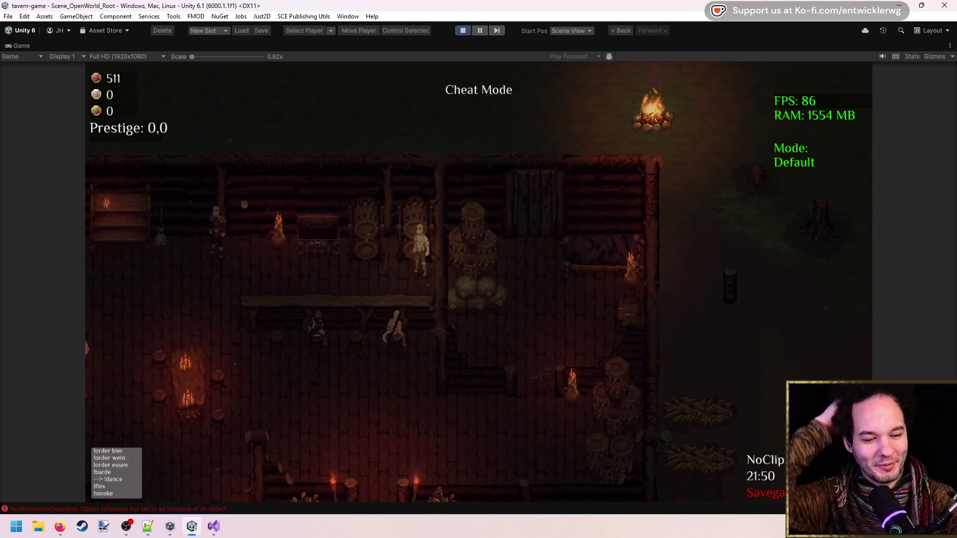
{"action": "key", "text": "alt+Tab"}
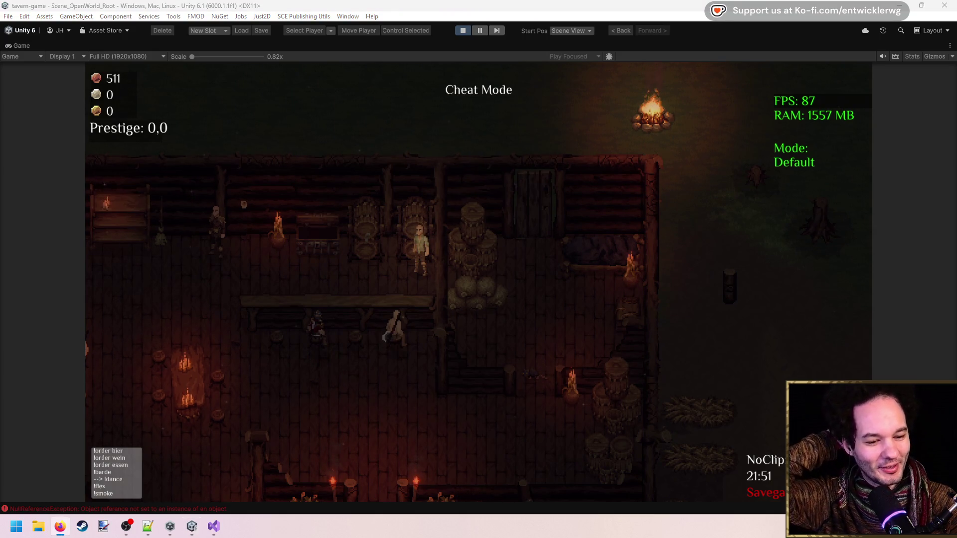
{"action": "left_click", "coordinate": [523, 289]}
{"action": "key", "text": "a"}
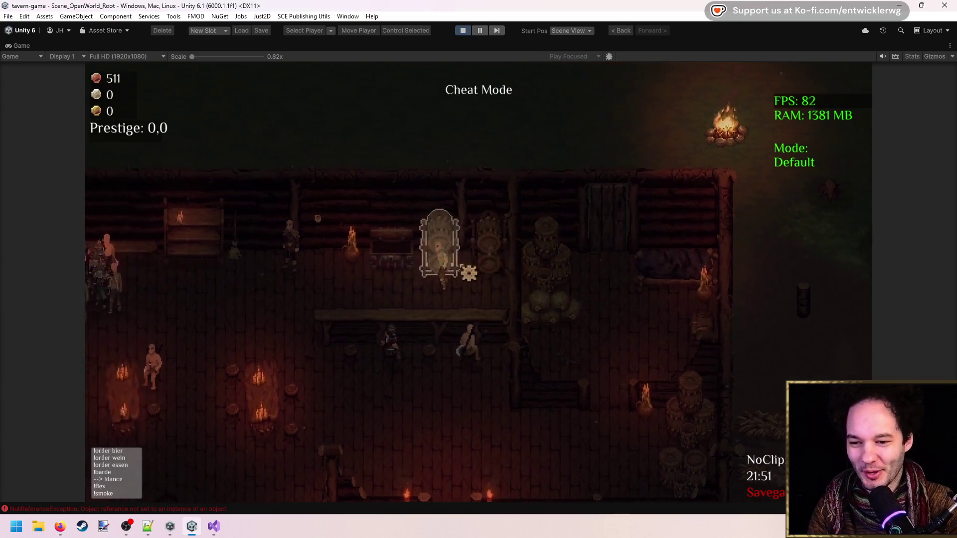
{"action": "key", "text": "a"}
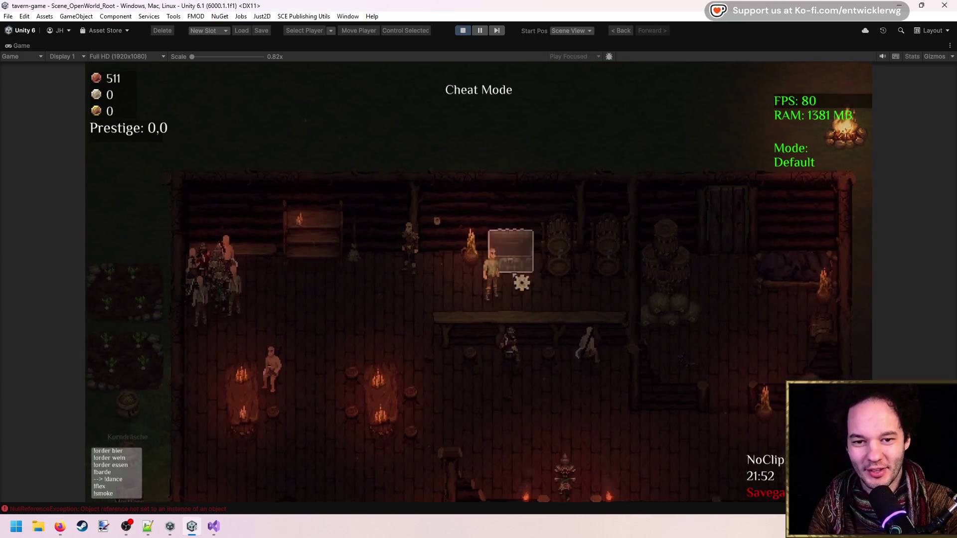
{"action": "key", "text": "d"}
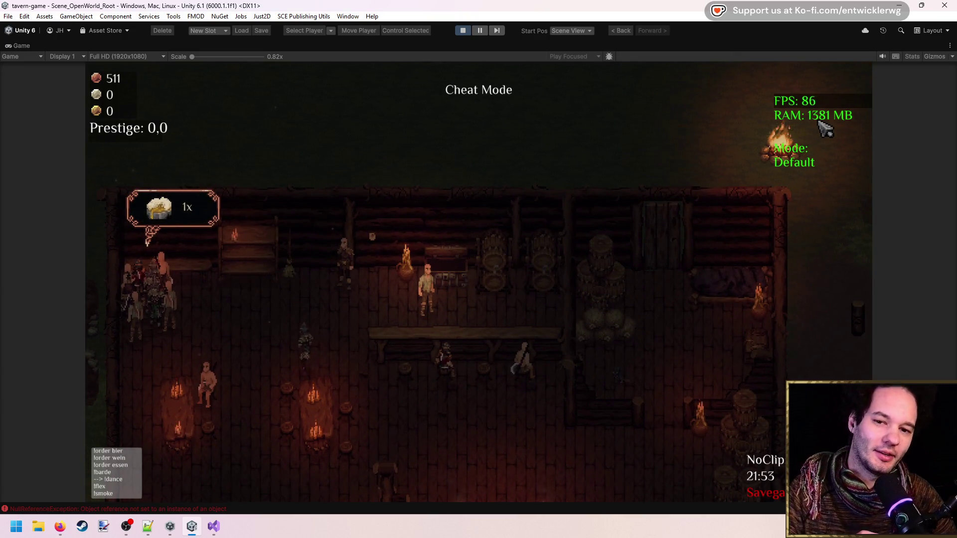
Step: Walk the keeper down-left, up-left, then down-right across the lower floor
{"action": "key", "text": "s"}
{"action": "key", "text": "a"}
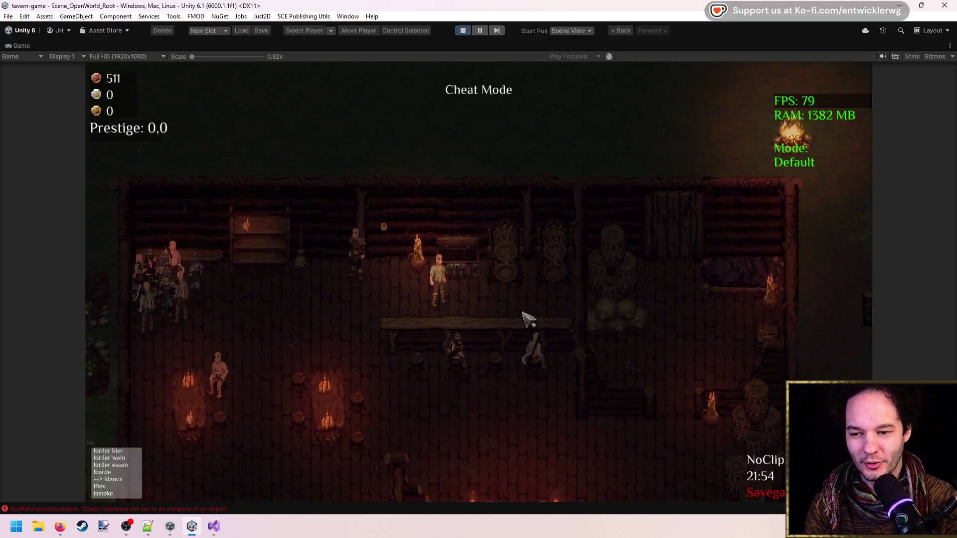
{"action": "key", "text": "a"}
{"action": "key", "text": "s"}
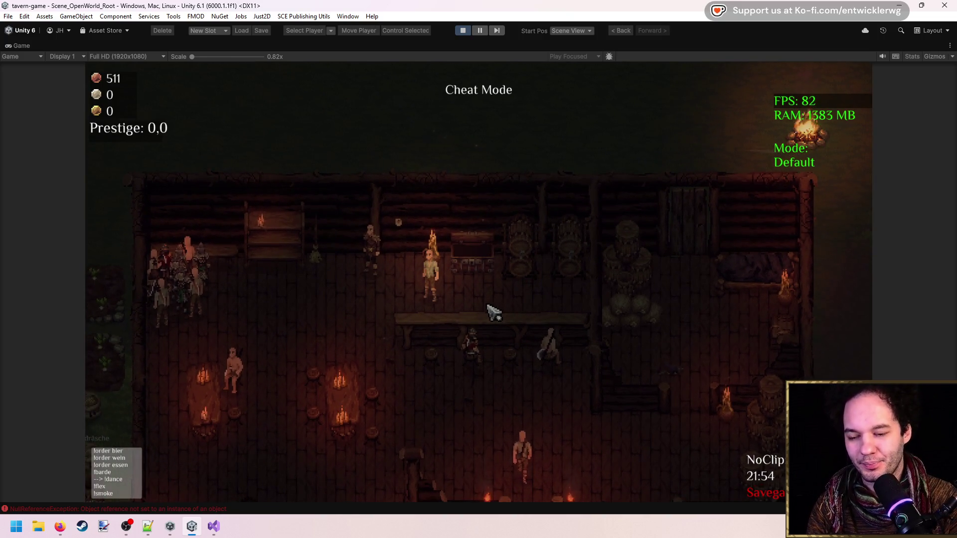
{"action": "key", "text": "w"}
{"action": "key", "text": "a"}
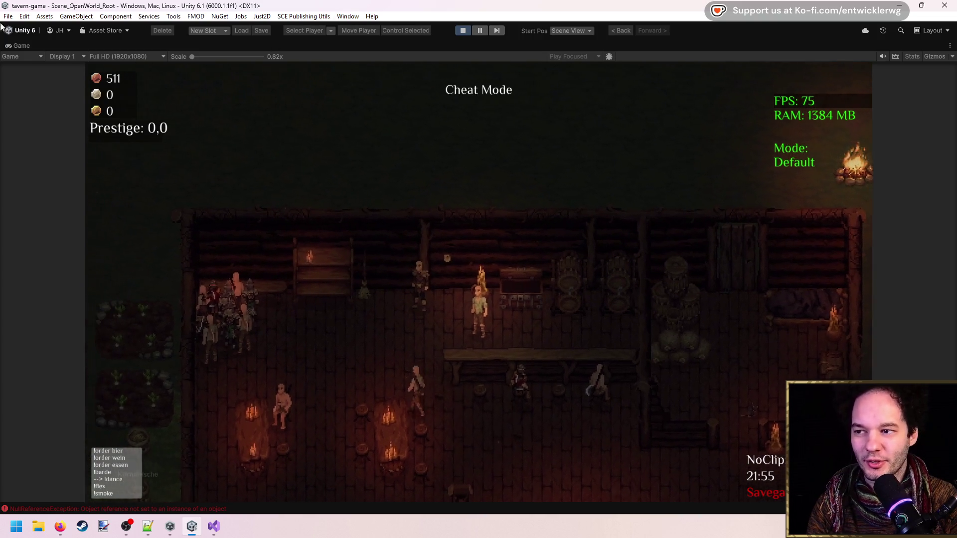
{"action": "key", "text": "d"}
{"action": "key", "text": "s"}
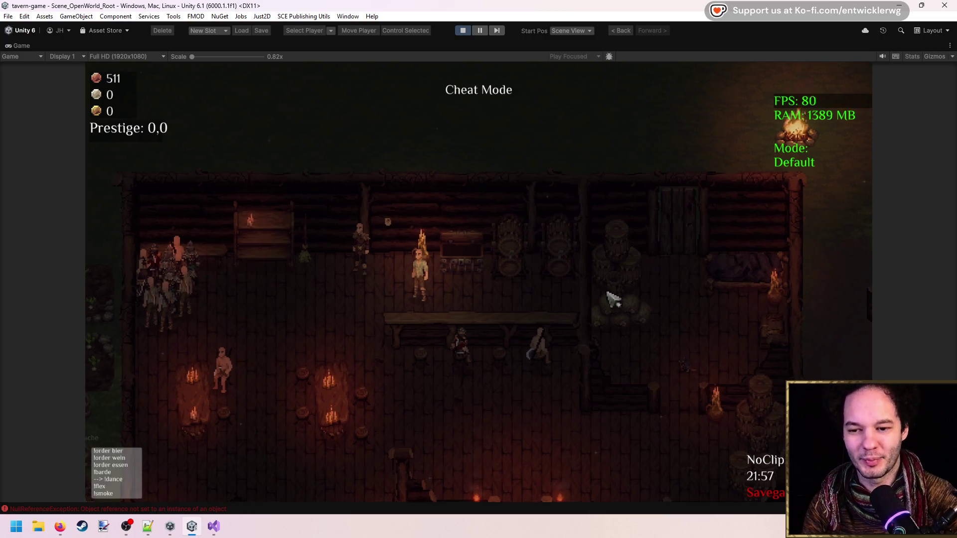
Step: Walk the keeper right, left, then up-right across the tavern floor
{"action": "key", "text": "d"}
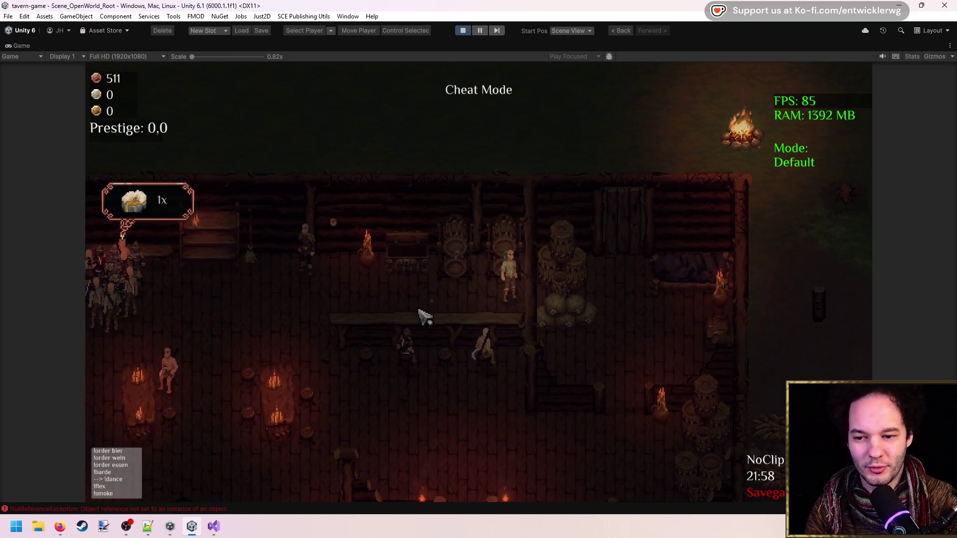
{"action": "key", "text": "a"}
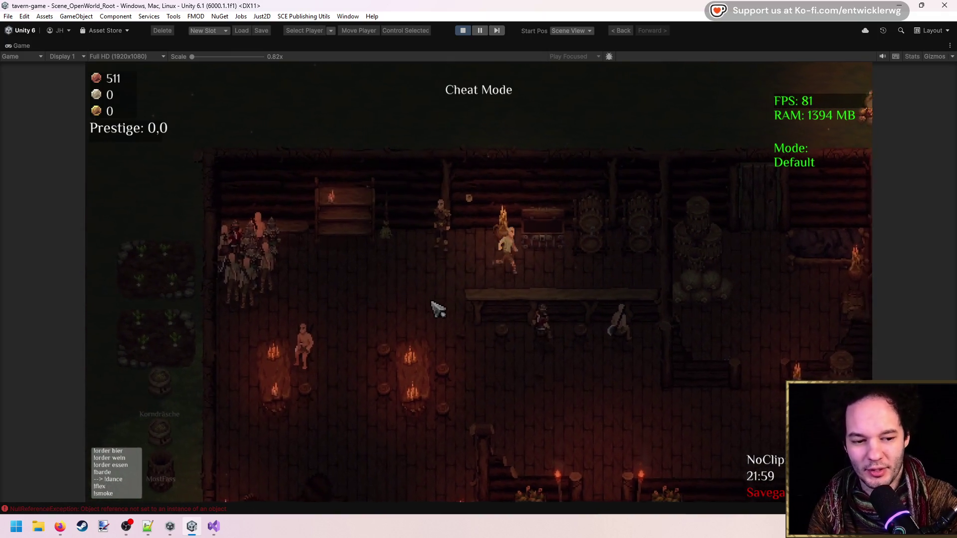
{"action": "key", "text": "d"}
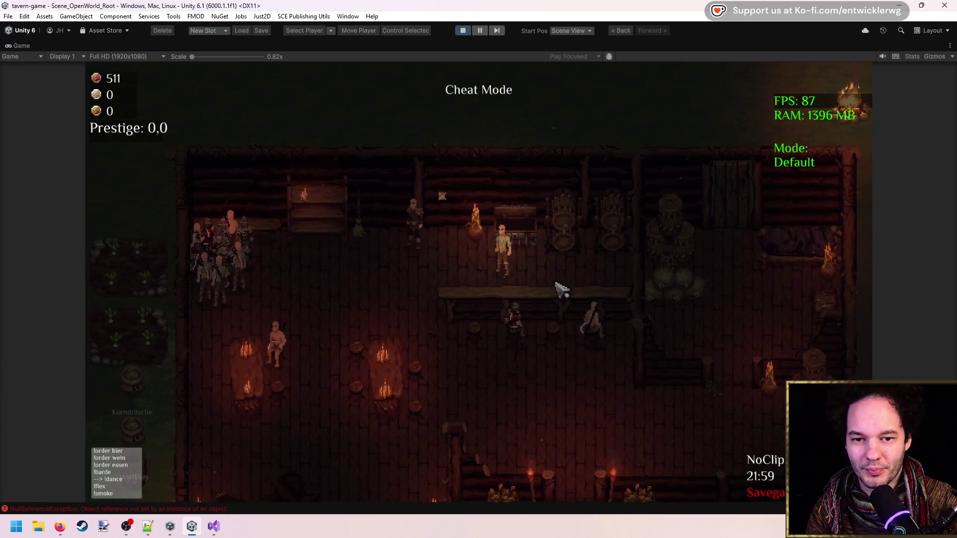
{"action": "key", "text": "w"}
{"action": "key", "text": "d"}
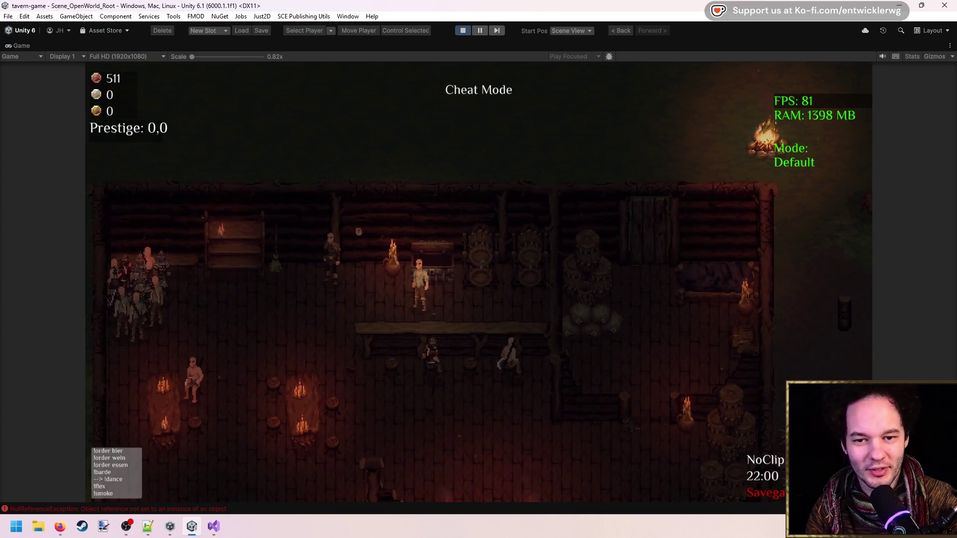
Step: Walk down past the counter, then left toward the guests crowding the left entrance
{"action": "key", "text": "w"}
{"action": "key", "text": "a"}
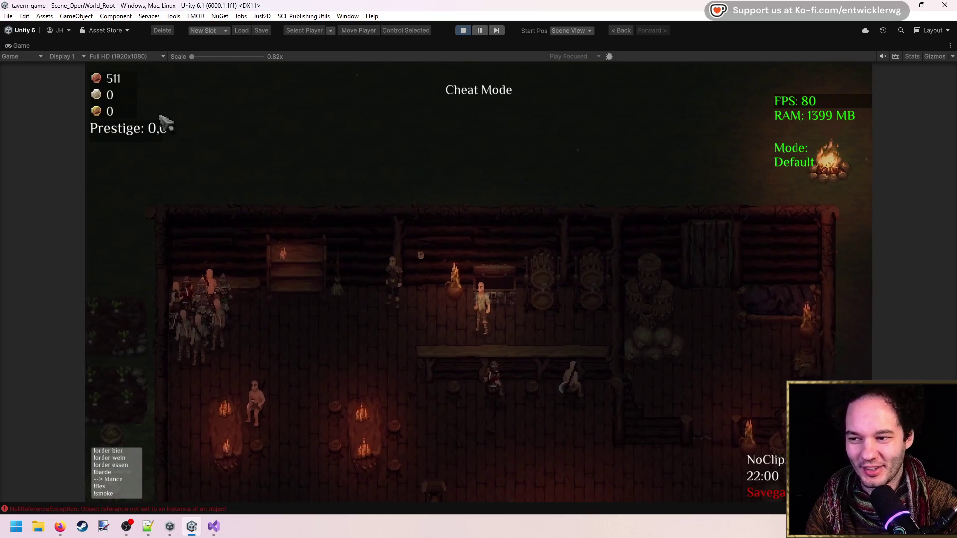
{"action": "key", "text": "d"}
{"action": "key", "text": "s"}
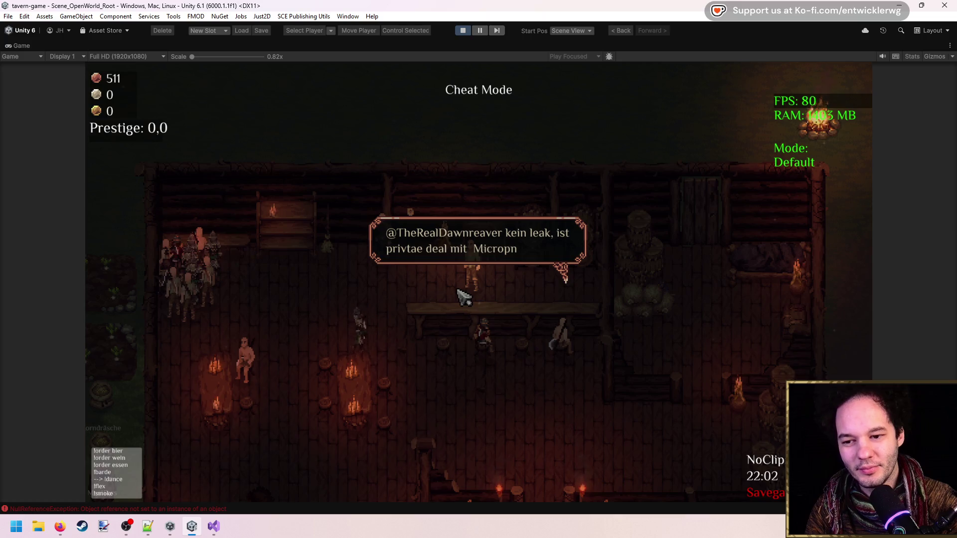
{"action": "key", "text": "d"}
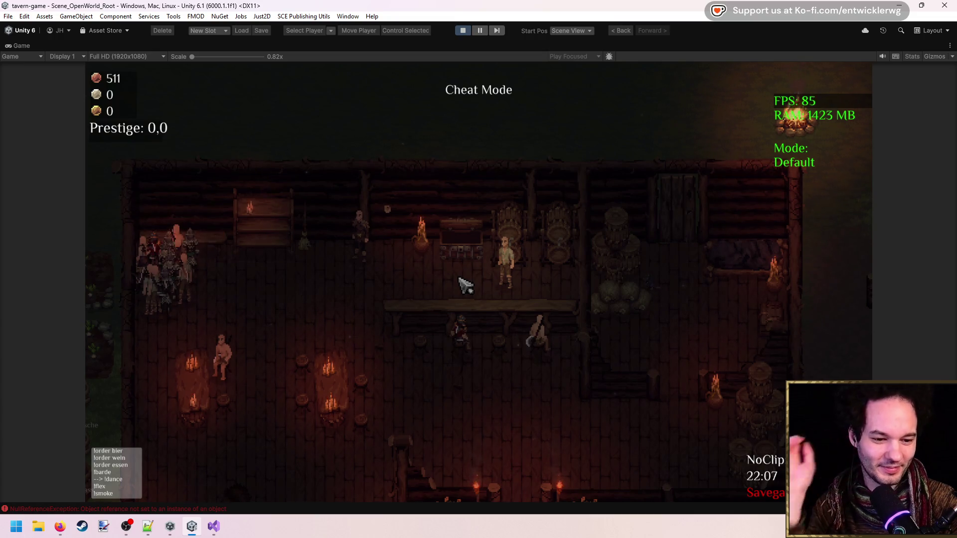
{"action": "key", "text": "a"}
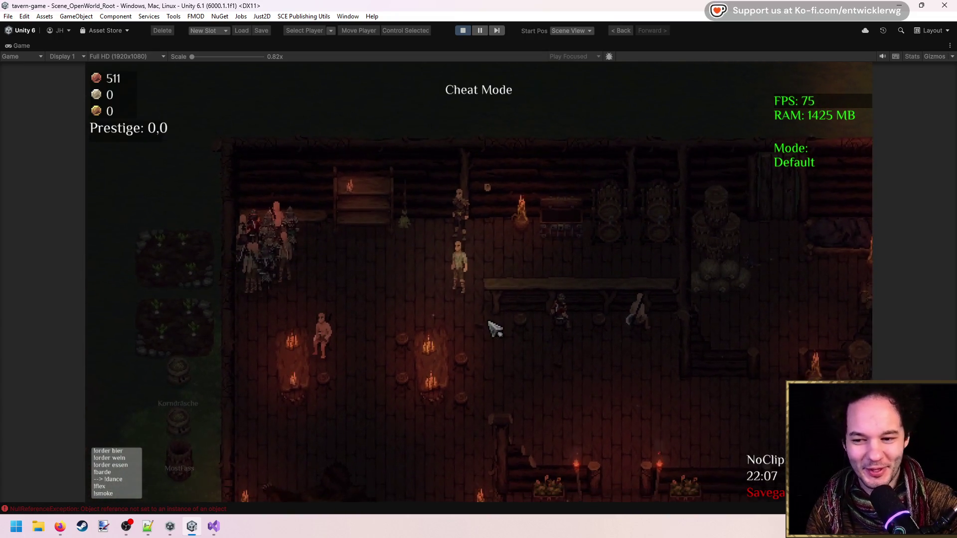
{"action": "key", "text": "a"}
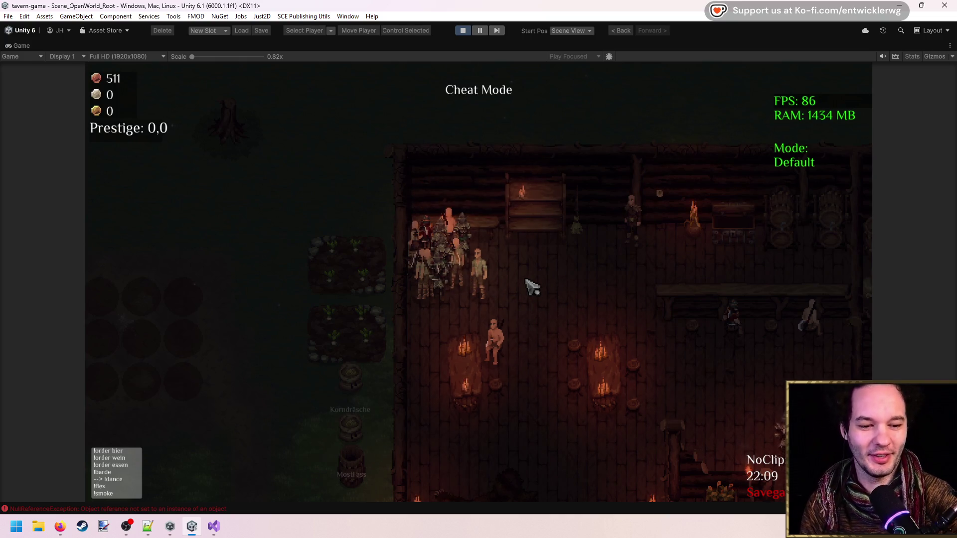
Step: Walk the keeper out of the tavern into the yard and south past the well
{"action": "key", "text": "d"}
{"action": "key", "text": "s"}
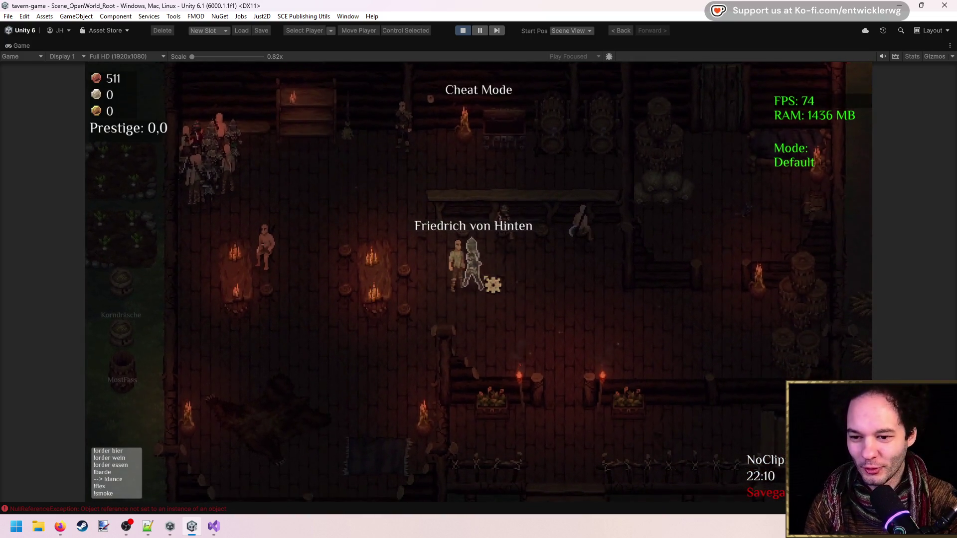
{"action": "key", "text": "s"}
{"action": "key", "text": "d"}
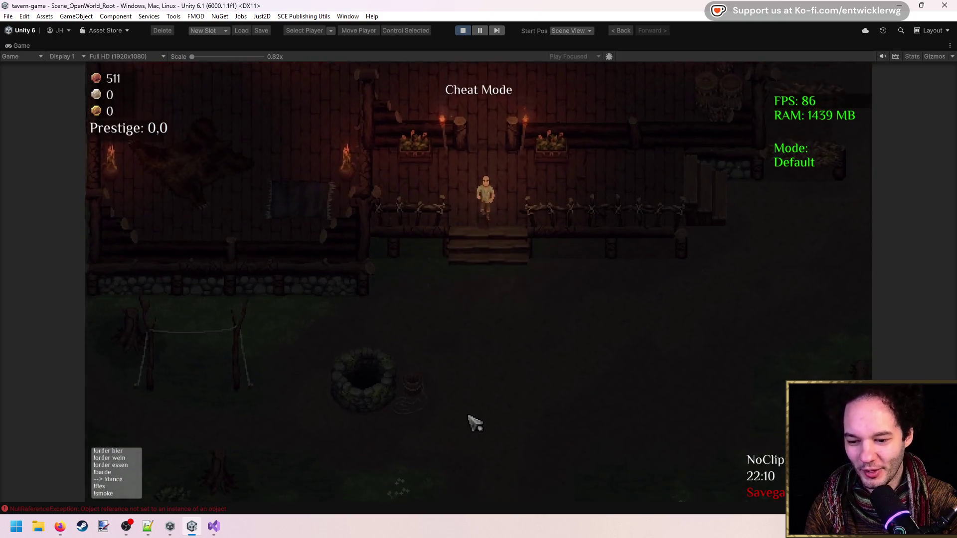
{"action": "key", "text": "s"}
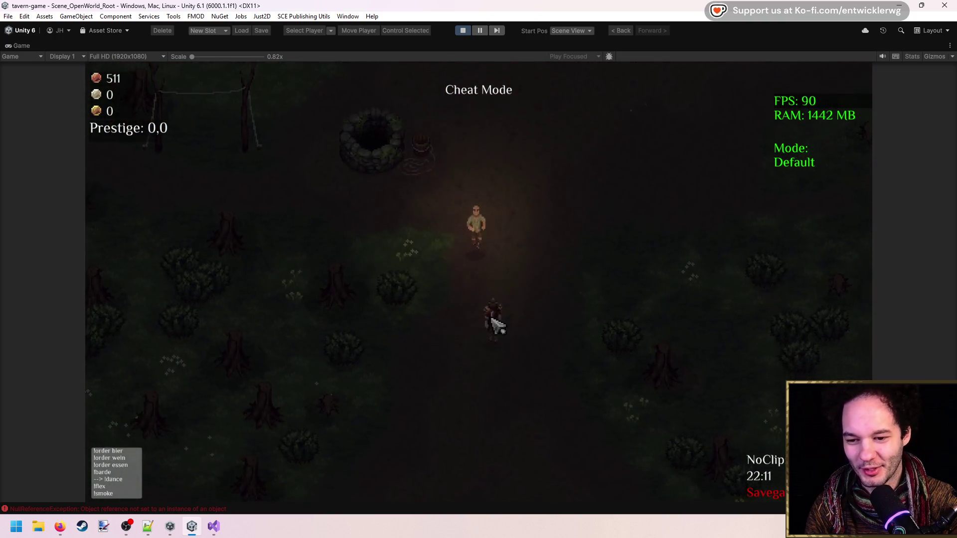
Step: Lead the guest from the well back through the doorway and north-west toward the crowd
{"action": "key", "text": "w"}
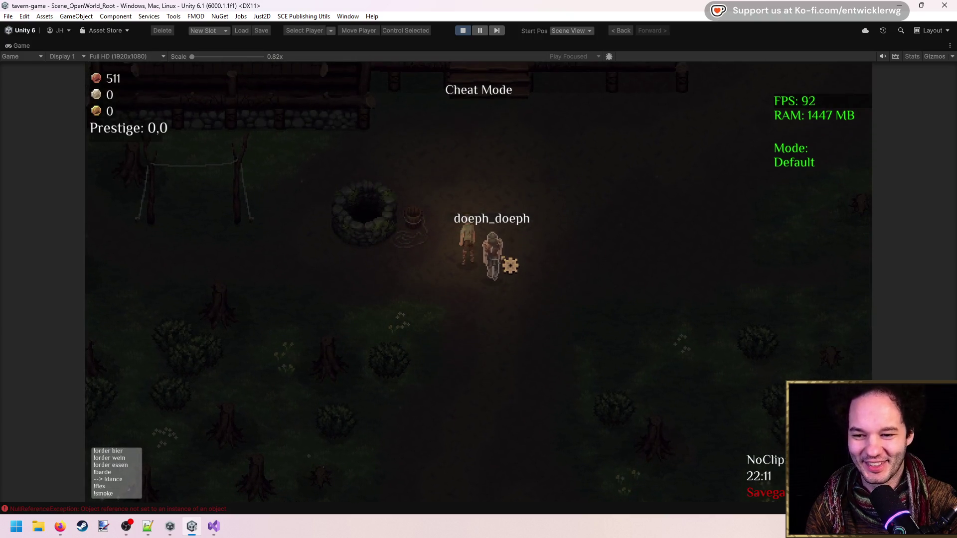
{"action": "key", "text": "w"}
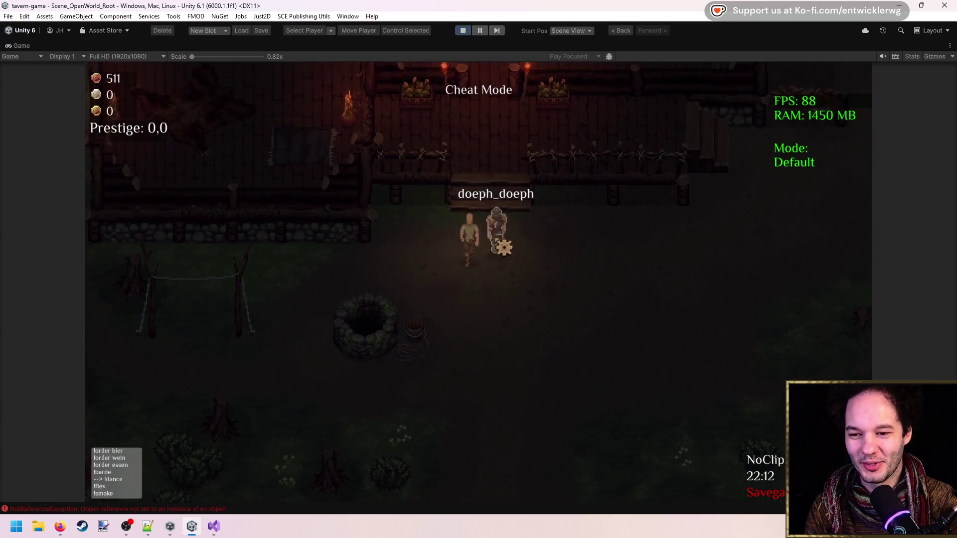
{"action": "key", "text": "w"}
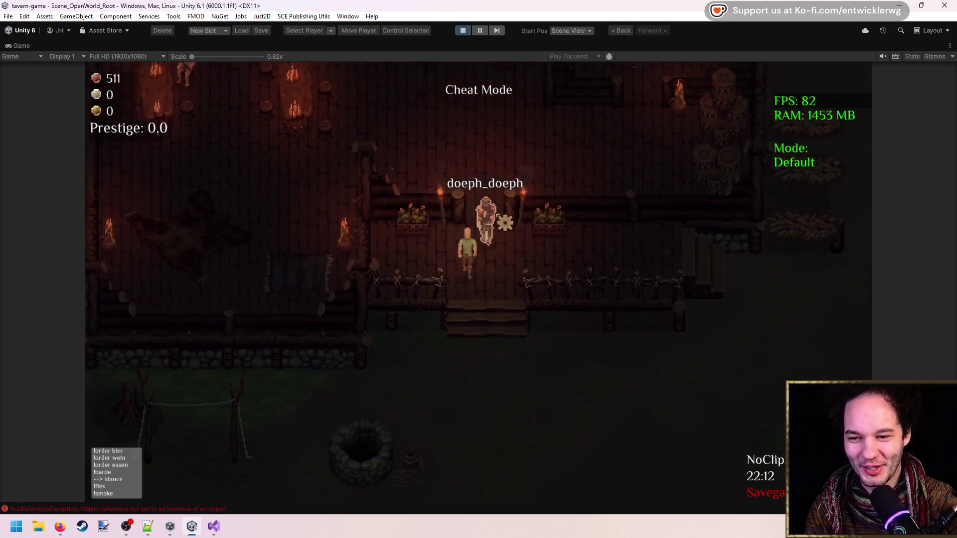
{"action": "key", "text": "w"}
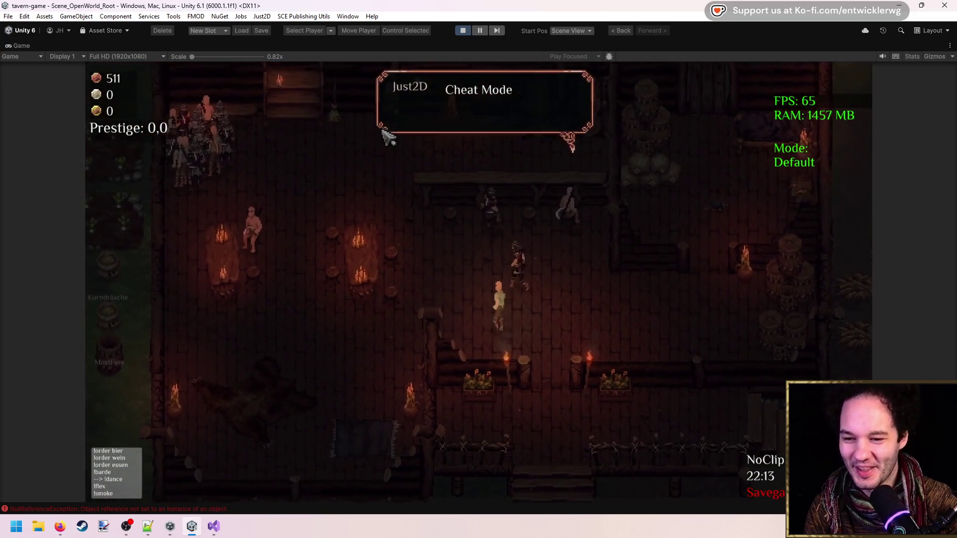
{"action": "key", "text": "w"}
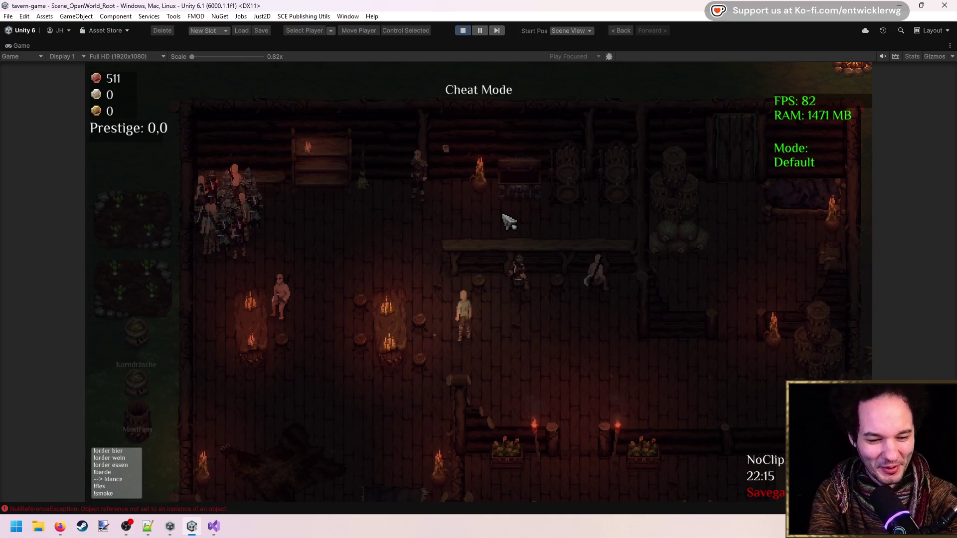
{"action": "key", "text": "w"}
{"action": "key", "text": "a"}
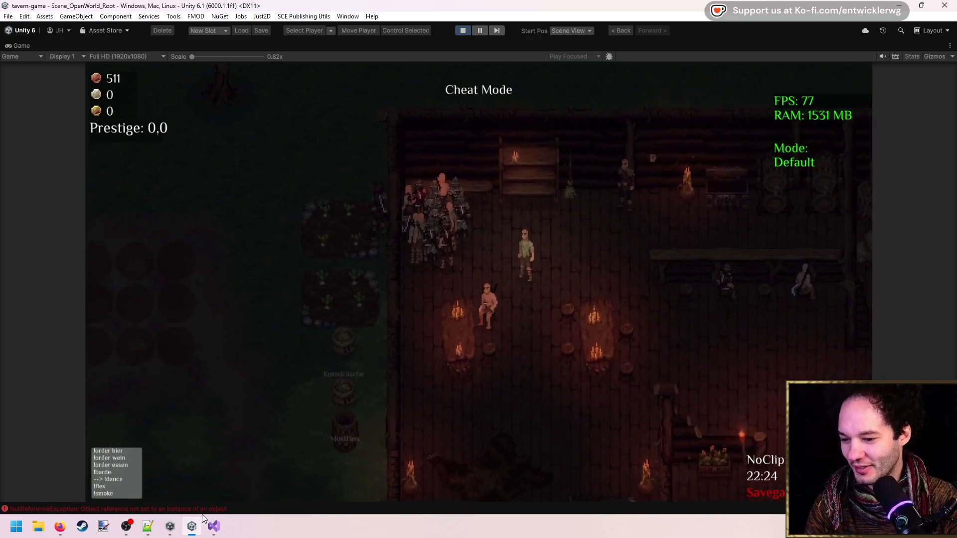
{"action": "left_click", "coordinate": [199, 521]}
{"action": "left_click", "coordinate": [200, 521]}
{"action": "left_click", "coordinate": [202, 509]}
{"action": "left_click", "coordinate": [345, 279]}
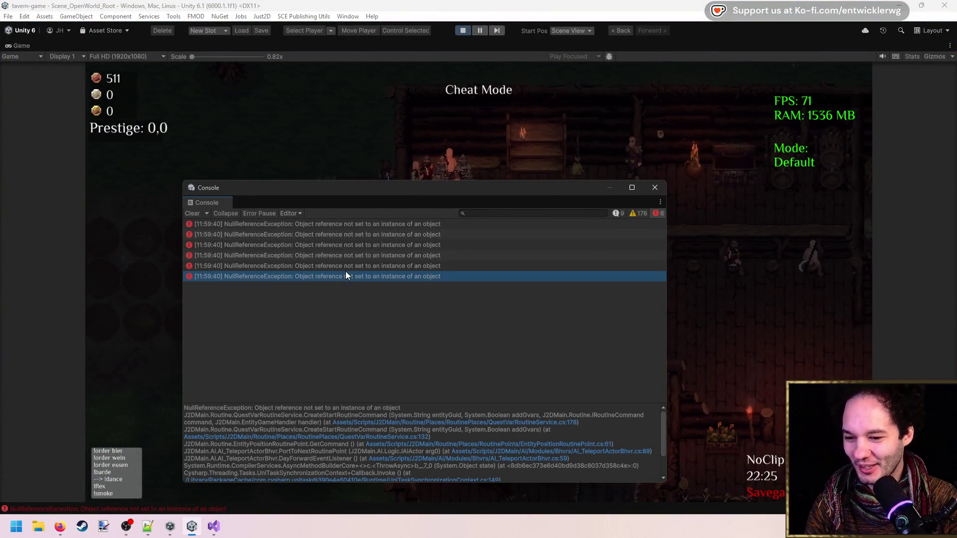
{"action": "left_click", "coordinate": [654, 188]}
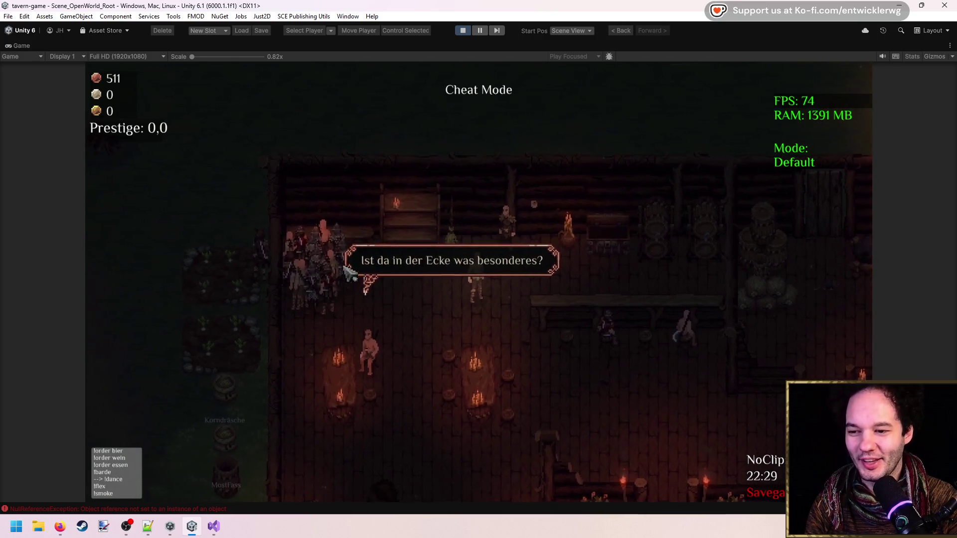
{"action": "mouse_move", "coordinate": [473, 289]}
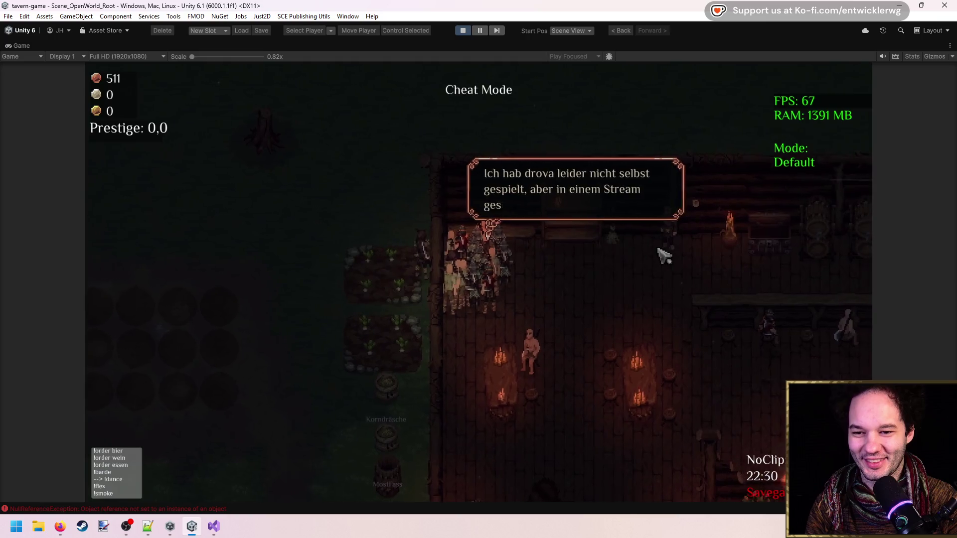
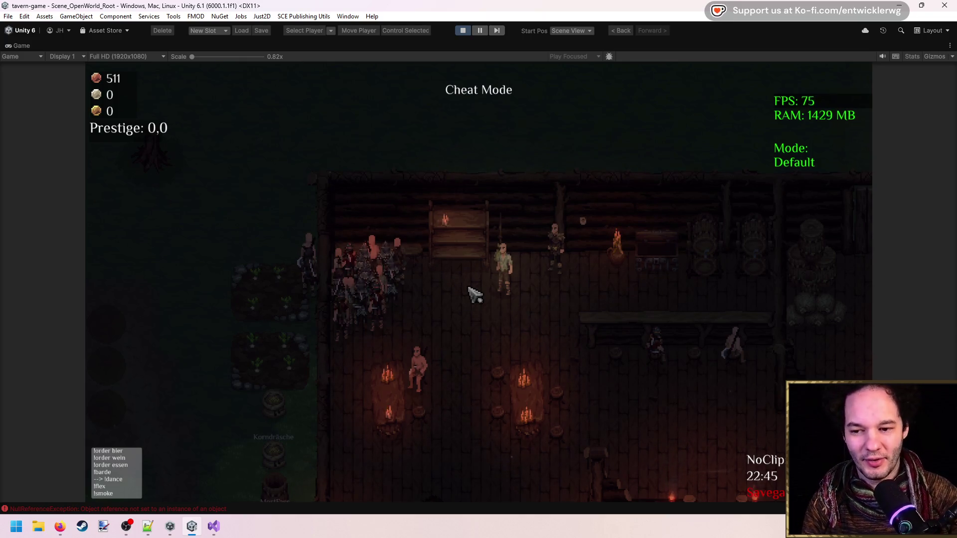
Step: Walk the player south, north, west and east across the tavern floor, then un-maximize the Game view
{"action": "key", "text": "s"}
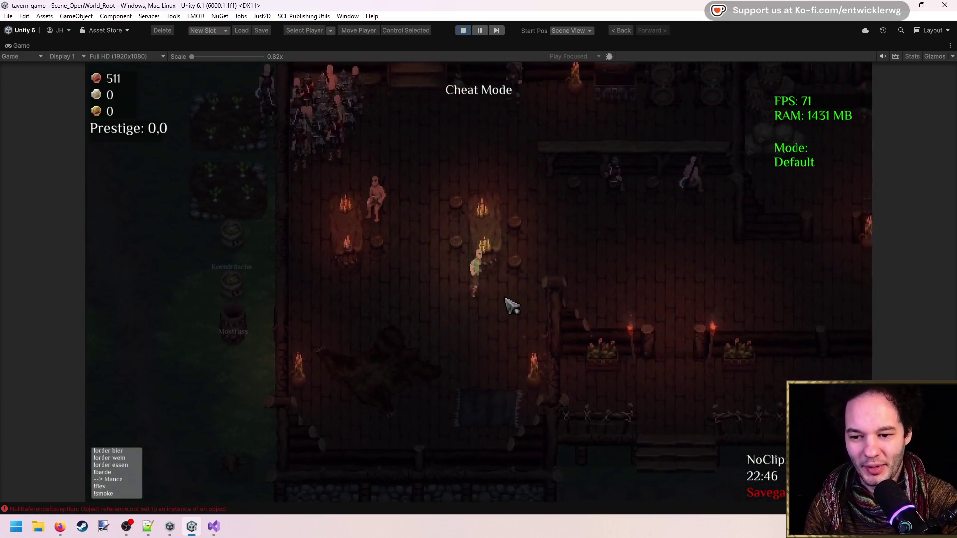
{"action": "key", "text": "w"}
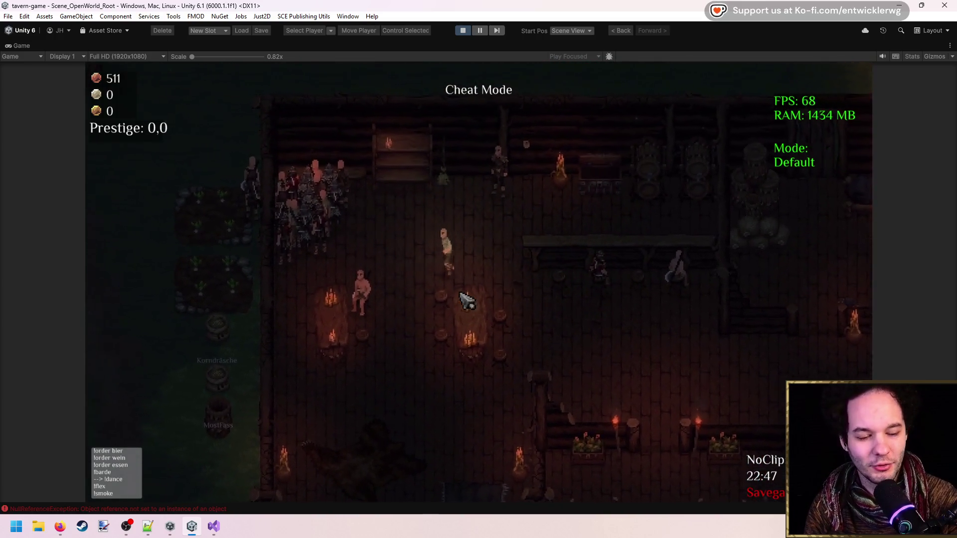
{"action": "key", "text": "s"}
{"action": "key", "text": "a"}
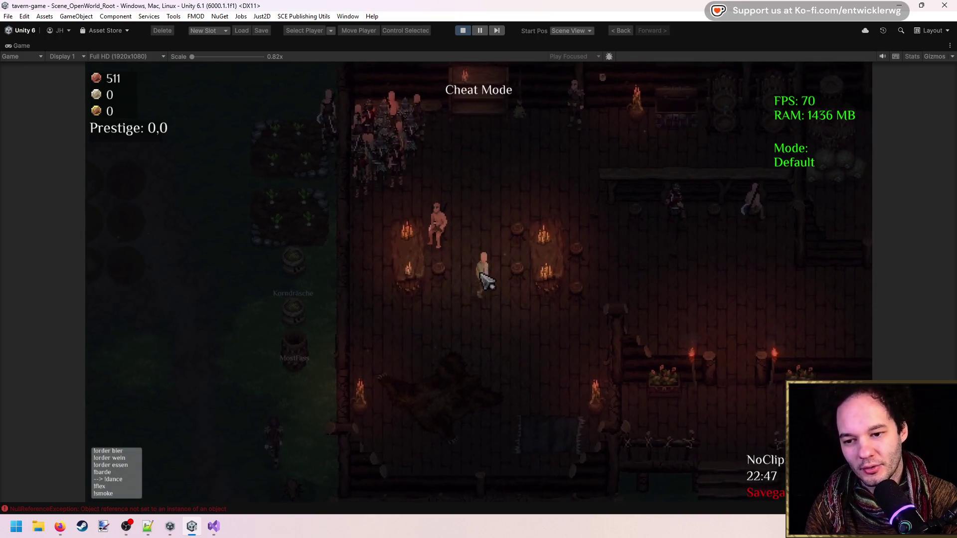
{"action": "key", "text": "w"}
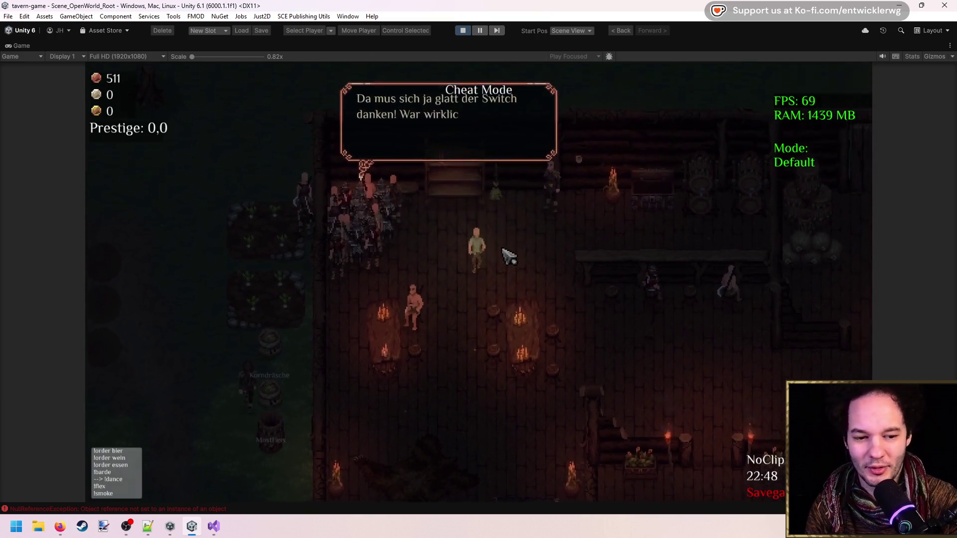
{"action": "key", "text": "w"}
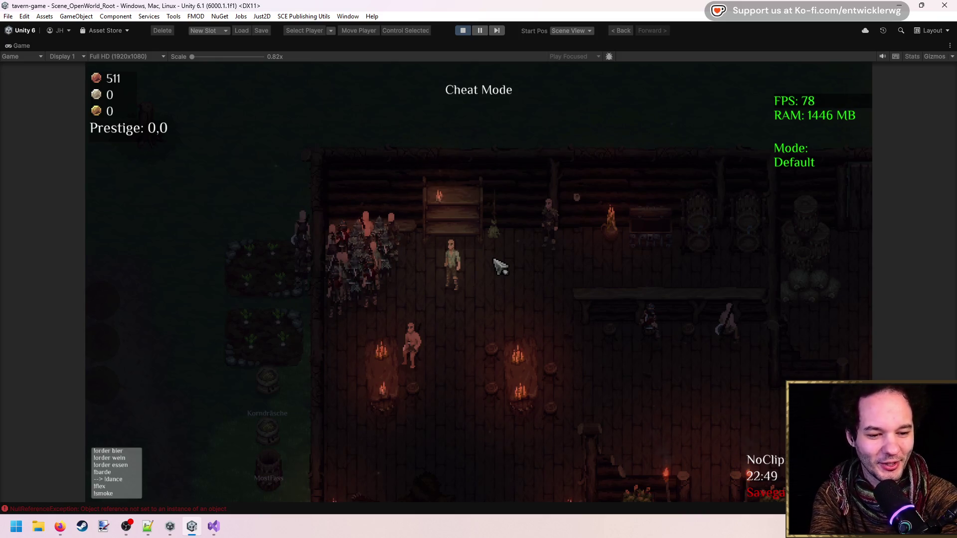
{"action": "key", "text": "d"}
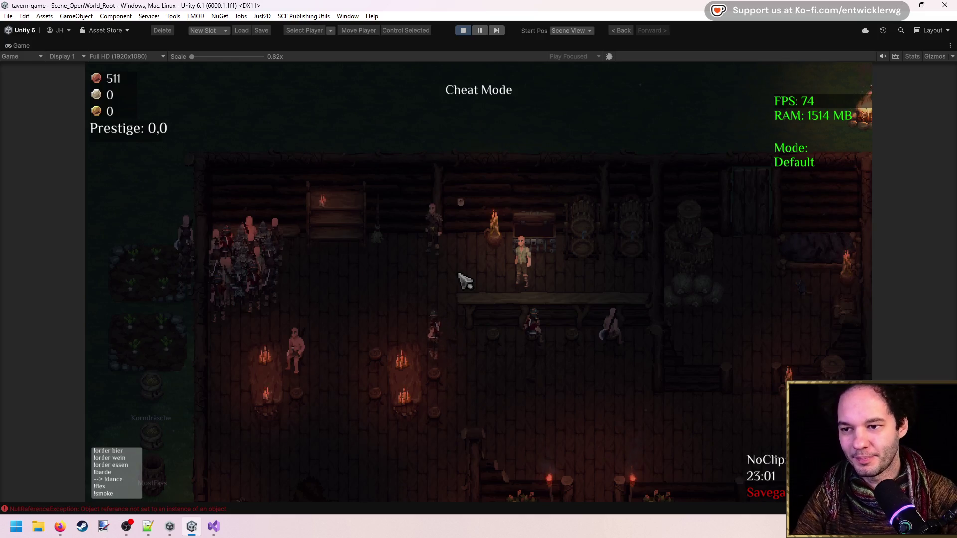
{"action": "double_click", "coordinate": [389, 49]}
Step: Pan and zoom around the map in the Scene view, then return to the running game
{"action": "left_click", "coordinate": [184, 46]}
{"action": "scroll", "coordinate": [447, 226], "scroll_direction": "down", "scroll_amount": 5}
{"action": "left_click_drag", "start_coordinate": [447, 226], "coordinate": [359, 143]}
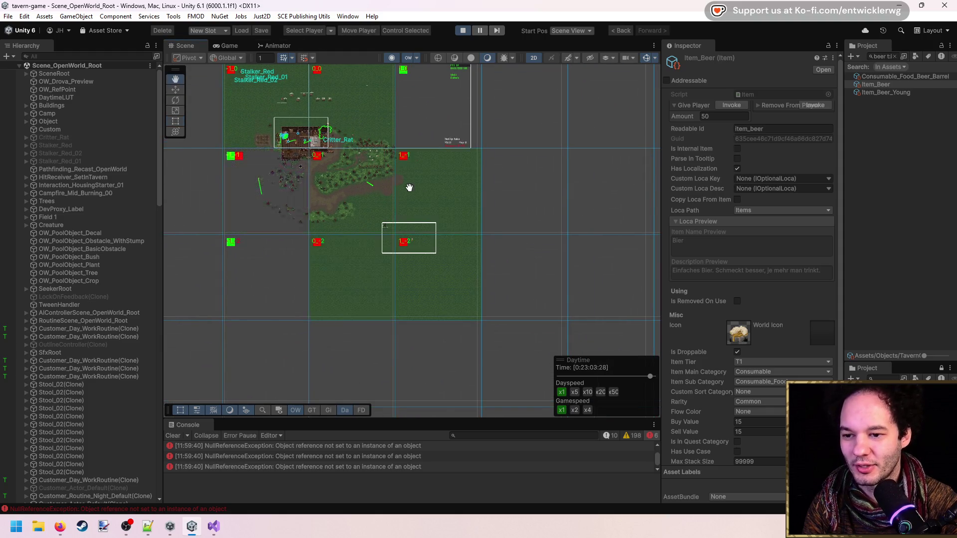
{"action": "left_click_drag", "start_coordinate": [409, 187], "coordinate": [507, 256]}
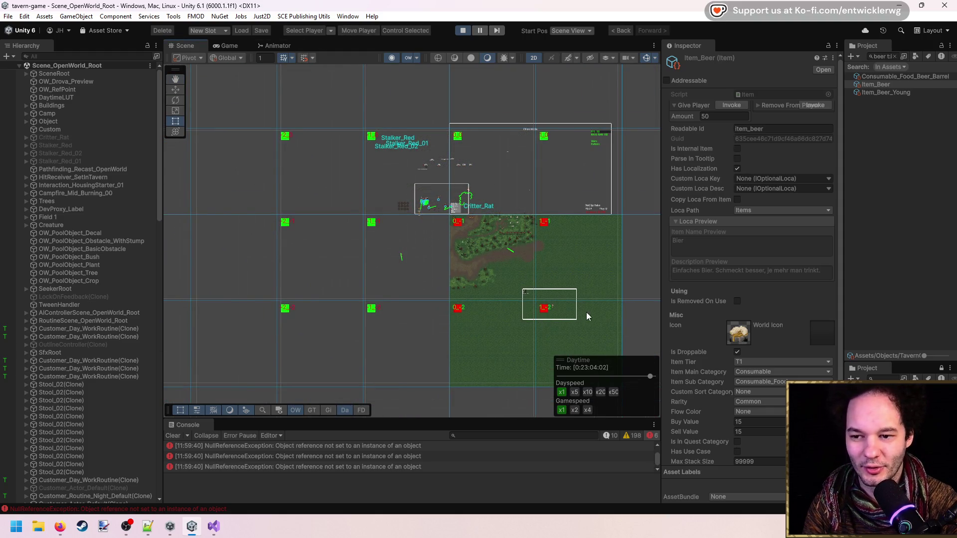
{"action": "left_click_drag", "start_coordinate": [549, 316], "coordinate": [657, 276]}
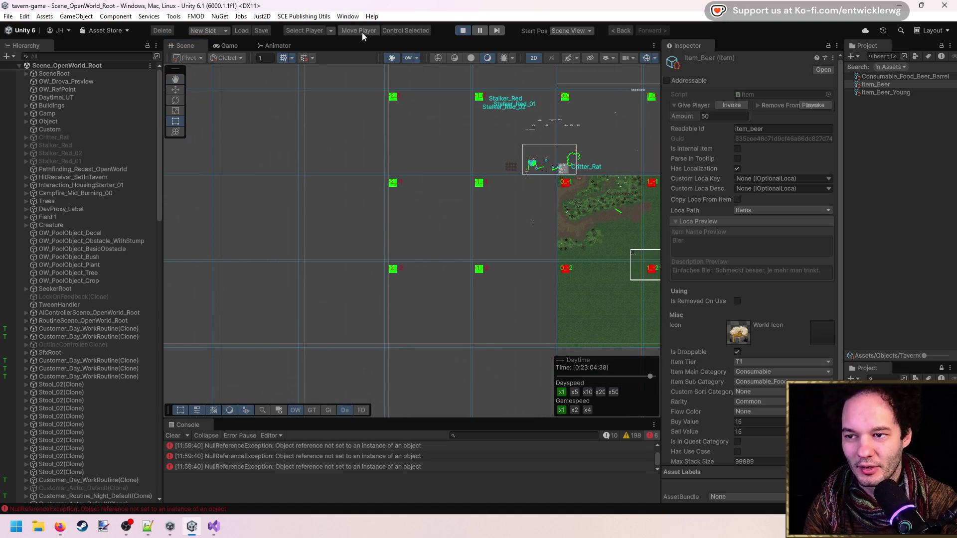
{"action": "left_click_drag", "start_coordinate": [520, 182], "coordinate": [453, 241]}
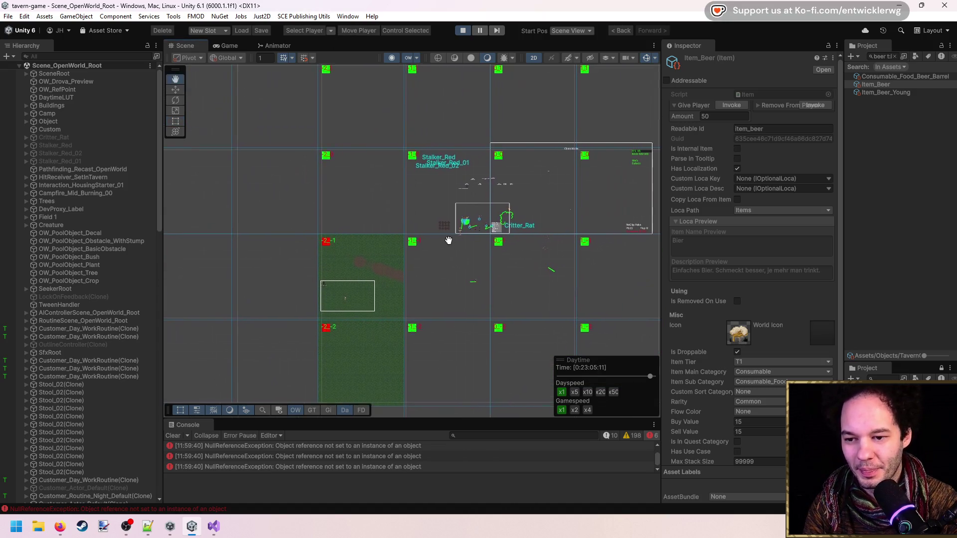
{"action": "left_click_drag", "start_coordinate": [509, 181], "coordinate": [485, 208]}
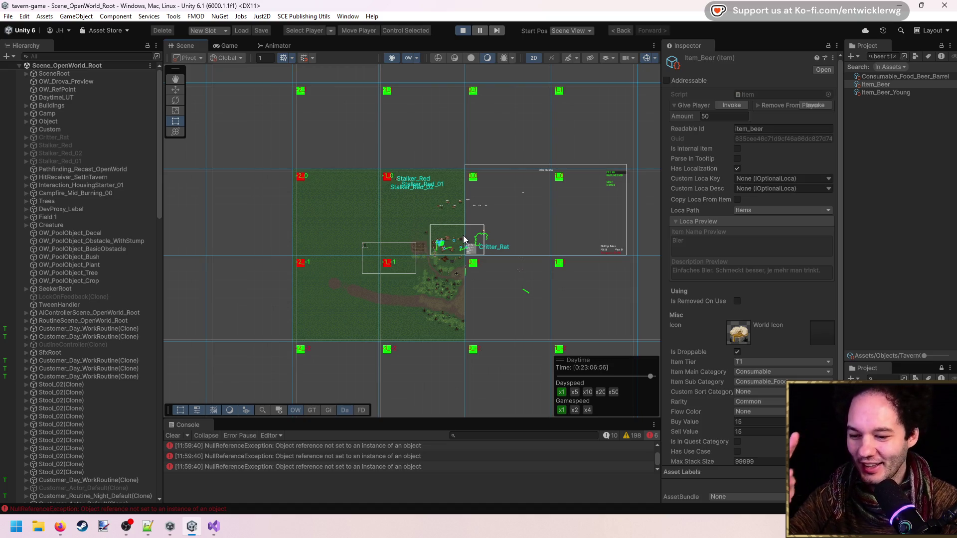
{"action": "scroll", "coordinate": [476, 250], "scroll_direction": "up", "scroll_amount": 4}
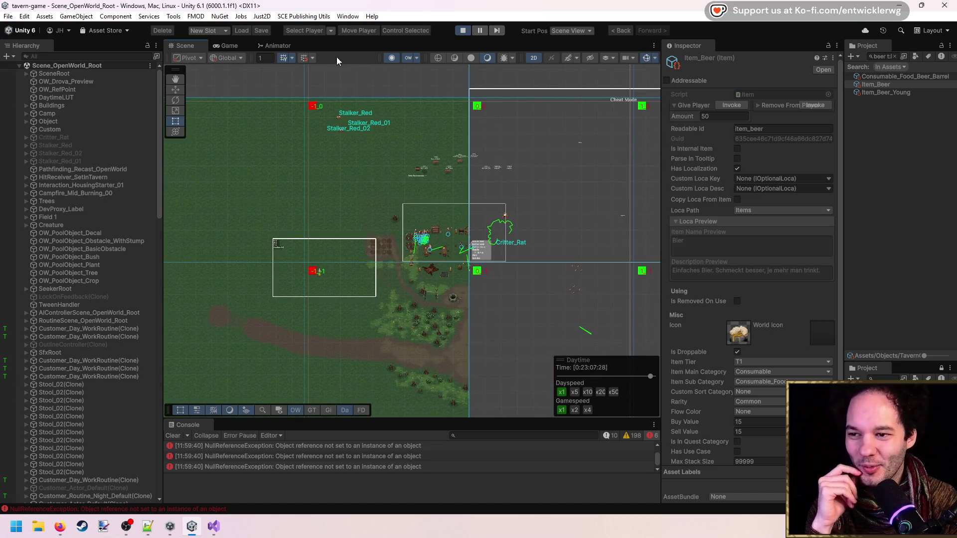
{"action": "left_click", "coordinate": [246, 49]}
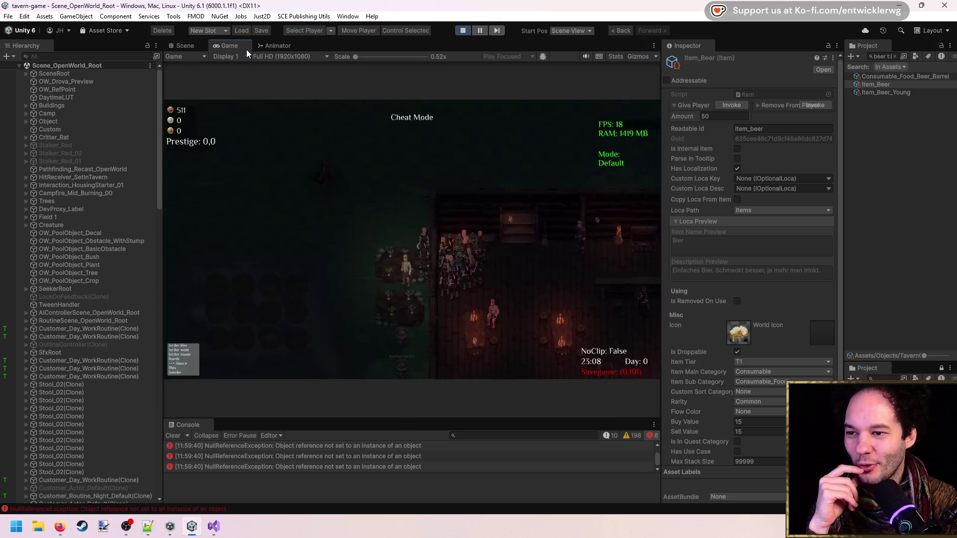
Step: Maximize the Game view and walk the player down, up and left across the tavern
{"action": "key", "text": "shift+space"}
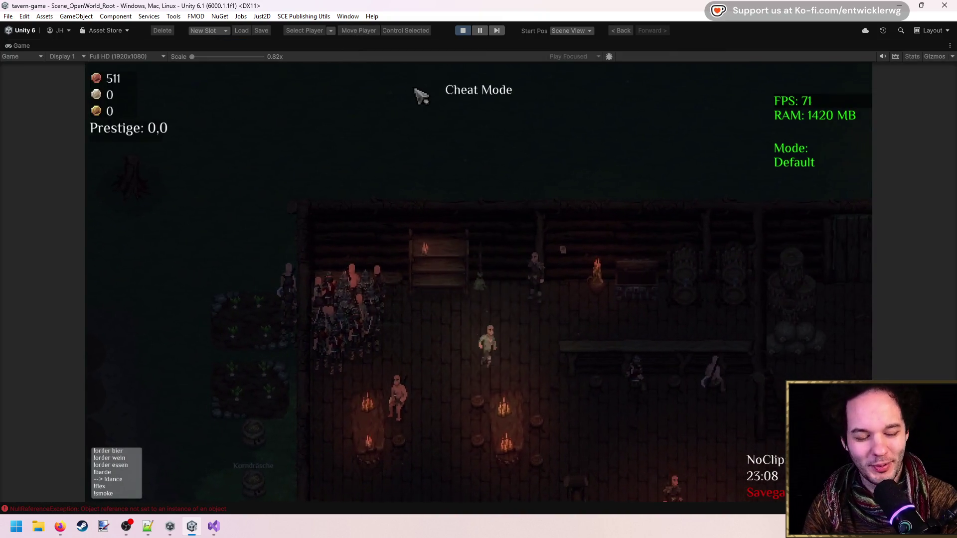
{"action": "key", "text": "s"}
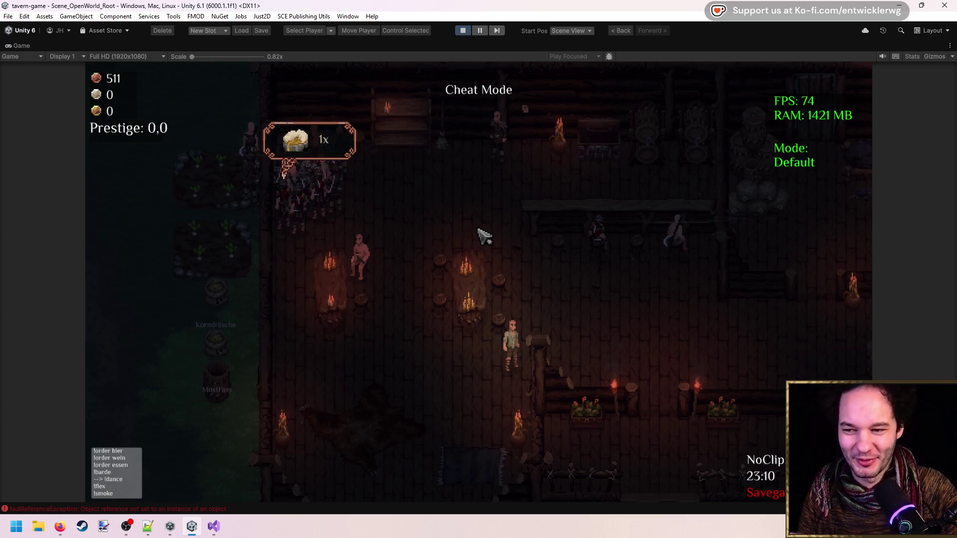
{"action": "key", "text": "w"}
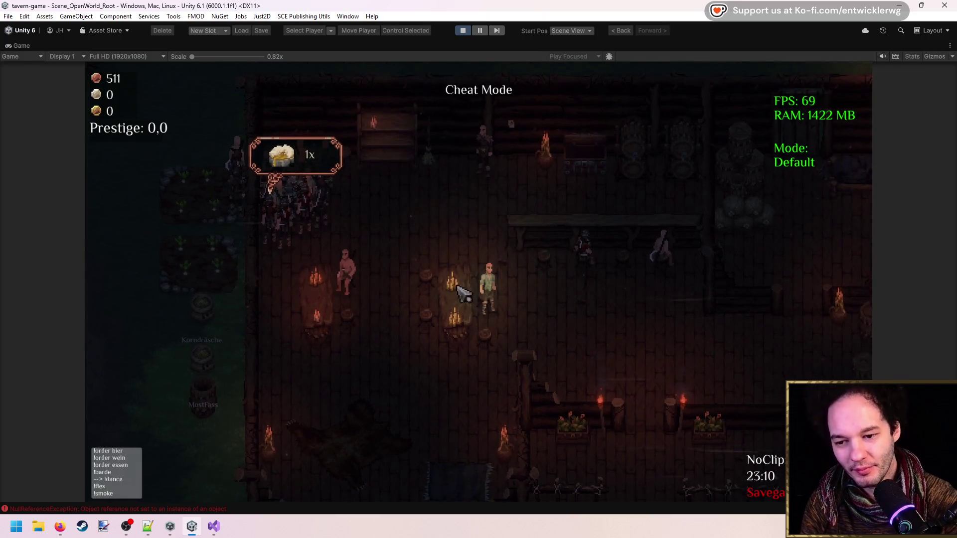
{"action": "key", "text": "w"}
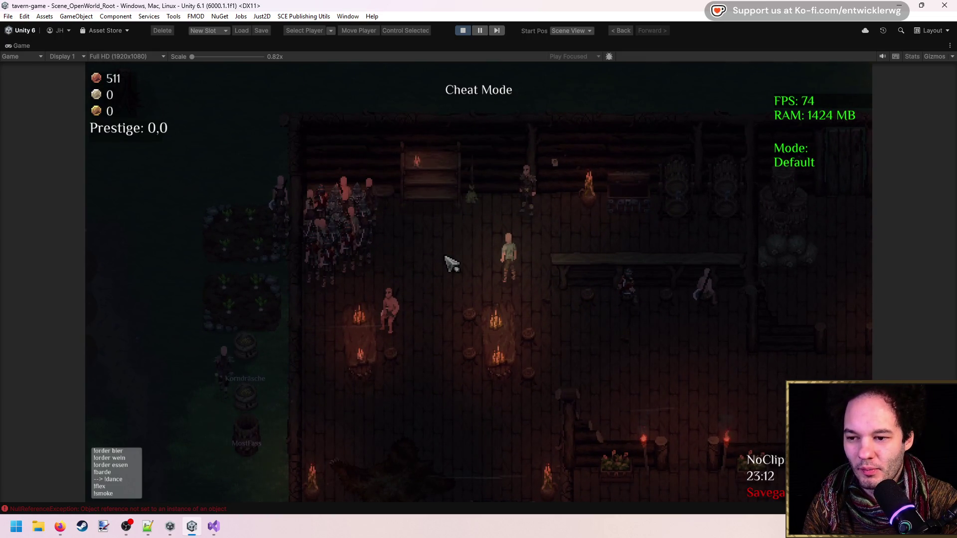
{"action": "key", "text": "a"}
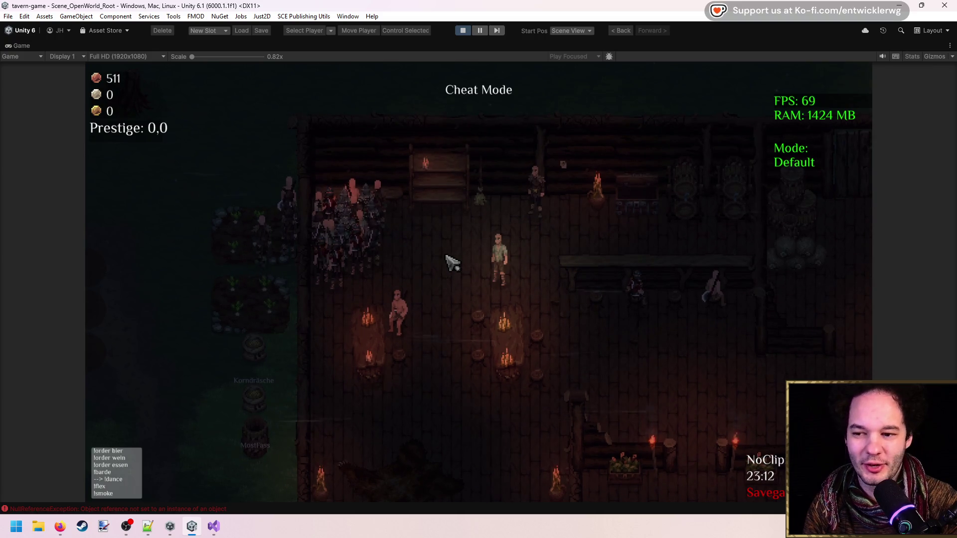
{"action": "key", "text": "a"}
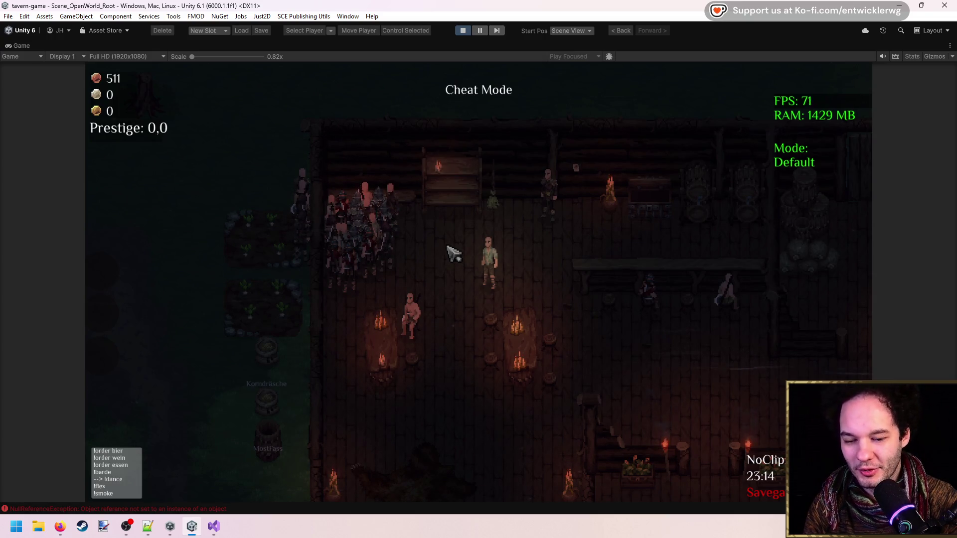
Step: Pass through the tavern wall into the dark woods past the fences and come back inside
{"action": "key", "text": "w"}
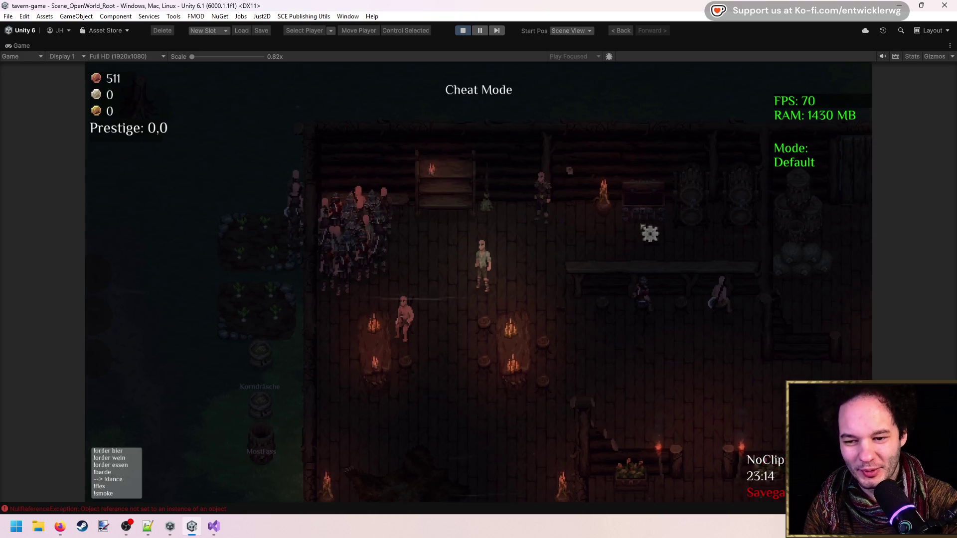
{"action": "key", "text": "d"}
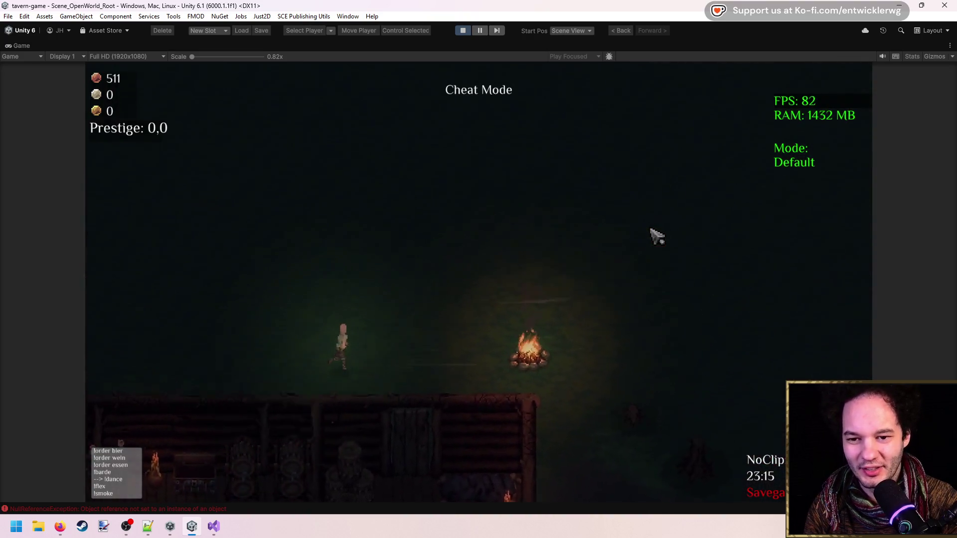
{"action": "key", "text": "w"}
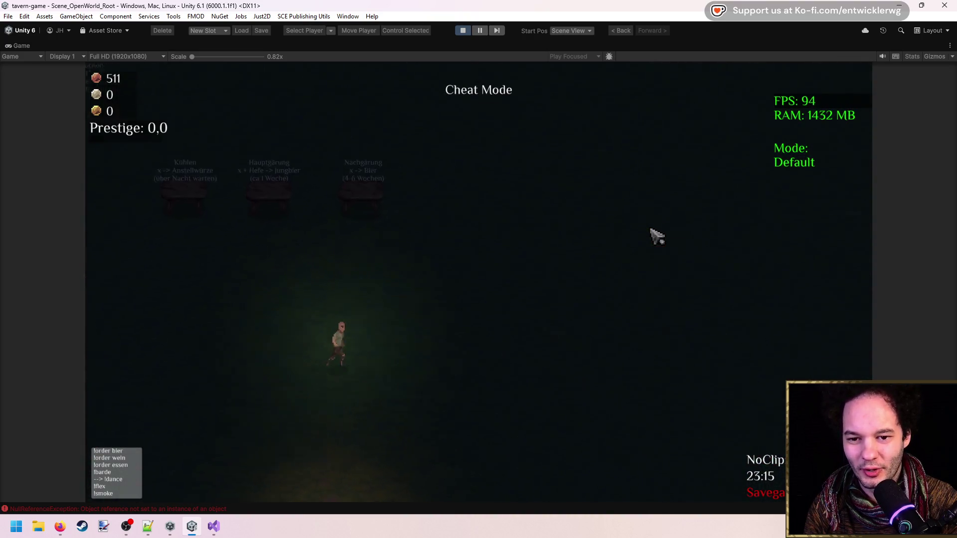
{"action": "key", "text": "w"}
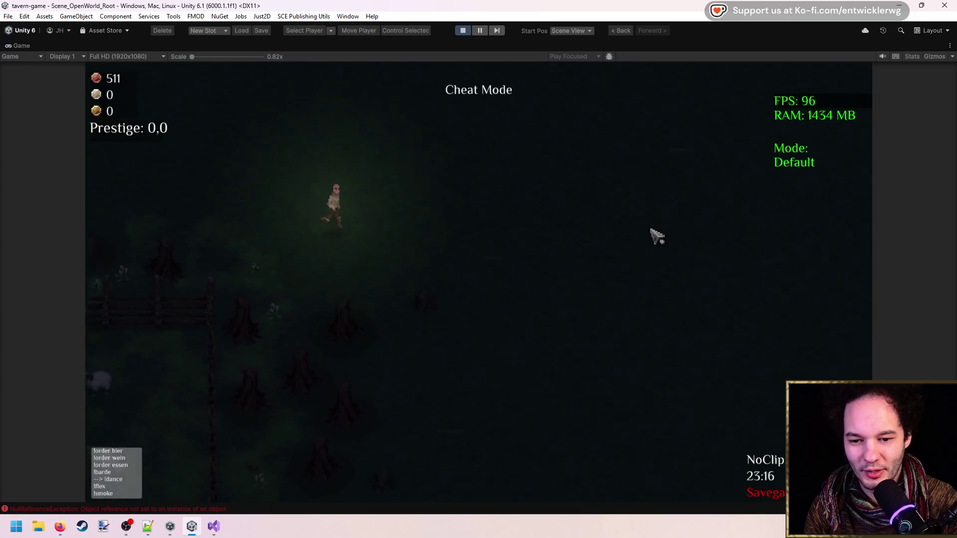
{"action": "key", "text": "a"}
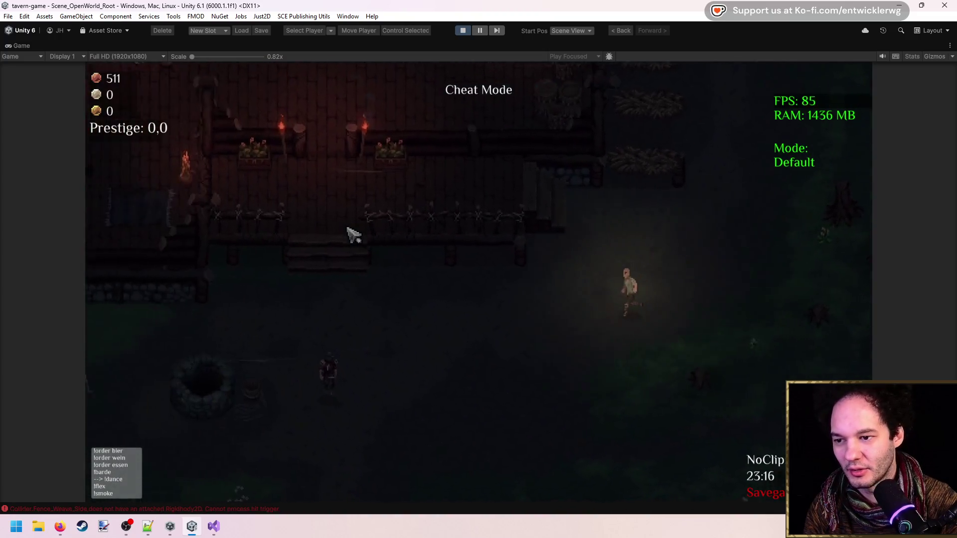
{"action": "key", "text": "d"}
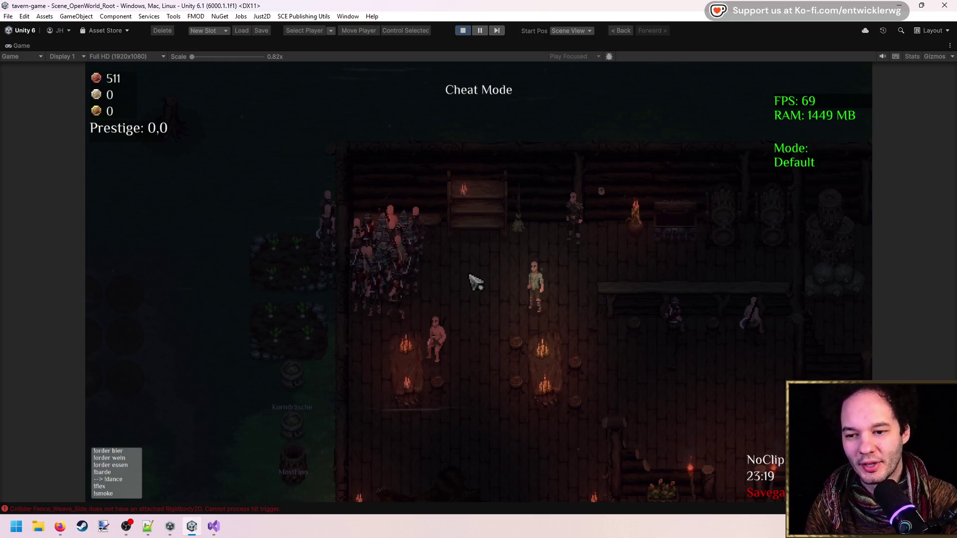
Step: Walk the player around the tavern and up-left into the customer crowd
{"action": "key", "text": "s"}
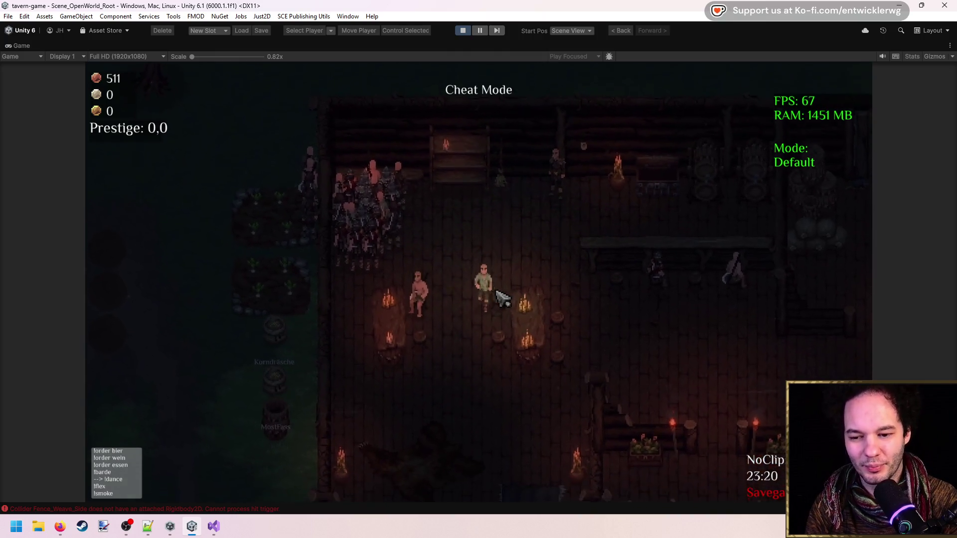
{"action": "key", "text": "d"}
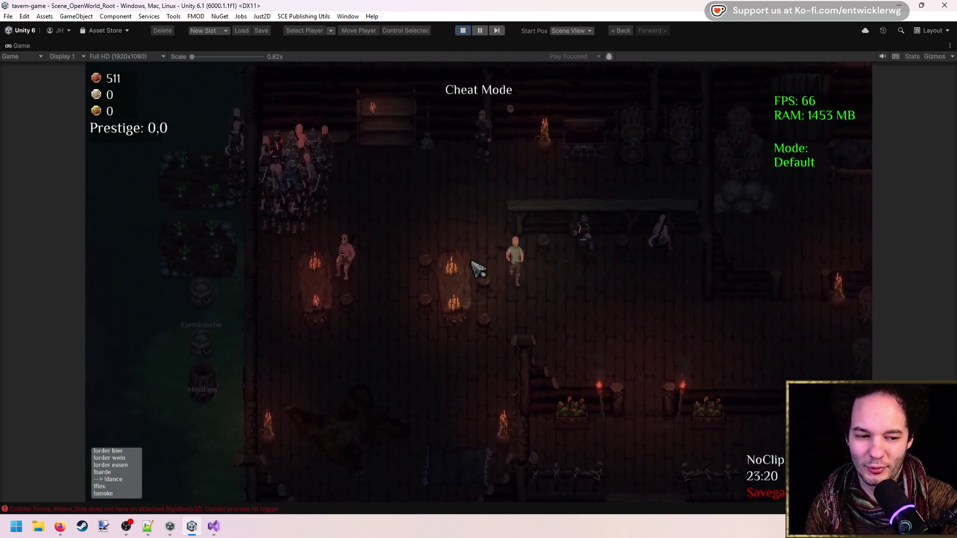
{"action": "key", "text": "w"}
{"action": "key", "text": "a"}
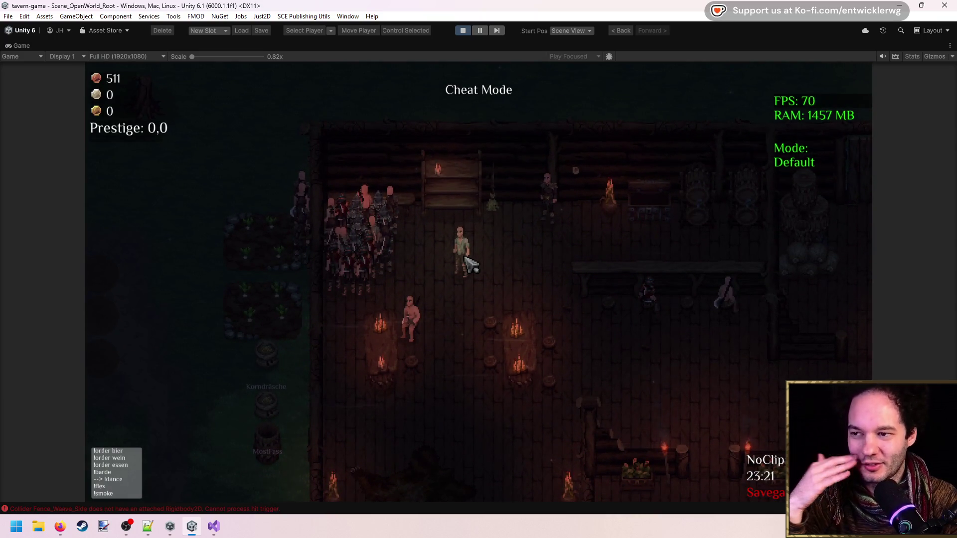
{"action": "key", "text": "w"}
{"action": "key", "text": "a"}
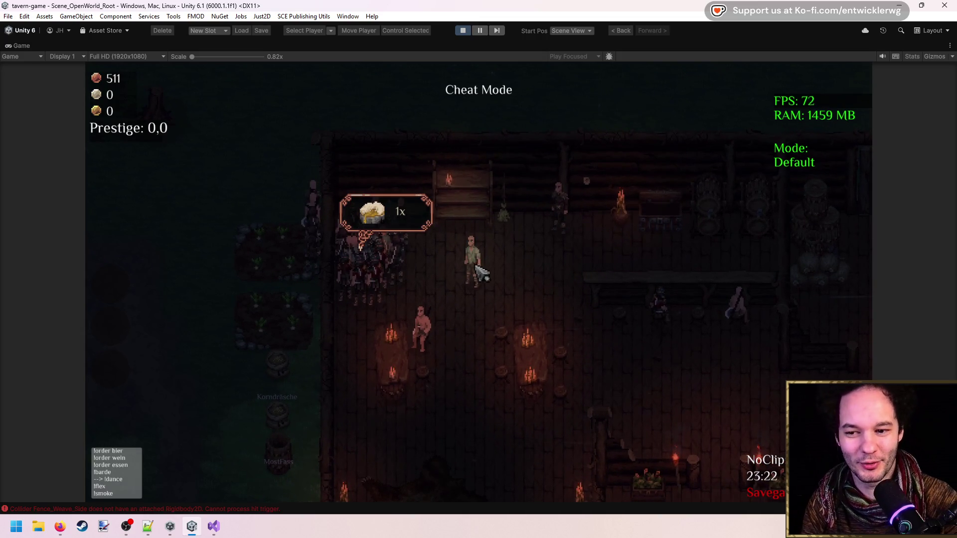
{"action": "key", "text": "a"}
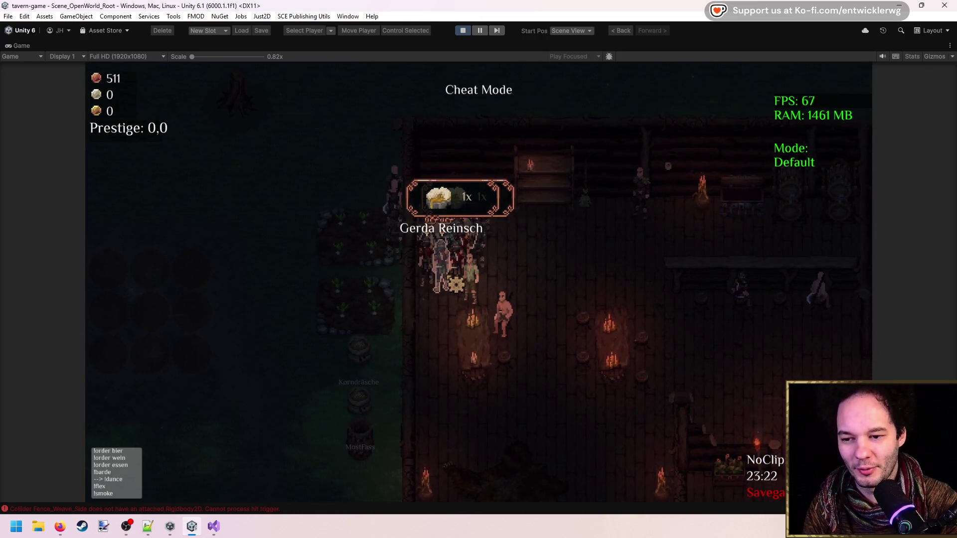
Step: Serve three customers their beer orders, raising the coins from 511 to 556
{"action": "key", "text": "e"}
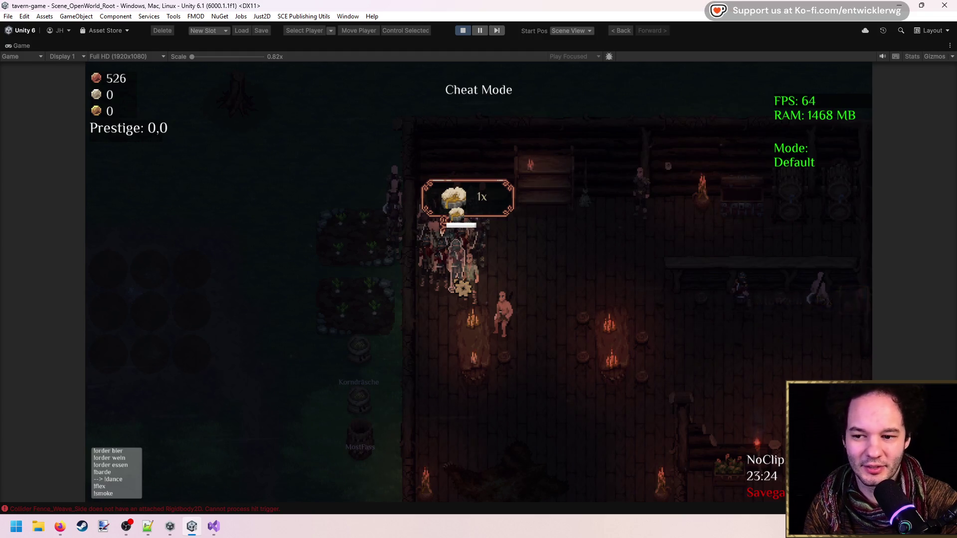
{"action": "key", "text": "e"}
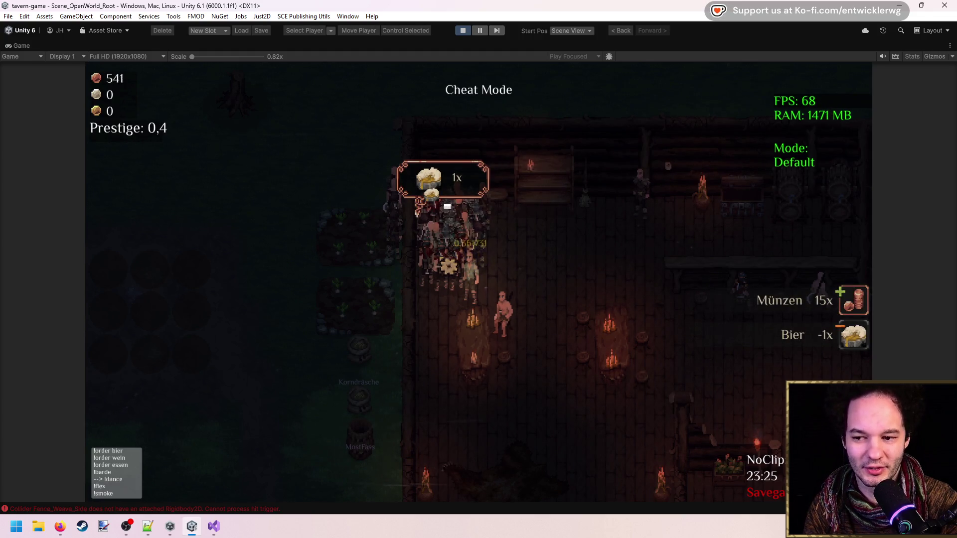
{"action": "key", "text": "e"}
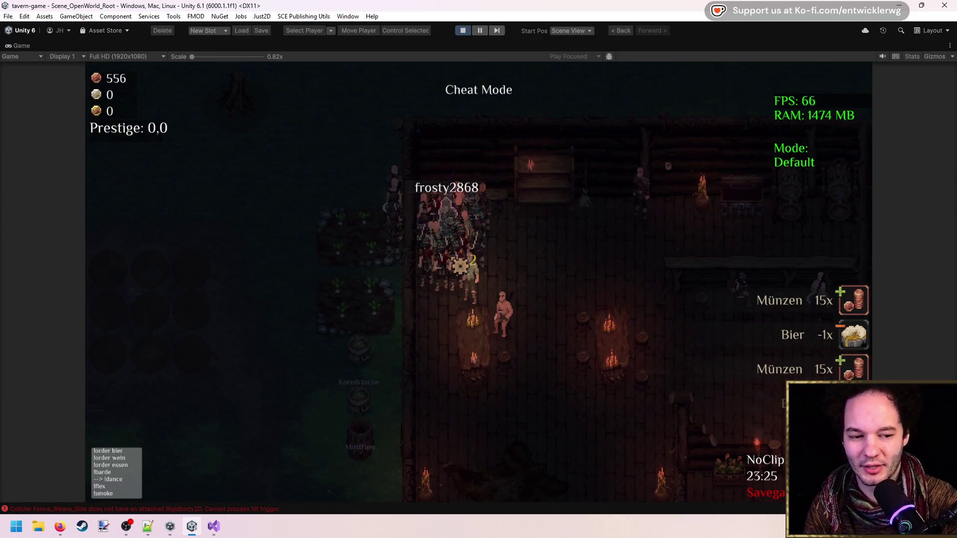
{"action": "key", "text": "d"}
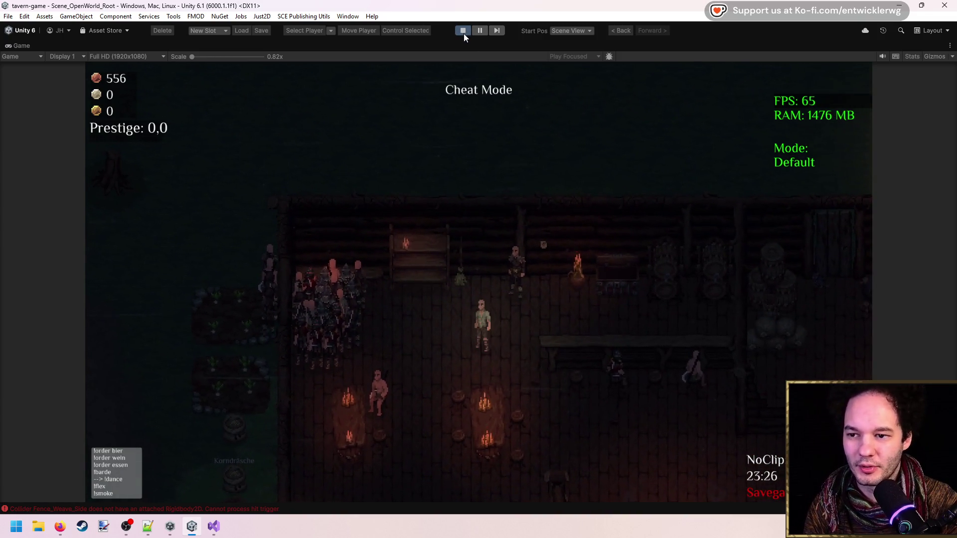
Step: Stop the play test and zoom and pan the Scene view over the forest south of the tavern
{"action": "left_click", "coordinate": [463, 31]}
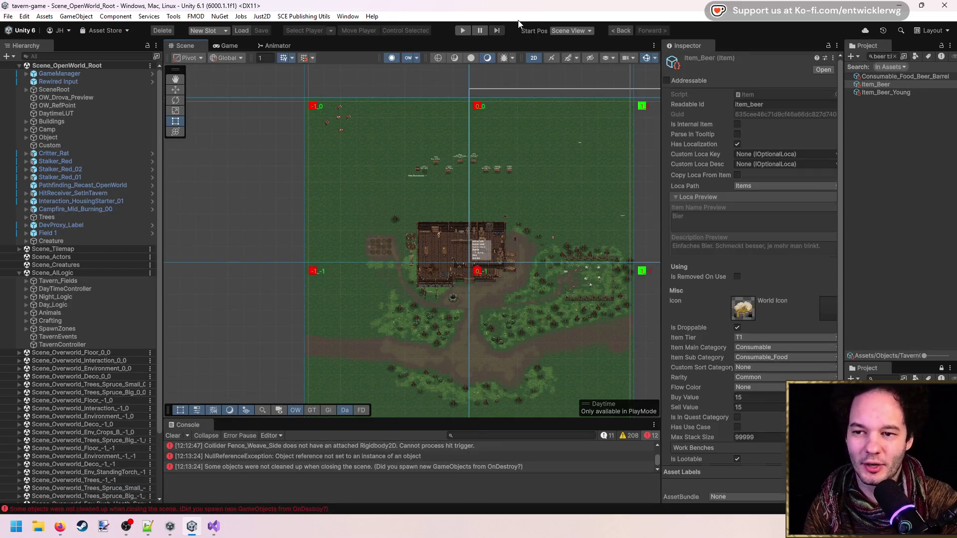
{"action": "scroll", "coordinate": [478, 286], "scroll_direction": "up", "scroll_amount": 2}
{"action": "left_click_drag", "start_coordinate": [476, 276], "coordinate": [429, 194]}
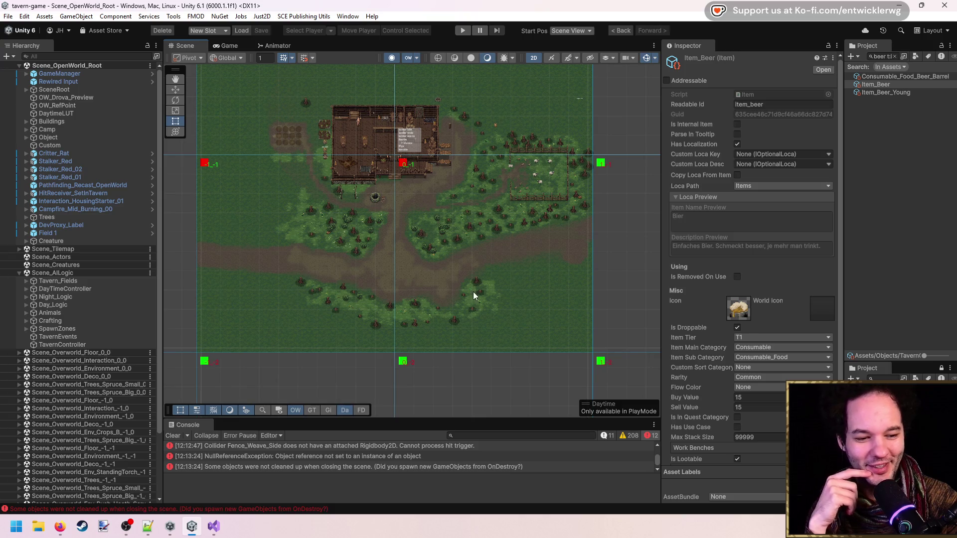
{"action": "scroll", "coordinate": [466, 313], "scroll_direction": "up", "scroll_amount": 6}
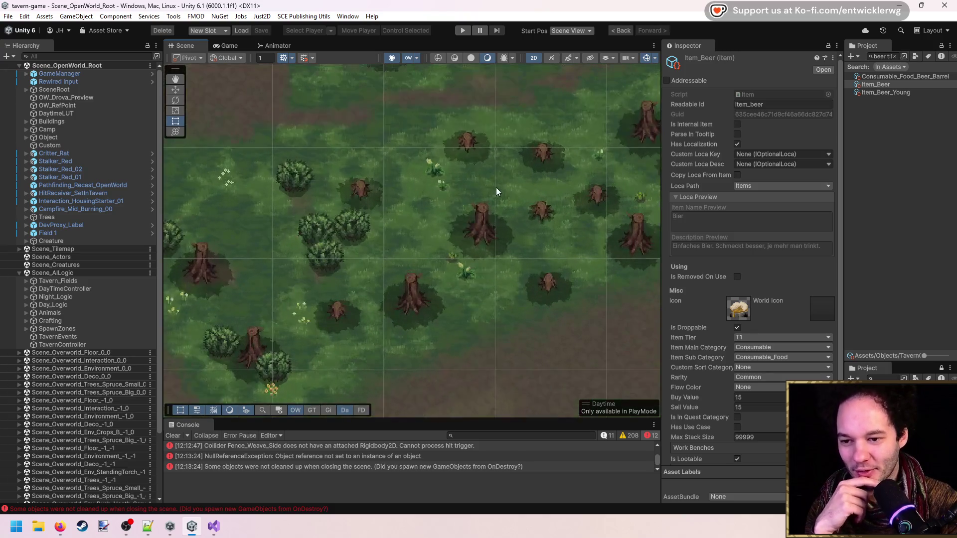
{"action": "scroll", "coordinate": [411, 185], "scroll_direction": "down", "scroll_amount": 8}
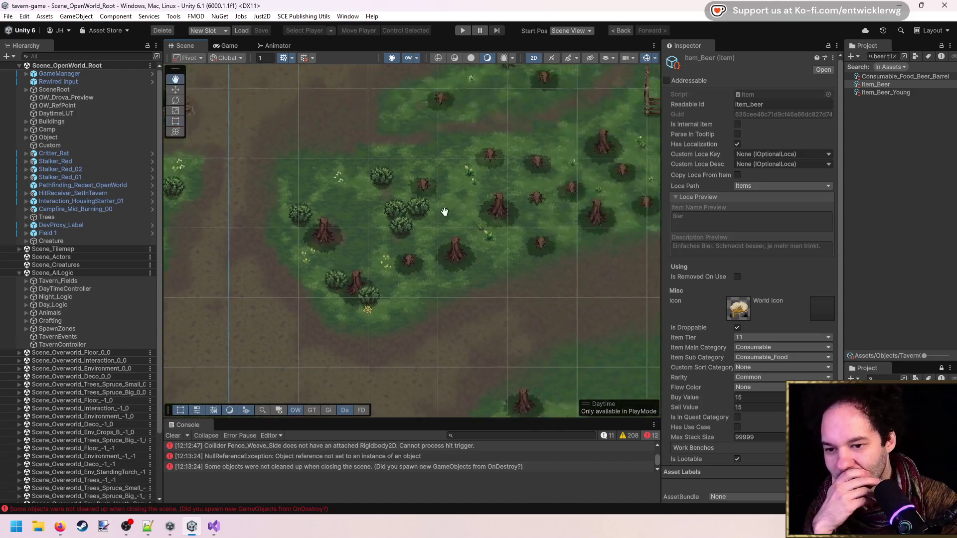
{"action": "scroll", "coordinate": [634, 193], "scroll_direction": "down", "scroll_amount": 3}
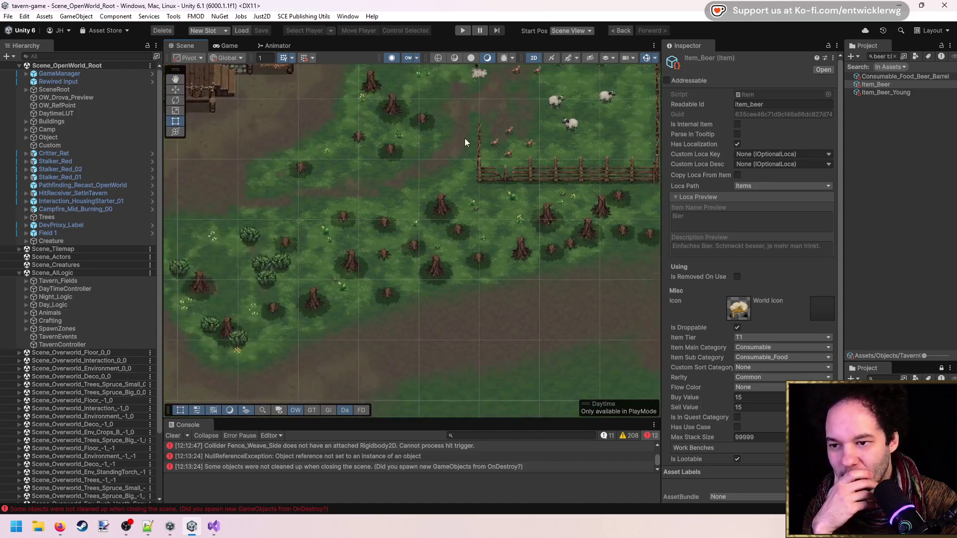
{"action": "left_click_drag", "start_coordinate": [387, 324], "coordinate": [454, 151]}
{"action": "scroll", "coordinate": [537, 228], "scroll_direction": "up", "scroll_amount": 10}
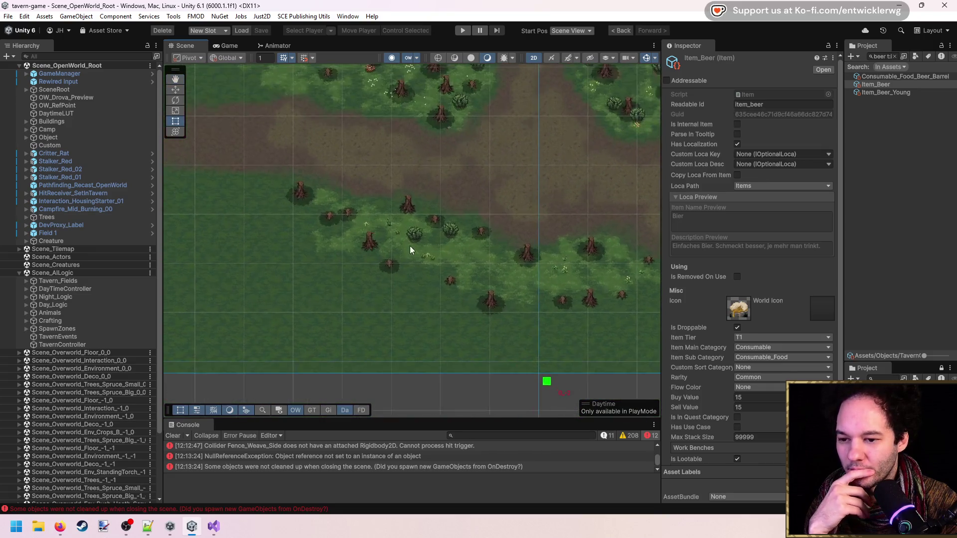
{"action": "left_click", "coordinate": [394, 232]}
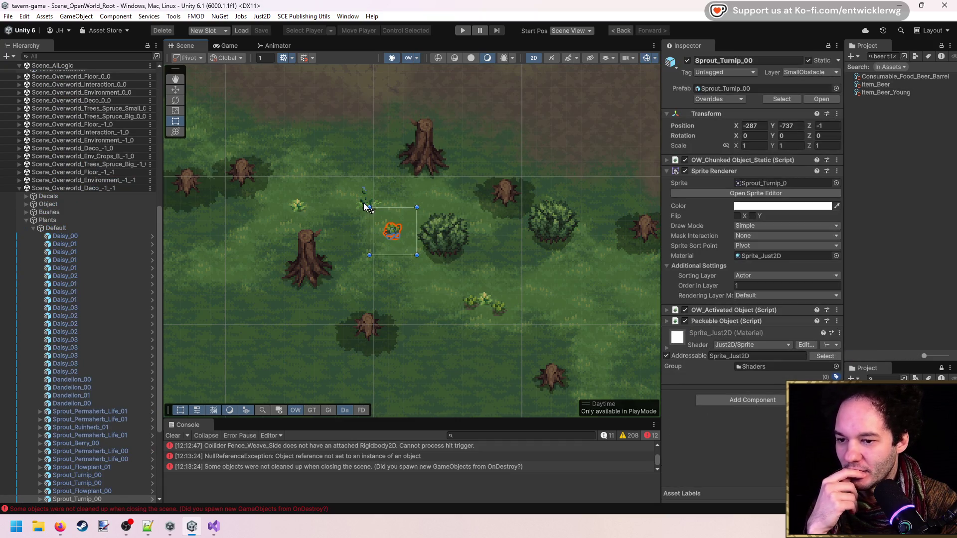
Step: Inspect several sprouts, the big spruce tree and the TextureSplatPlane_Auwald ground plane
{"action": "left_click_drag", "start_coordinate": [420, 224], "coordinate": [307, 192]}
{"action": "left_click", "coordinate": [377, 277]}
{"action": "left_click", "coordinate": [358, 274]}
{"action": "left_click", "coordinate": [512, 277]}
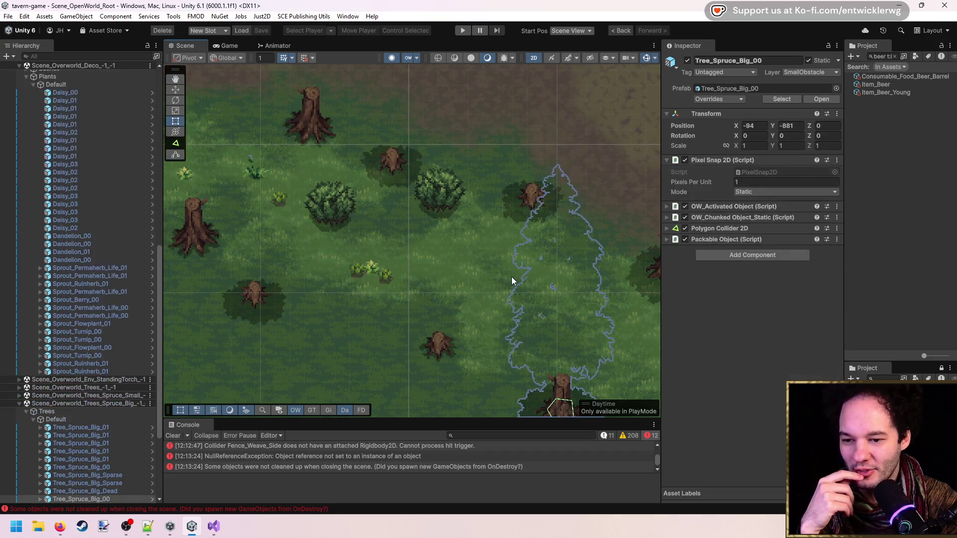
{"action": "left_click", "coordinate": [483, 262]}
{"action": "scroll", "coordinate": [480, 262], "scroll_direction": "down", "scroll_amount": 2}
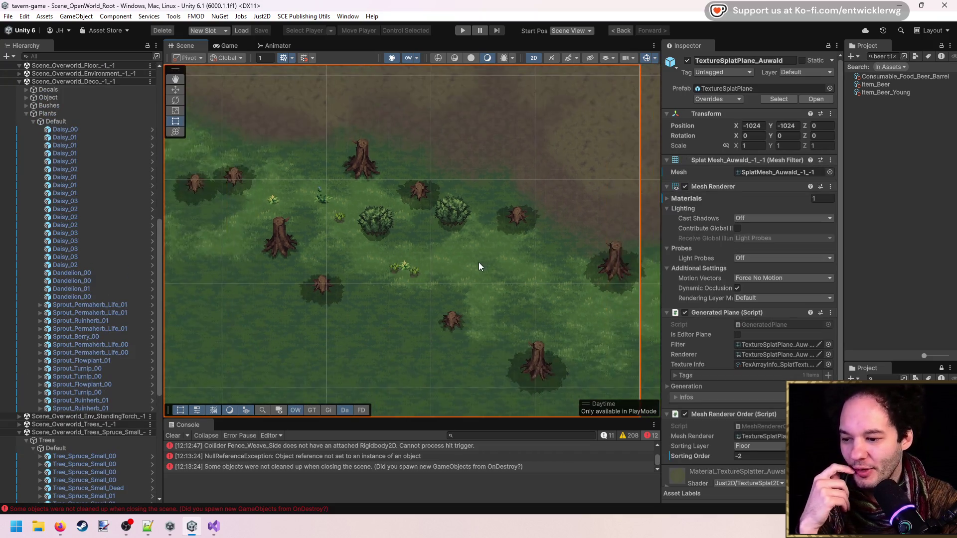
{"action": "scroll", "coordinate": [65, 274], "scroll_direction": "down", "scroll_amount": 10}
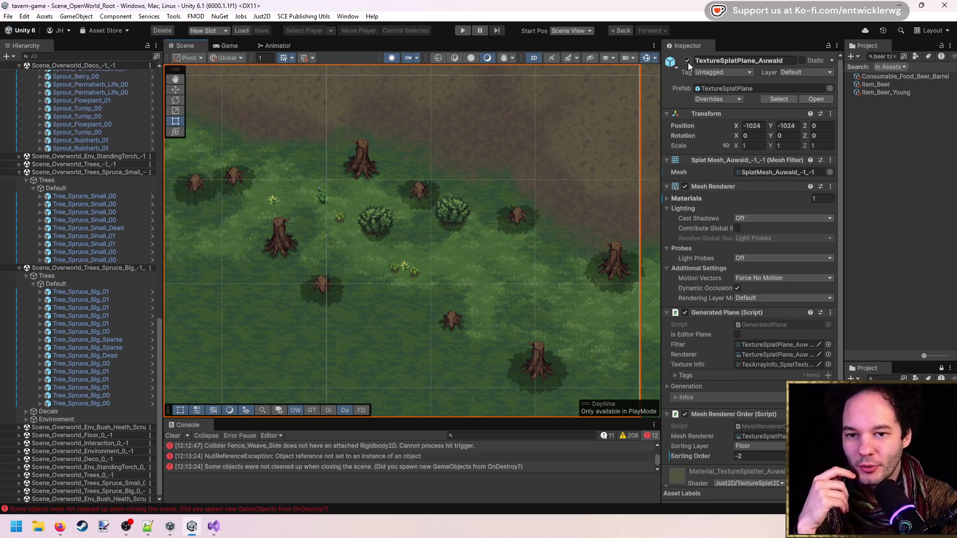
{"action": "scroll", "coordinate": [433, 259], "scroll_direction": "down", "scroll_amount": 5}
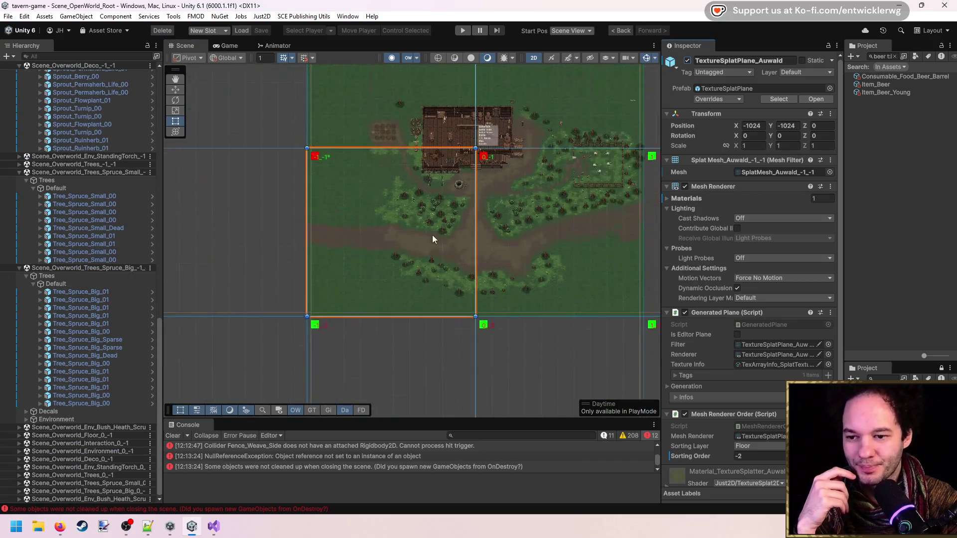
{"action": "scroll", "coordinate": [432, 239], "scroll_direction": "down", "scroll_amount": 1}
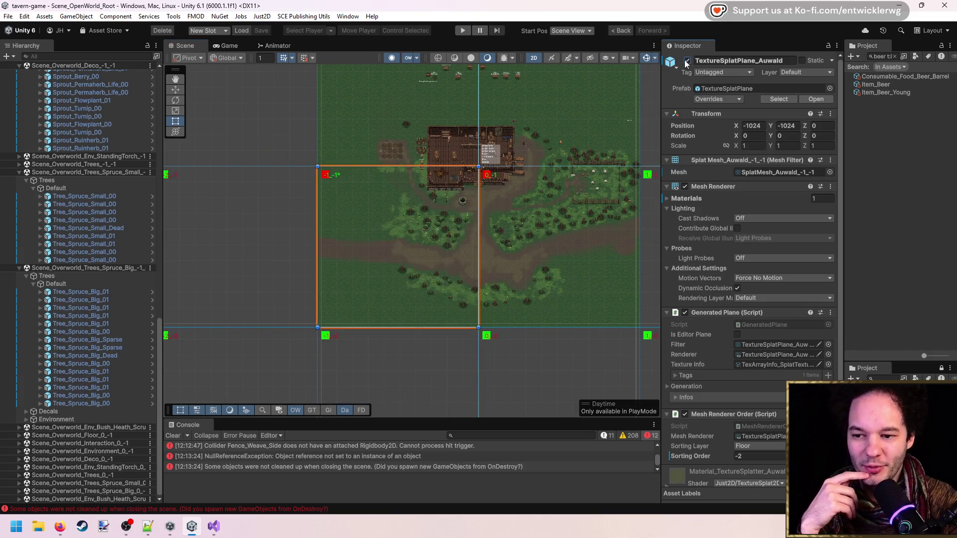
{"action": "scroll", "coordinate": [411, 222], "scroll_direction": "up", "scroll_amount": 10}
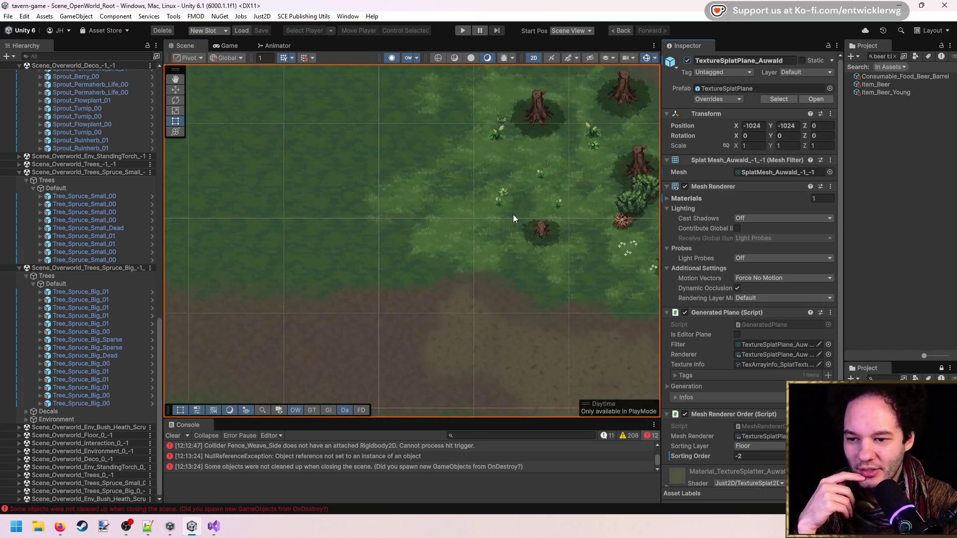
{"action": "scroll", "coordinate": [426, 170], "scroll_direction": "up", "scroll_amount": 3}
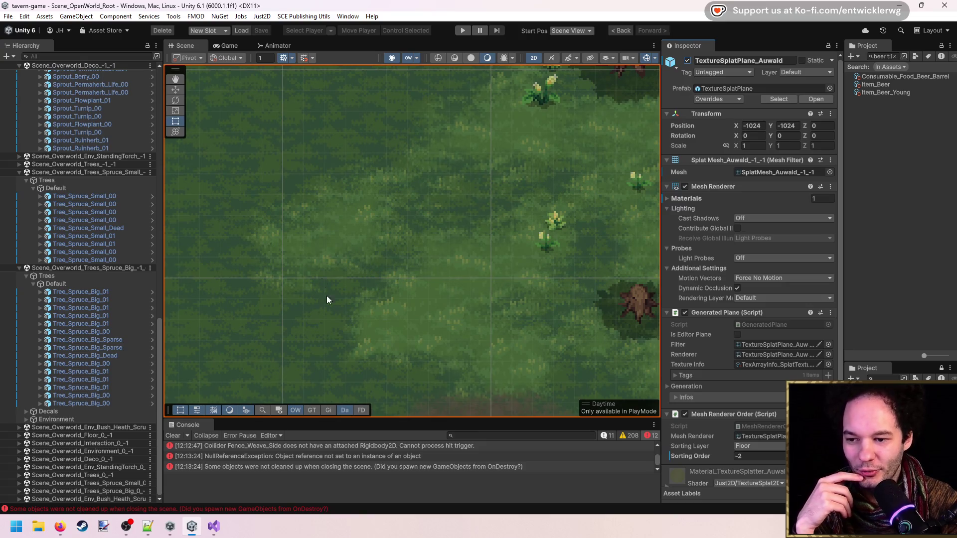
{"action": "scroll", "coordinate": [425, 235], "scroll_direction": "down", "scroll_amount": 3}
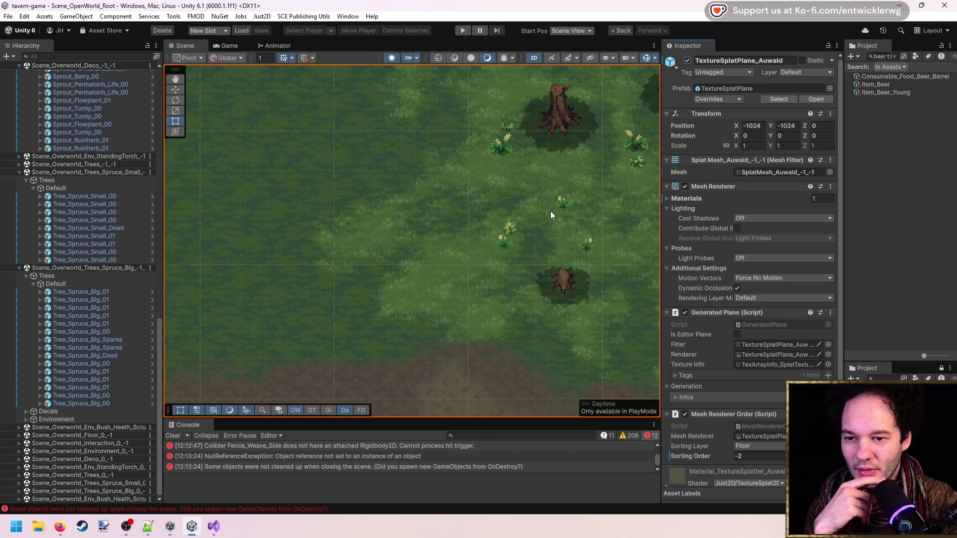
{"action": "scroll", "coordinate": [408, 227], "scroll_direction": "down", "scroll_amount": 2}
{"action": "scroll", "coordinate": [422, 219], "scroll_direction": "up", "scroll_amount": 3}
{"action": "scroll", "coordinate": [433, 220], "scroll_direction": "up", "scroll_amount": 1}
Step: Expand the orange sprout's Packable Object and OW_Chunked_Object_Static settings in the Inspector
{"action": "left_click", "coordinate": [445, 219]}
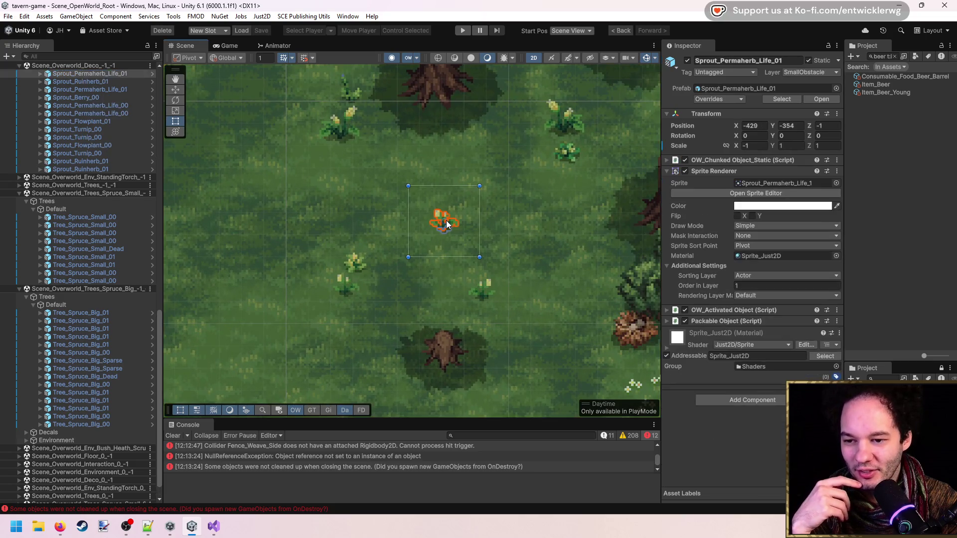
{"action": "scroll", "coordinate": [83, 226], "scroll_direction": "up", "scroll_amount": 5}
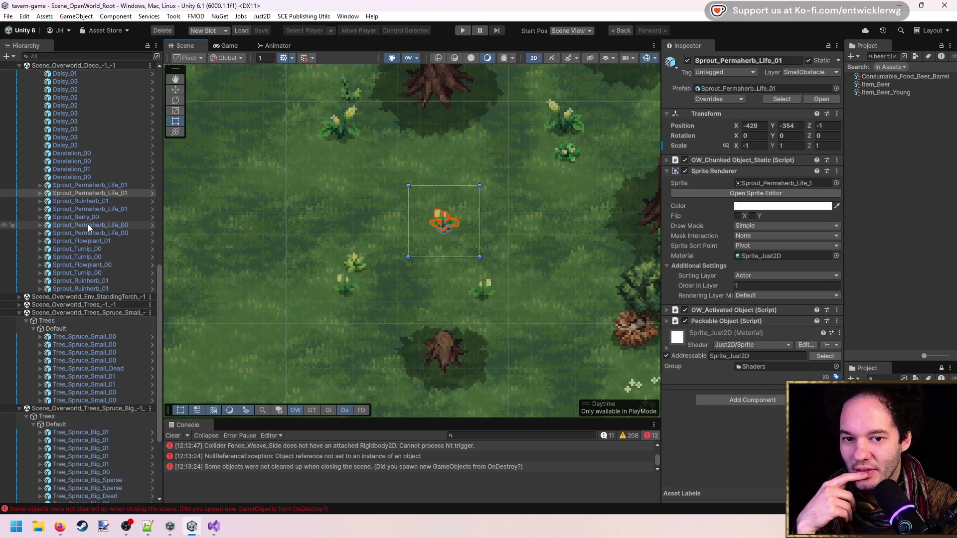
{"action": "left_click", "coordinate": [667, 321]}
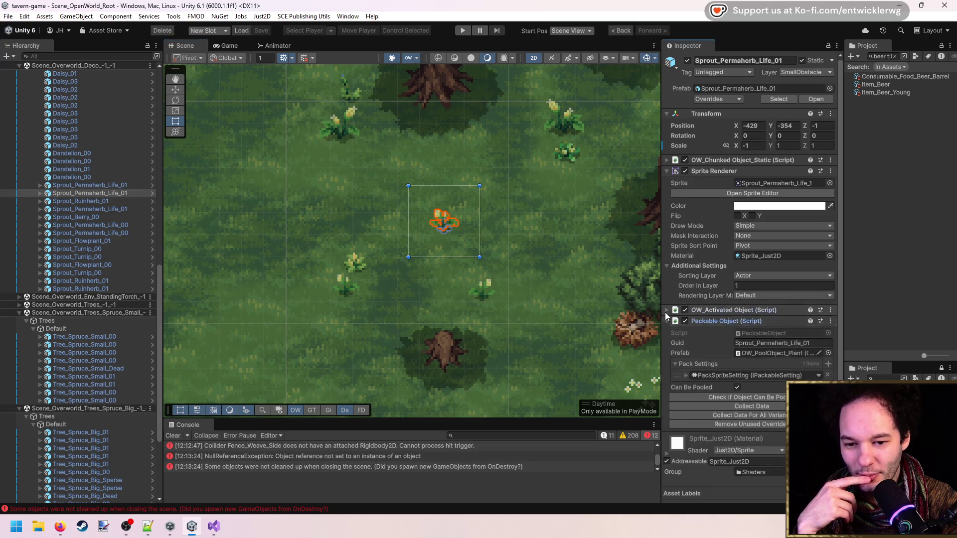
{"action": "left_click", "coordinate": [665, 158]}
Step: Nudge a Sprout_Permaherb_Life_01 plant slightly with the Move tool, then widen the Project panel
{"action": "left_click", "coordinate": [102, 209]}
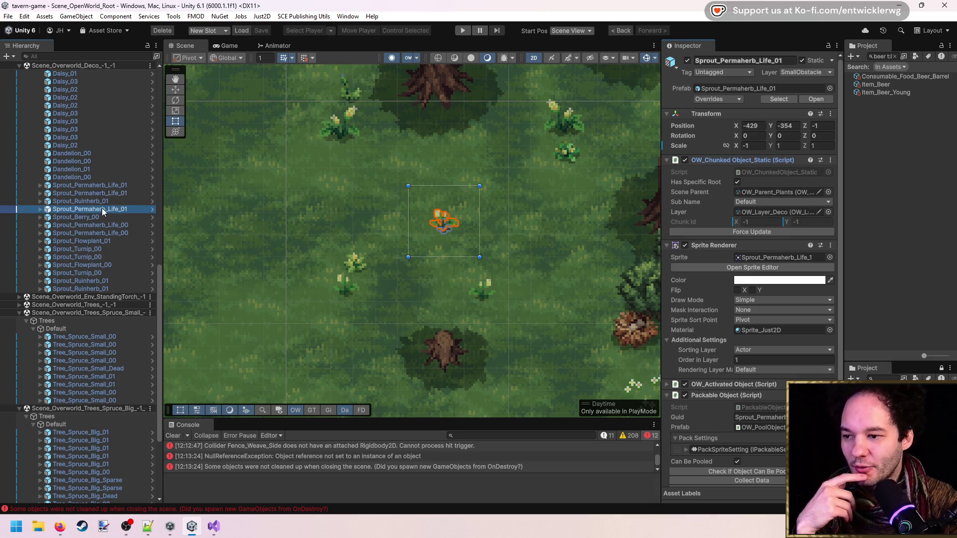
{"action": "left_click", "coordinate": [443, 221]}
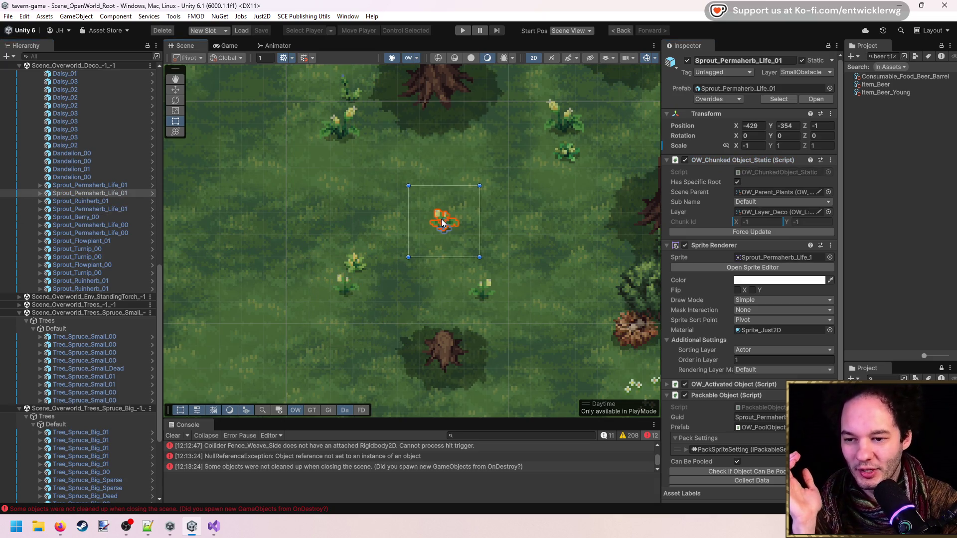
{"action": "key", "text": "w"}
{"action": "mouse_move", "coordinate": [448, 218]}
{"action": "left_mouse_down"}
{"action": "mouse_move", "coordinate": [435, 169]}
{"action": "mouse_move", "coordinate": [439, 211]}
{"action": "left_mouse_up"}
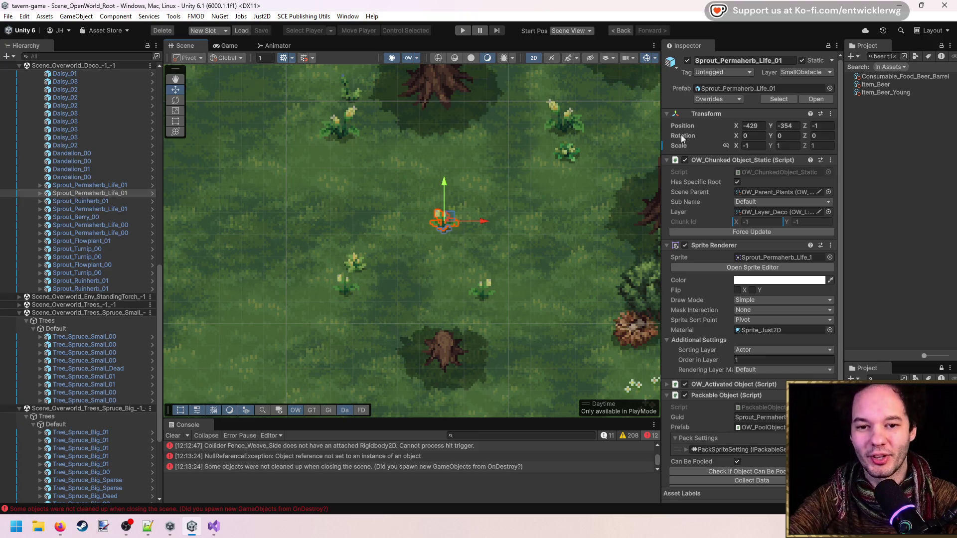
{"action": "left_click_drag", "start_coordinate": [845, 69], "coordinate": [776, 69]}
{"action": "left_click", "coordinate": [832, 59]}
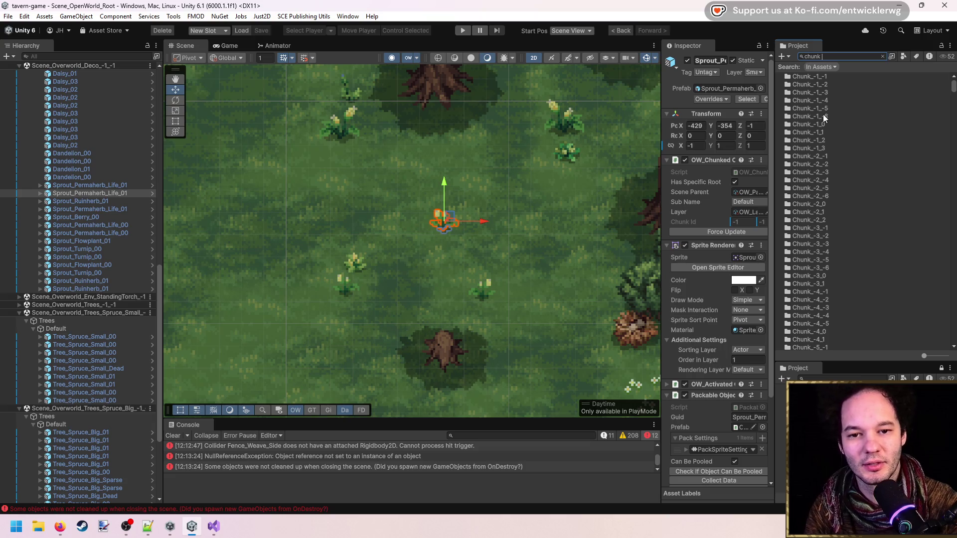
Step: Browse the Chunk_-1_-6 and Scenes folders and try a Texture2D asset search
{"action": "double_click", "coordinate": [824, 118]}
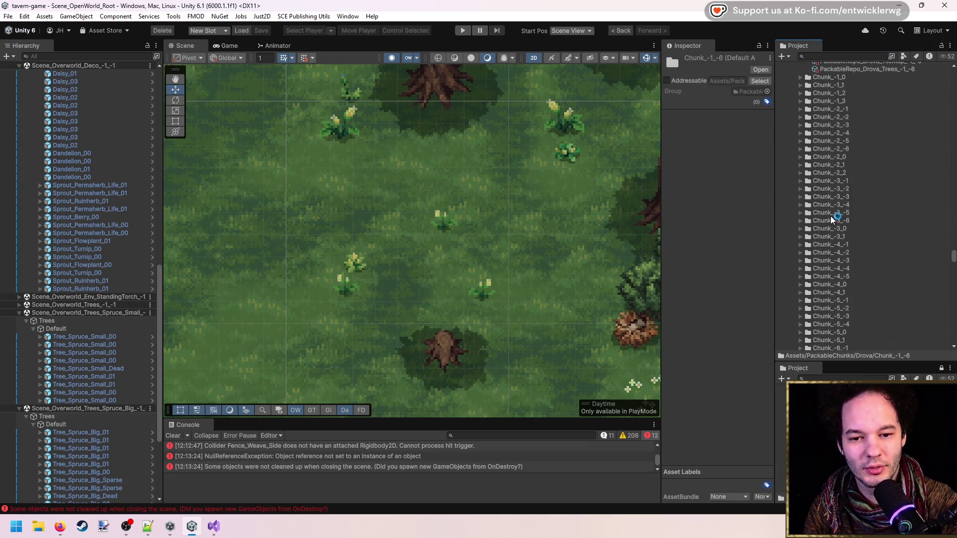
{"action": "key", "text": "Left"}
{"action": "key", "text": "Left"}
{"action": "key", "text": "Left"}
{"action": "key", "text": "Left"}
{"action": "key", "text": "Left"}
{"action": "double_click", "coordinate": [823, 170]}
{"action": "left_click", "coordinate": [855, 56]}
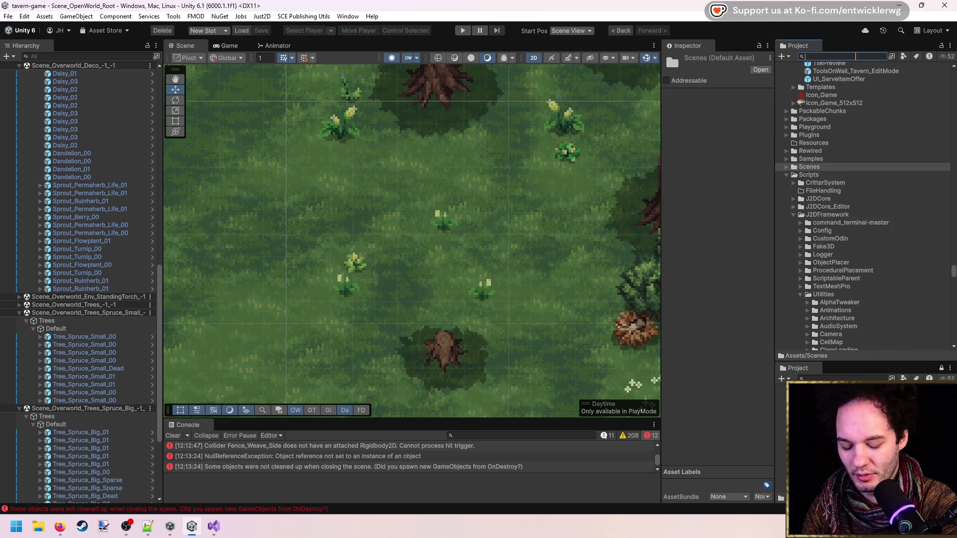
{"action": "type", "text": "chunk t:spr"}
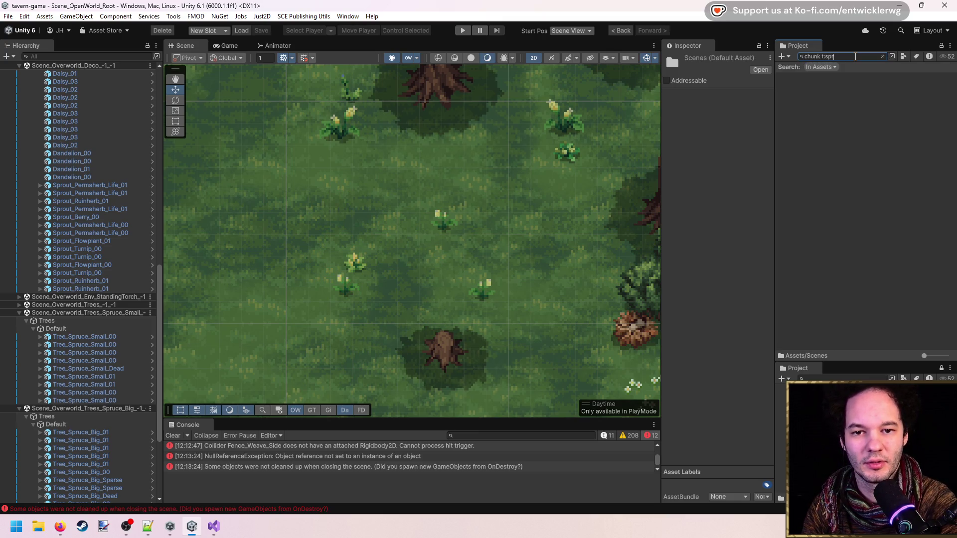
{"action": "type", "text": "tixture2D"}
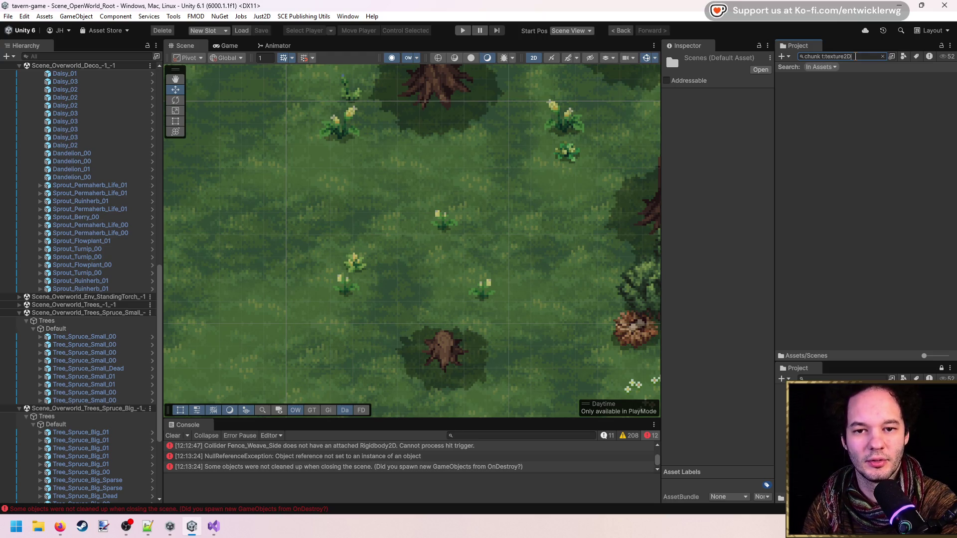
{"action": "key", "text": "Delete"}
{"action": "key", "text": "Delete"}
{"action": "key", "text": "Delete"}
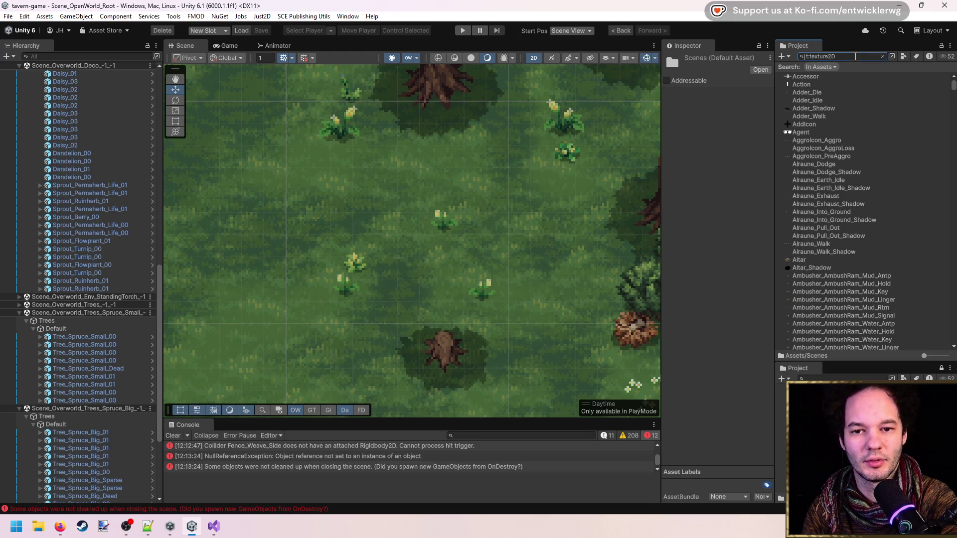
{"action": "type", "text": "-1"}
Step: Search the project for 'Chunk' and show TerrainChunk_12_2 in its folder
{"action": "key", "text": "ctrl+a"}
{"action": "key", "text": "BackSpace"}
{"action": "type", "text": "Ch"}
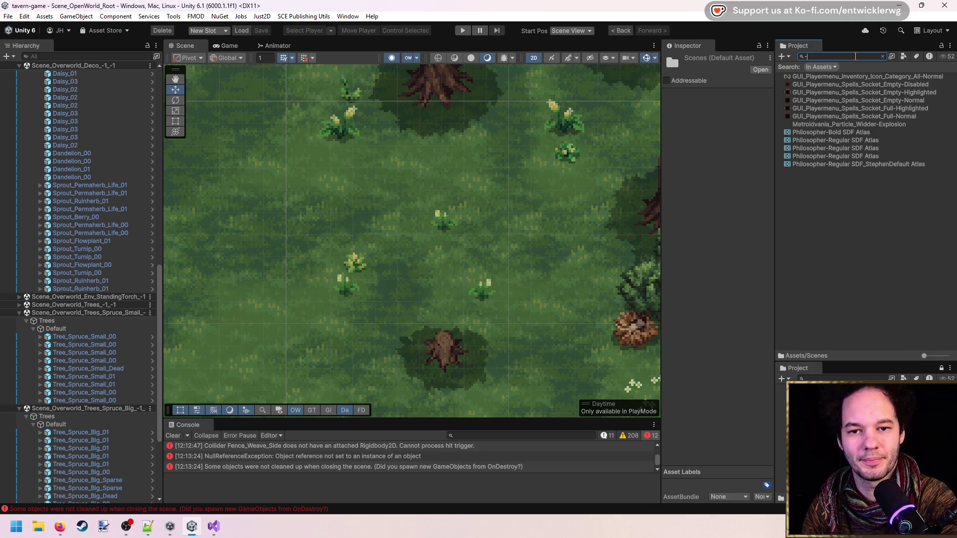
{"action": "type", "text": "unk"}
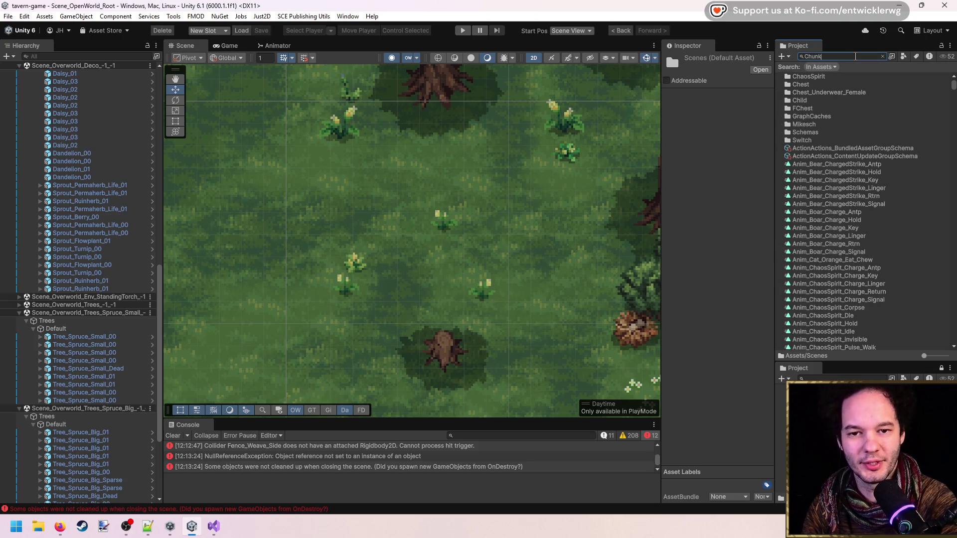
{"action": "mouse_move", "coordinate": [951, 106]}
{"action": "left_mouse_down"}
{"action": "mouse_move", "coordinate": [952, 339]}
{"action": "mouse_move", "coordinate": [952, 324]}
{"action": "left_mouse_up"}
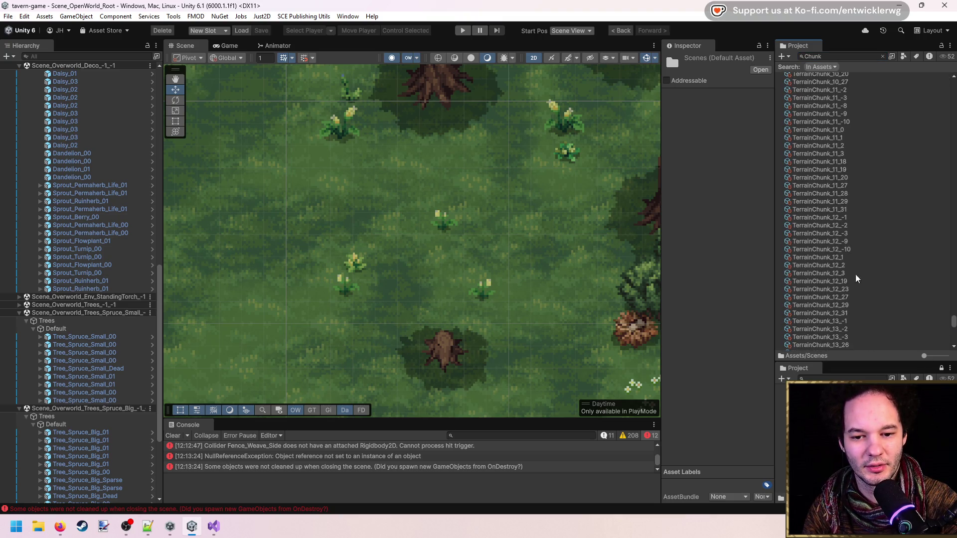
{"action": "left_click", "coordinate": [846, 266]}
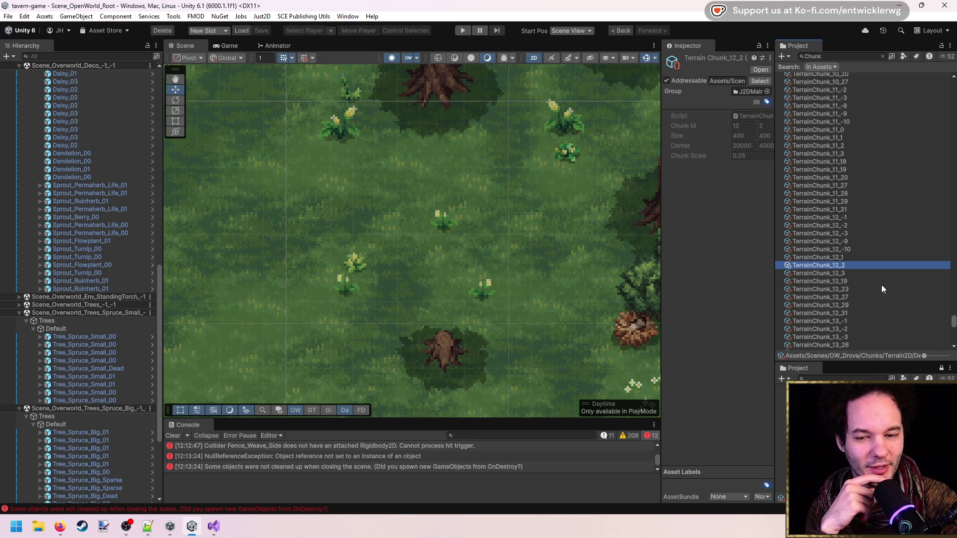
{"action": "mouse_move", "coordinate": [953, 321]}
{"action": "left_mouse_down"}
{"action": "mouse_move", "coordinate": [954, 125]}
{"action": "mouse_move", "coordinate": [937, 104]}
{"action": "left_mouse_up"}
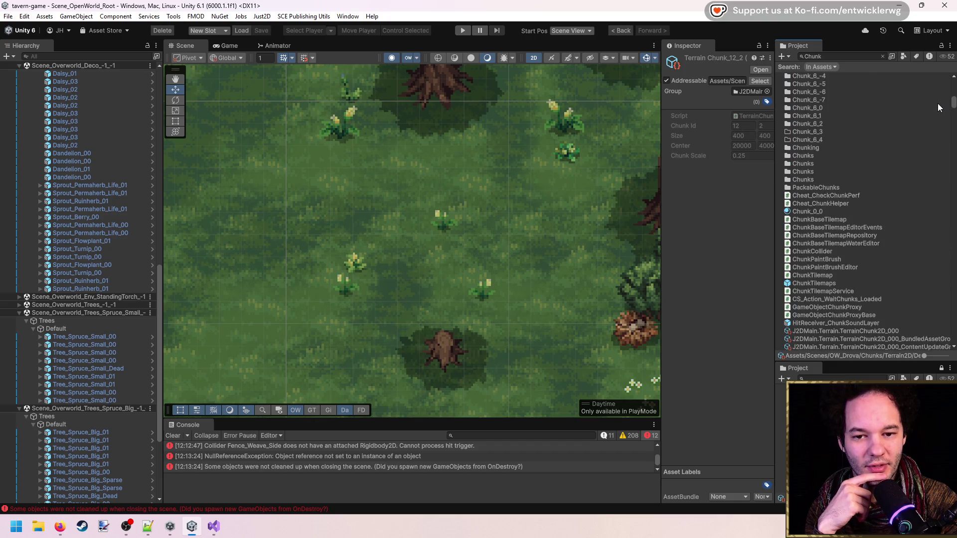
{"action": "left_click", "coordinate": [883, 56]}
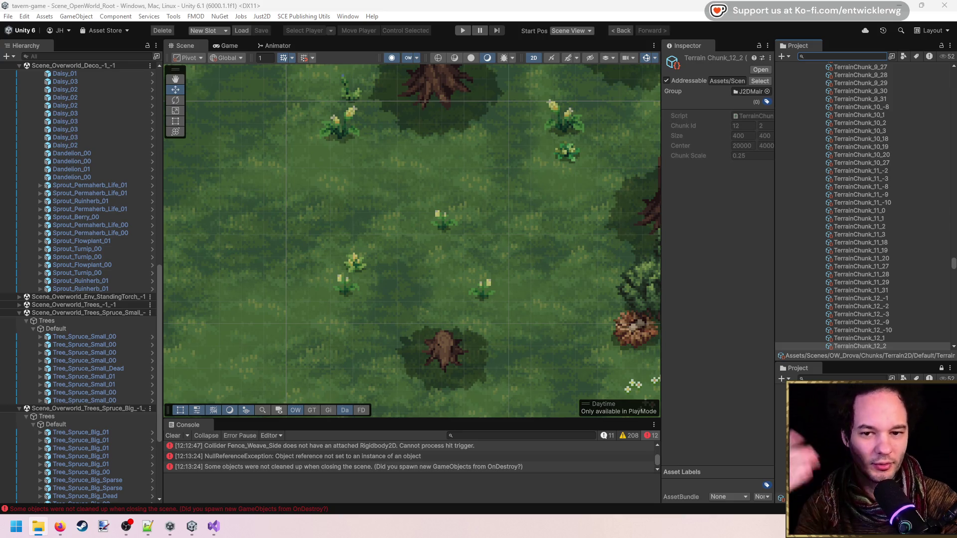
Step: Zoom the Scene view out and back in on the tavern, briefly visiting Explorer and Firefox
{"action": "scroll", "coordinate": [427, 233], "scroll_direction": "down", "scroll_amount": 10}
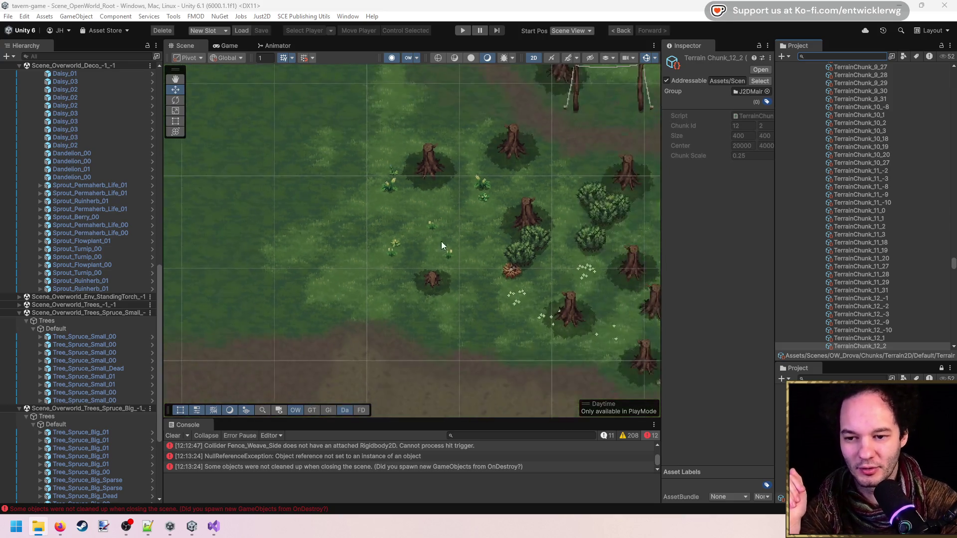
{"action": "scroll", "coordinate": [449, 207], "scroll_direction": "up", "scroll_amount": 8}
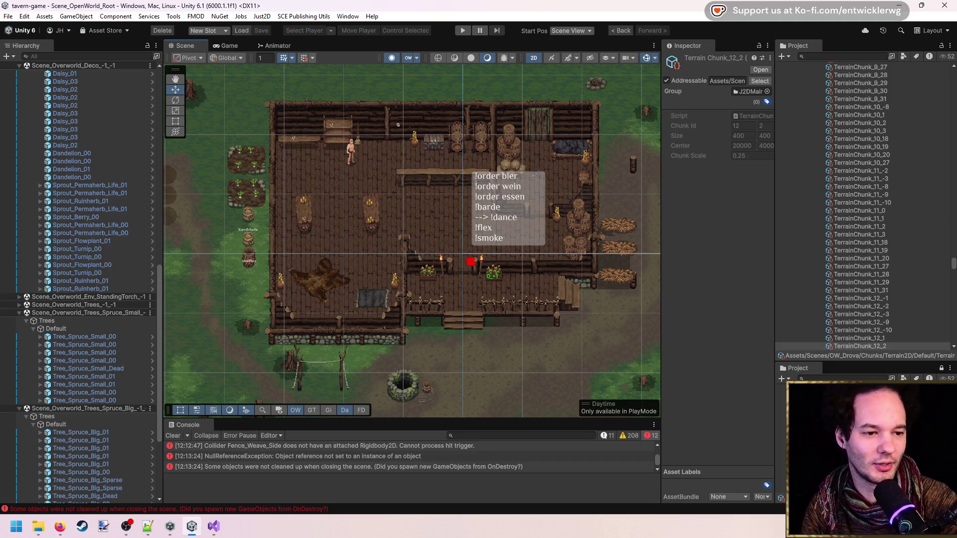
{"action": "left_click", "coordinate": [38, 526]}
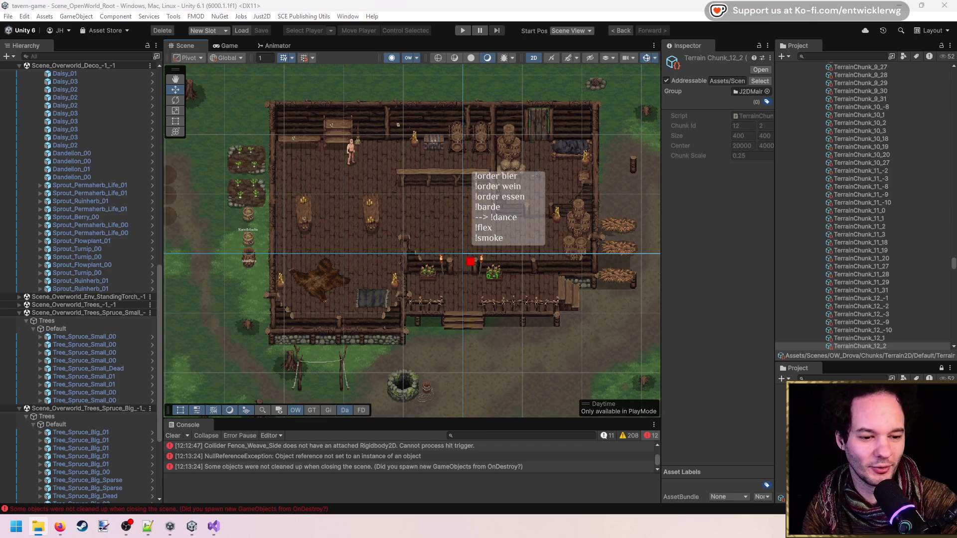
{"action": "left_click", "coordinate": [753, 178]}
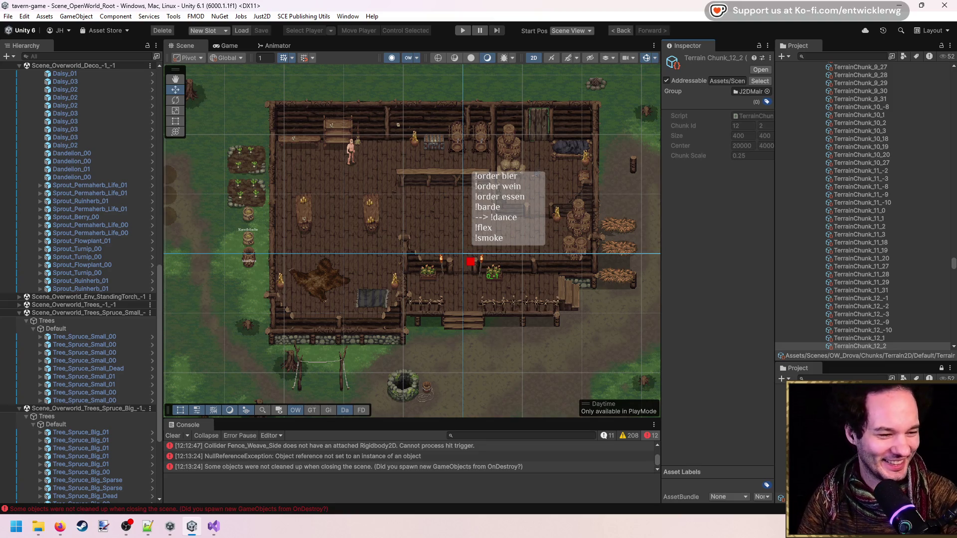
{"action": "key", "text": "alt+Tab"}
{"action": "left_click", "coordinate": [726, 390]}
{"action": "key", "text": "alt+Tab"}
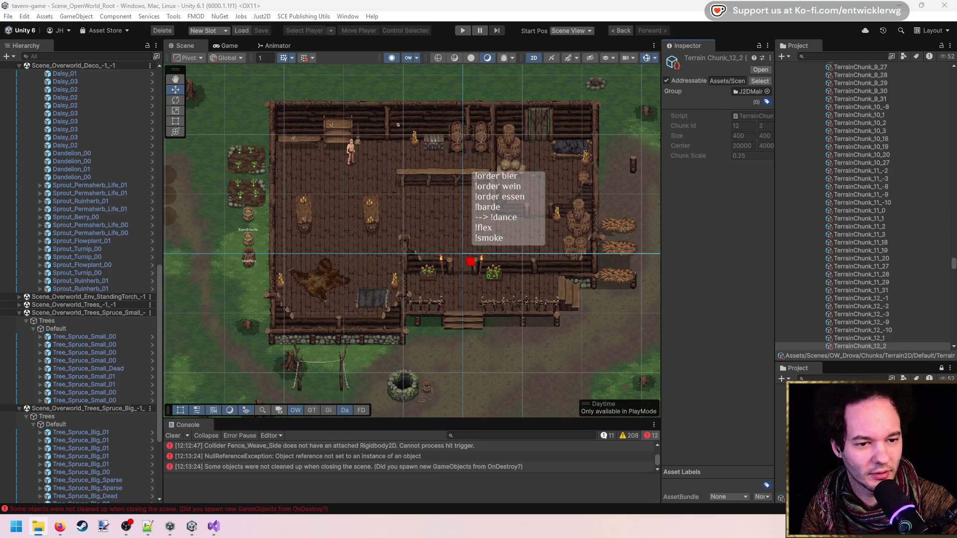
{"action": "key", "text": "alt+Tab"}
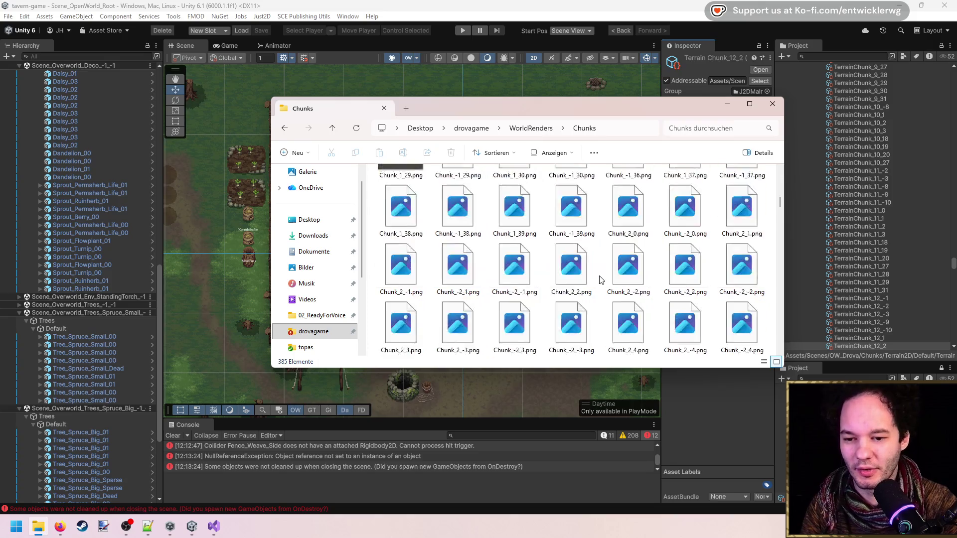
{"action": "scroll", "coordinate": [603, 275], "scroll_direction": "down", "scroll_amount": 5}
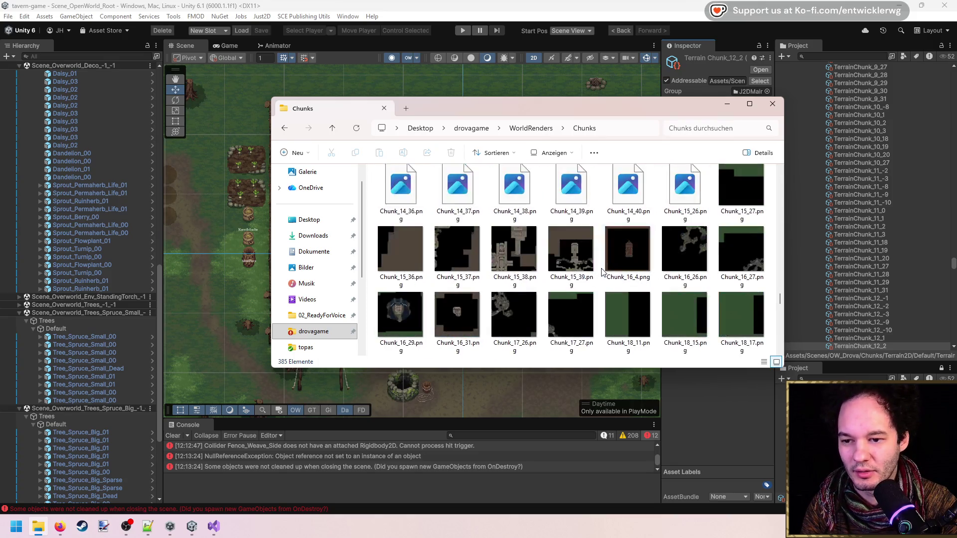
{"action": "scroll", "coordinate": [603, 271], "scroll_direction": "down", "scroll_amount": 15}
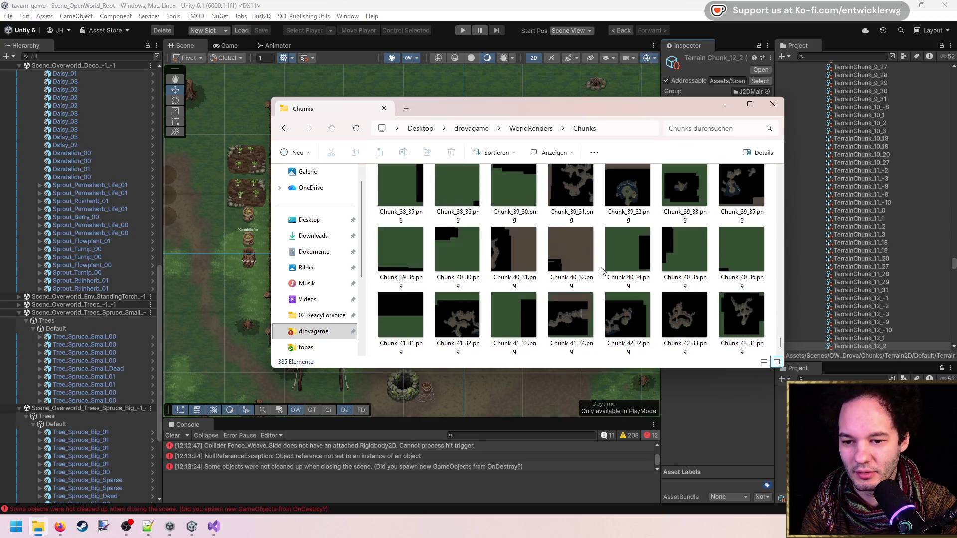
{"action": "left_click_drag", "start_coordinate": [779, 344], "coordinate": [780, 200]}
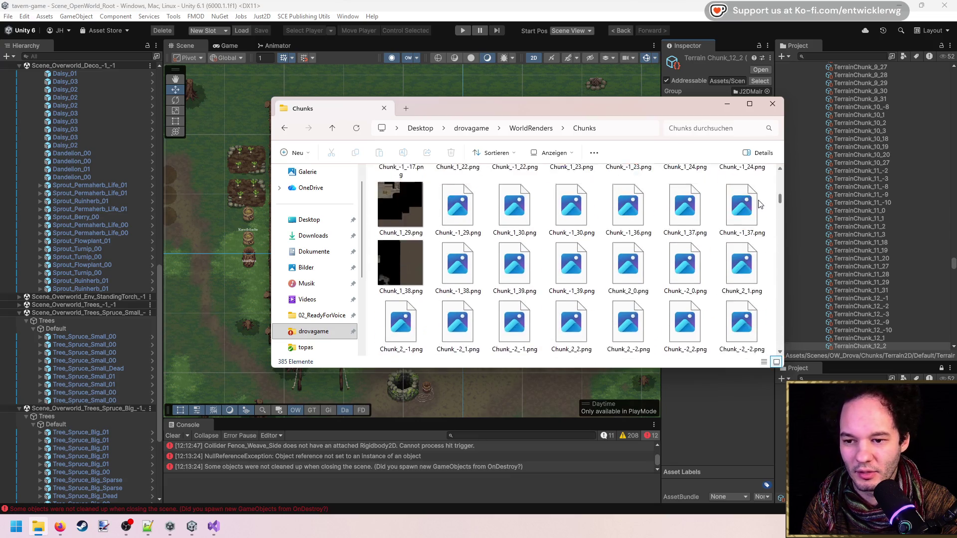
{"action": "scroll", "coordinate": [758, 197], "scroll_direction": "up", "scroll_amount": 5}
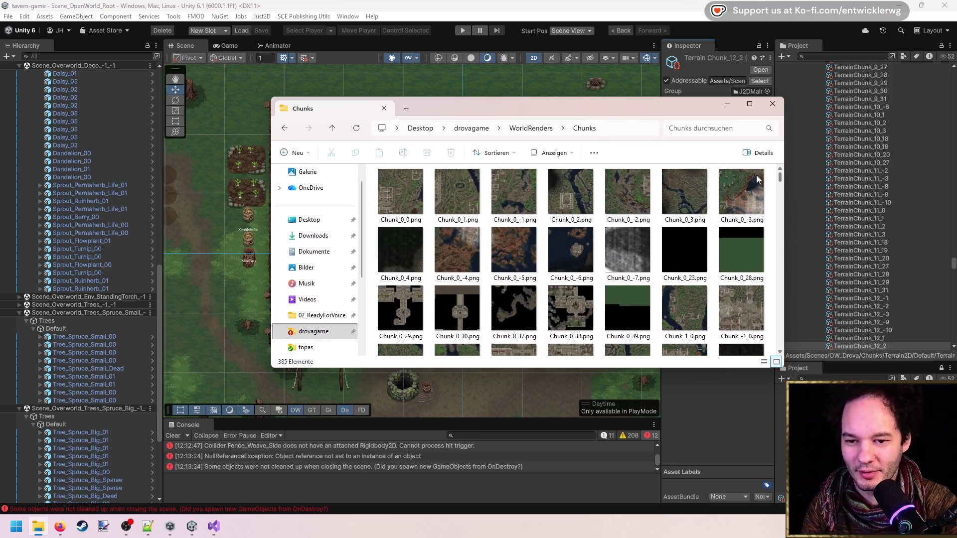
{"action": "left_click", "coordinate": [514, 189]}
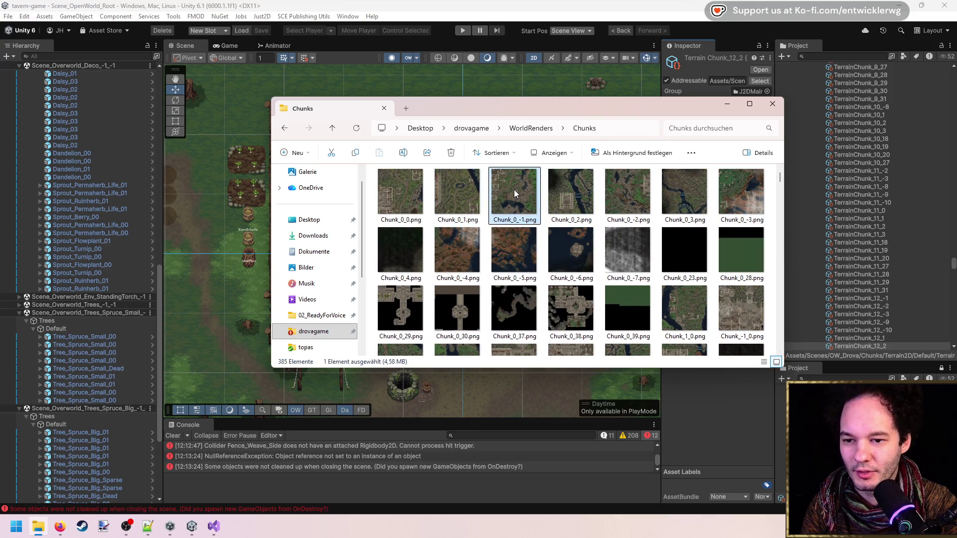
{"action": "double_click", "coordinate": [515, 193]}
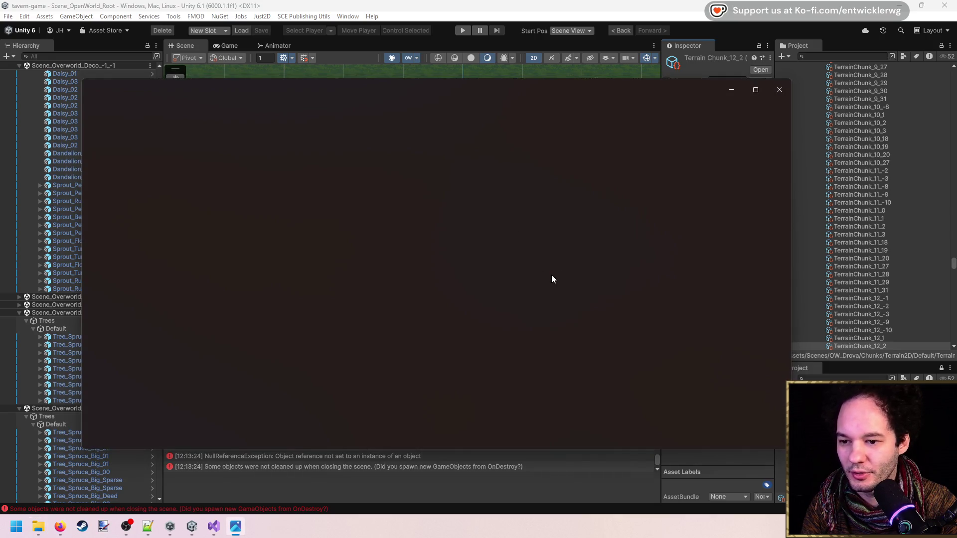
{"action": "left_click", "coordinate": [786, 93]}
{"action": "left_click", "coordinate": [772, 104]}
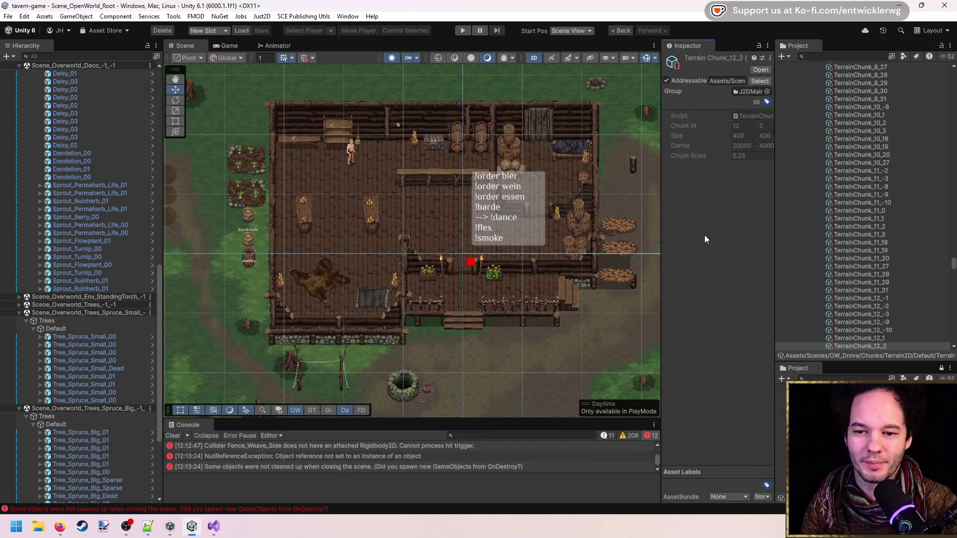
{"action": "scroll", "coordinate": [453, 275], "scroll_direction": "down", "scroll_amount": 5}
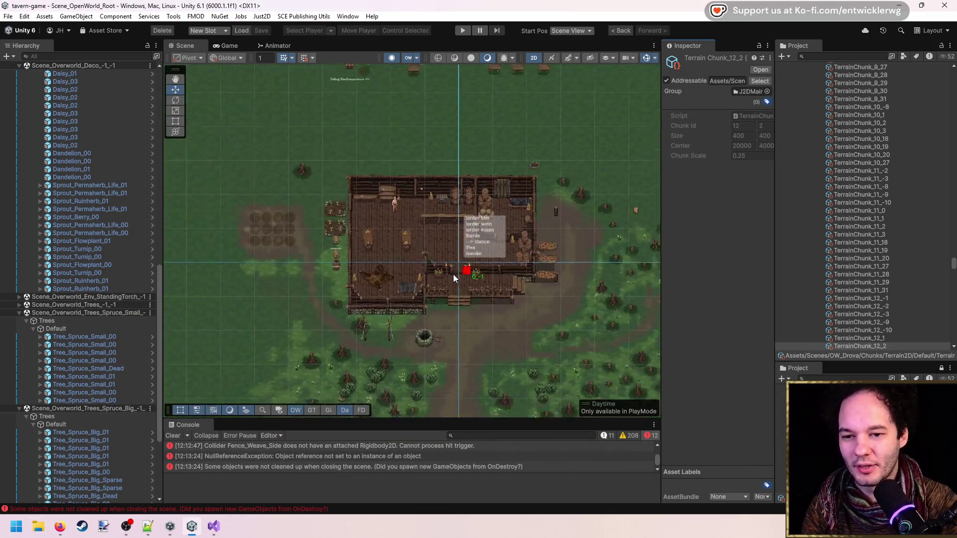
{"action": "key", "text": "f"}
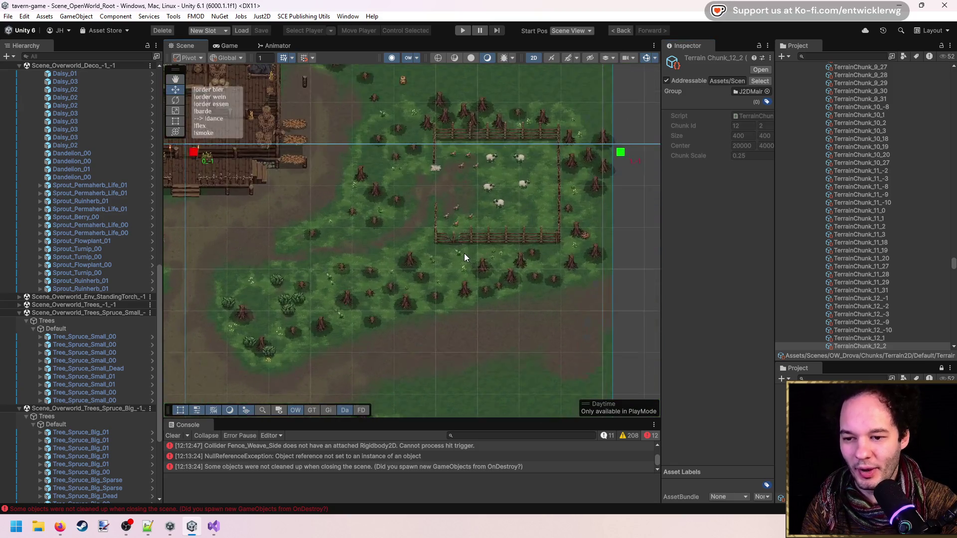
{"action": "scroll", "coordinate": [471, 271], "scroll_direction": "up", "scroll_amount": 1}
{"action": "left_click", "coordinate": [438, 283]}
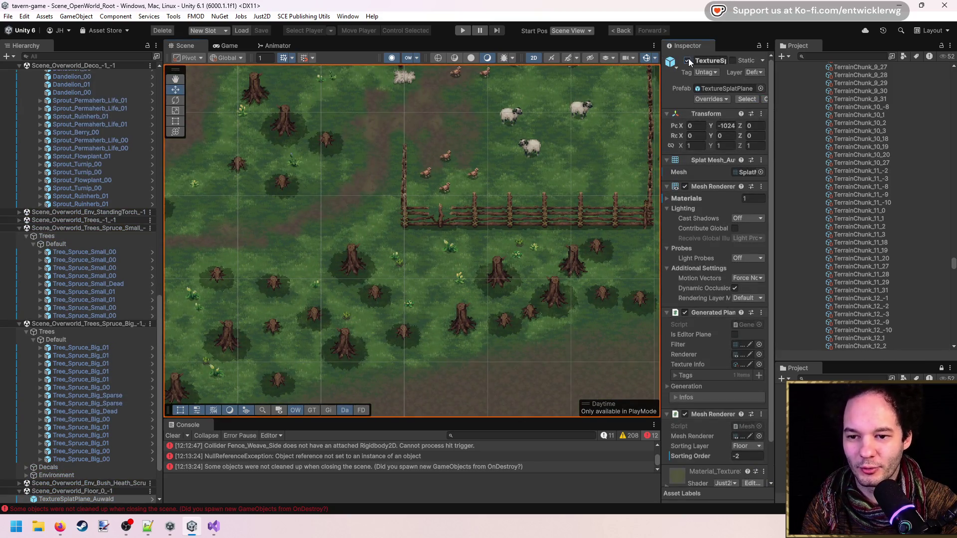
{"action": "left_click", "coordinate": [689, 61]}
{"action": "left_click", "coordinate": [688, 60]}
{"action": "scroll", "coordinate": [504, 312], "scroll_direction": "up", "scroll_amount": 3}
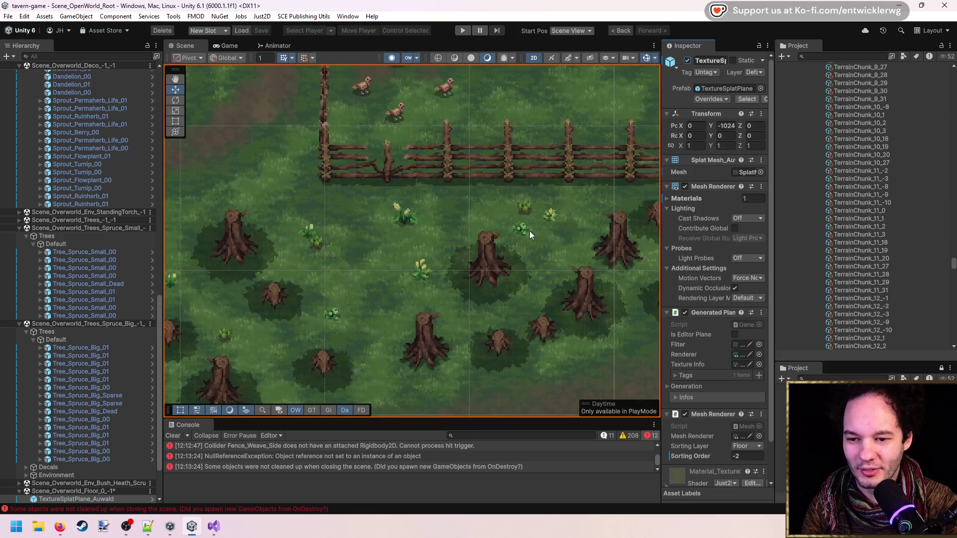
{"action": "left_click", "coordinate": [527, 227]}
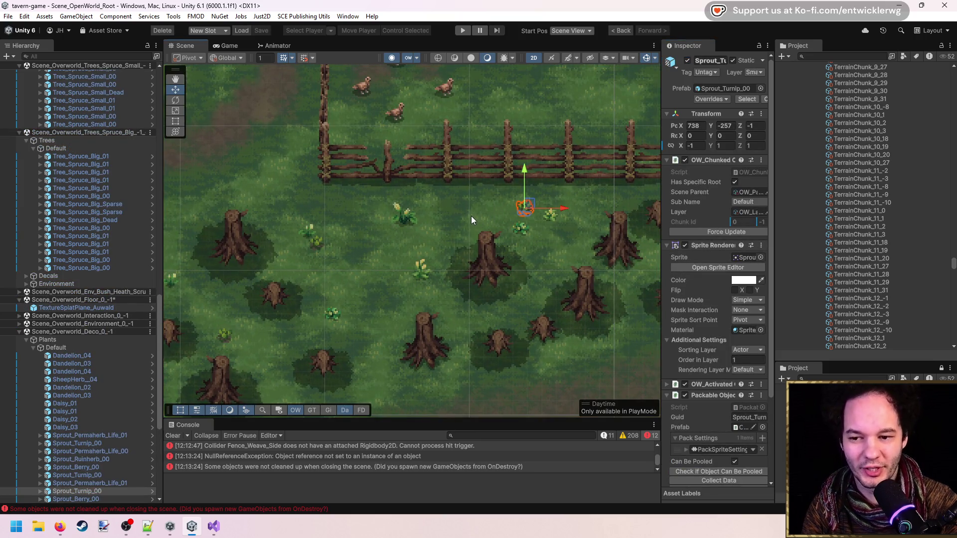
{"action": "left_click", "coordinate": [463, 217]}
{"action": "left_click", "coordinate": [376, 259]}
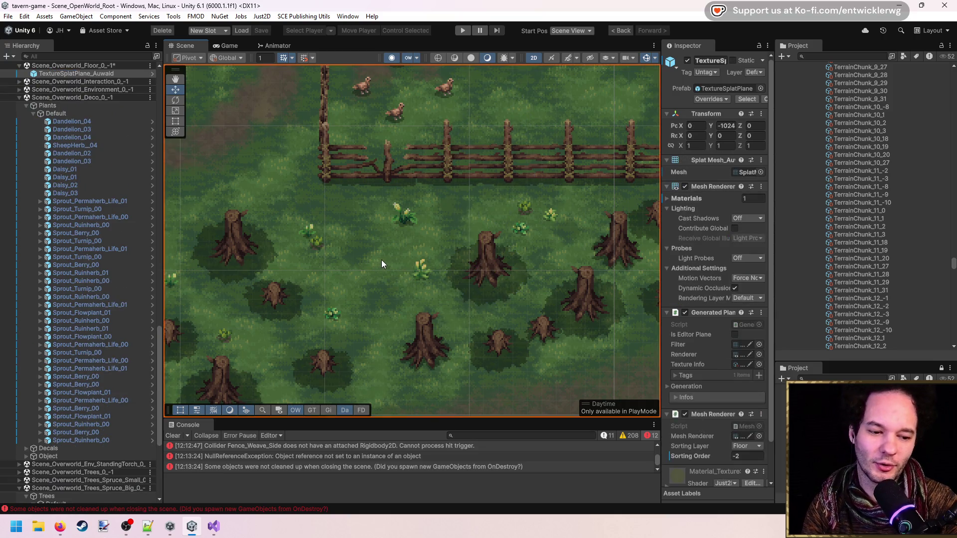
{"action": "scroll", "coordinate": [382, 260], "scroll_direction": "down", "scroll_amount": 5}
{"action": "left_click_drag", "start_coordinate": [337, 237], "coordinate": [503, 191]}
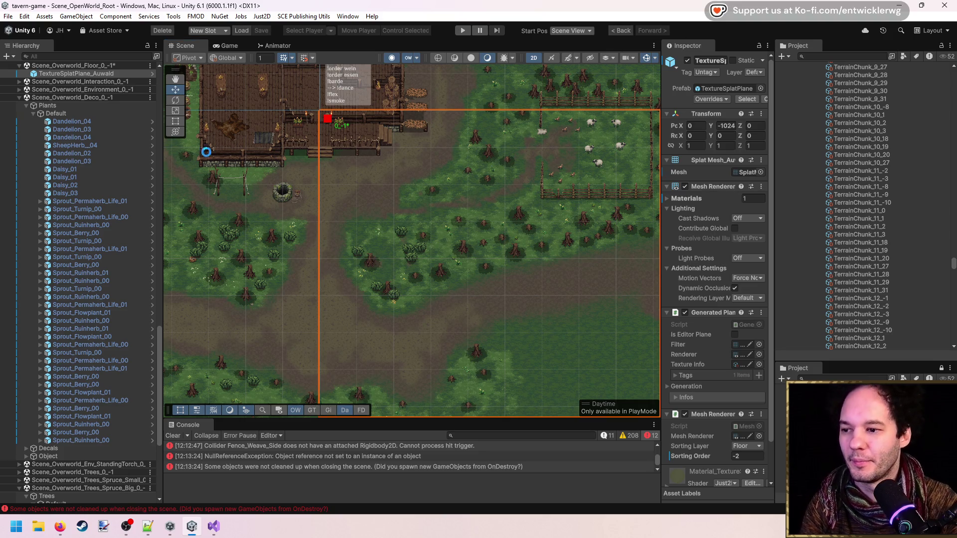
{"action": "left_click", "coordinate": [48, 105]}
{"action": "scroll", "coordinate": [240, 171], "scroll_direction": "up", "scroll_amount": 1}
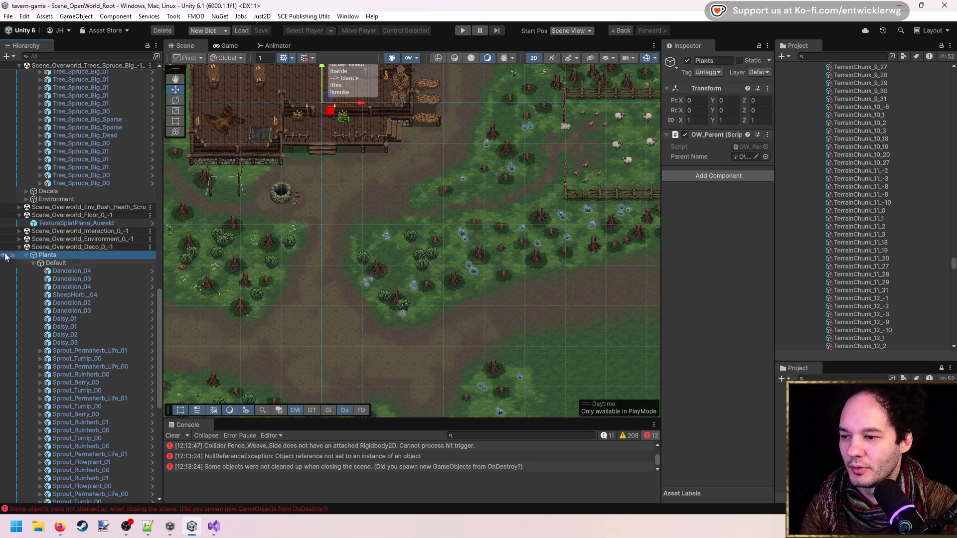
{"action": "left_click_drag", "start_coordinate": [159, 349], "coordinate": [169, 40]}
{"action": "left_click_drag", "start_coordinate": [452, 275], "coordinate": [531, 281]}
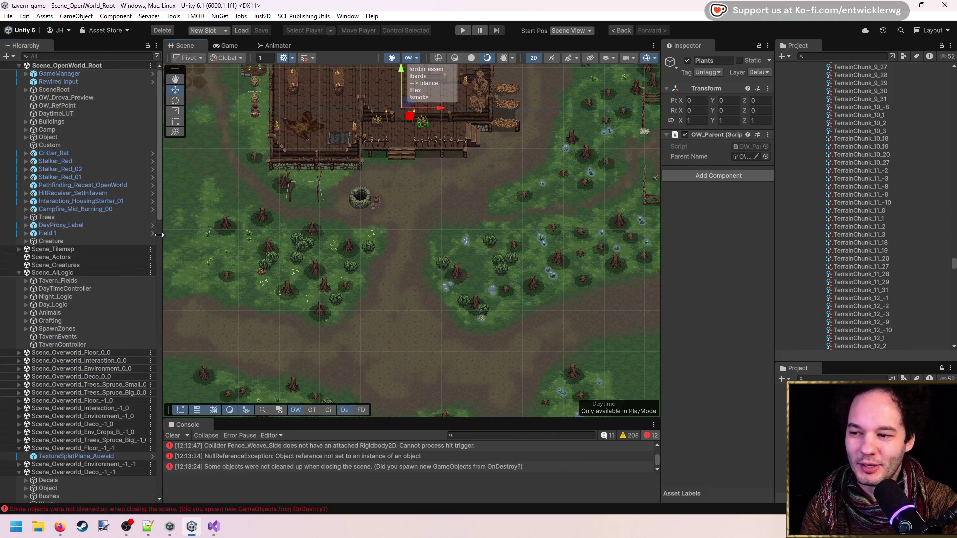
Step: Select DaytimeLUT, pan over the ground around the tavern, and search the project for 't:prefab ripper'
{"action": "left_click", "coordinate": [79, 112]}
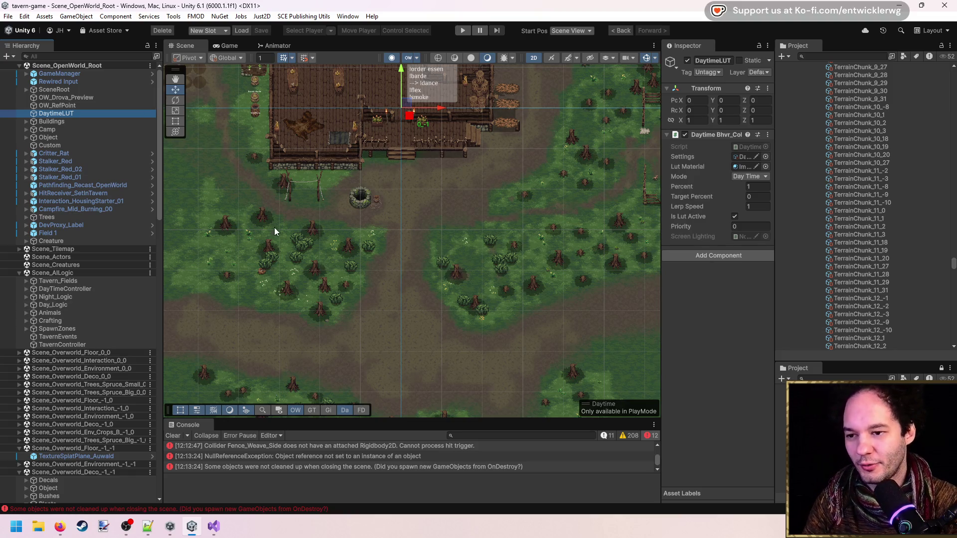
{"action": "left_click_drag", "start_coordinate": [310, 197], "coordinate": [420, 319]}
{"action": "scroll", "coordinate": [492, 222], "scroll_direction": "up", "scroll_amount": 3}
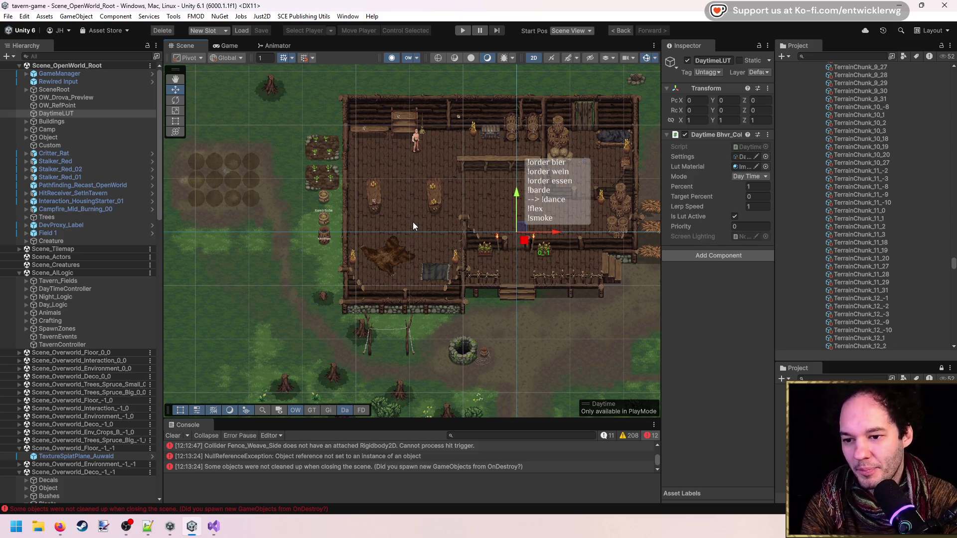
{"action": "left_click_drag", "start_coordinate": [575, 280], "coordinate": [498, 244]}
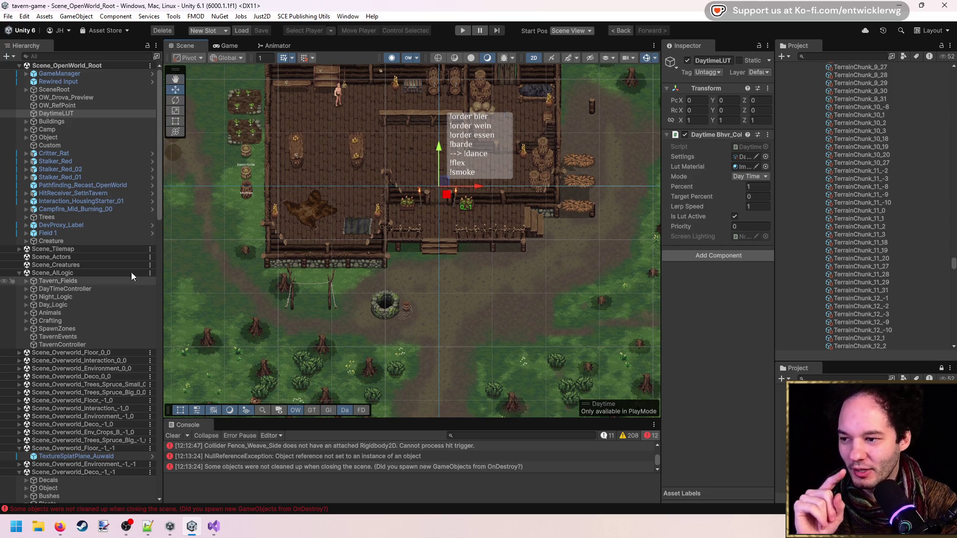
{"action": "left_click_drag", "start_coordinate": [577, 294], "coordinate": [561, 216]}
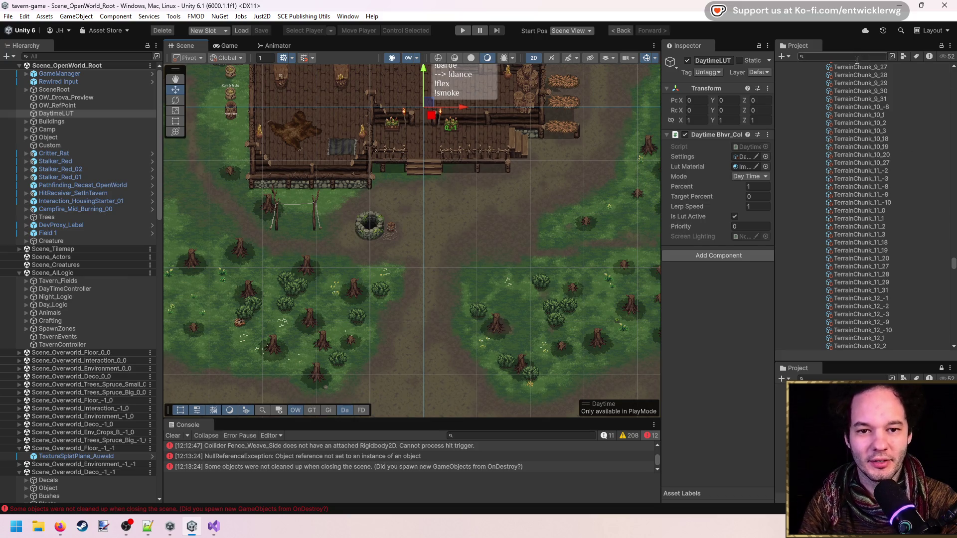
{"action": "type", "text": "t:prefab ripper"}
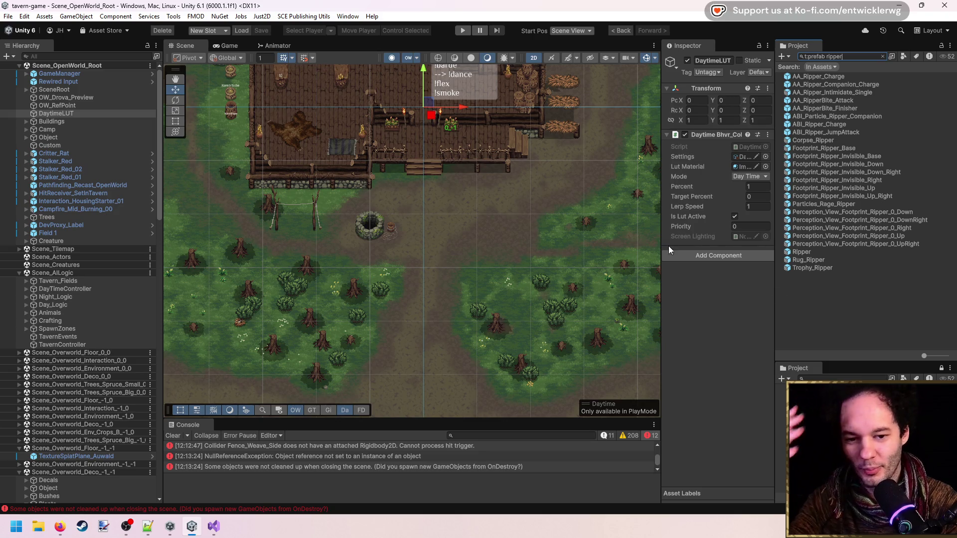
Step: Drag the Ripper prefab into the field below the tavern as Ripper_01
{"action": "mouse_move", "coordinate": [513, 277]}
{"action": "left_mouse_down"}
{"action": "mouse_move", "coordinate": [514, 219]}
{"action": "mouse_move", "coordinate": [398, 149]}
{"action": "left_mouse_up"}
{"action": "left_click_drag", "start_coordinate": [802, 252], "coordinate": [339, 220]}
{"action": "scroll", "coordinate": [297, 217], "scroll_direction": "up", "scroll_amount": 3}
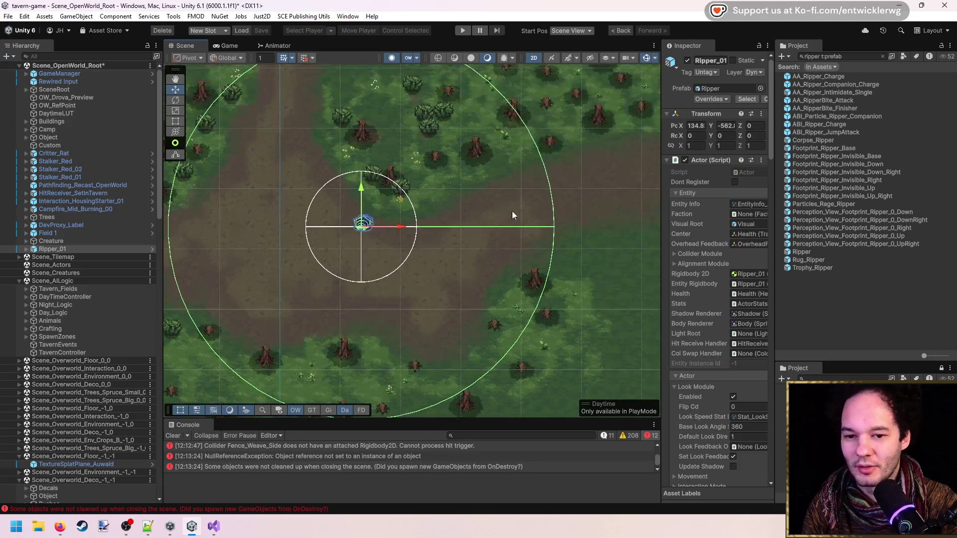
{"action": "left_click_drag", "start_coordinate": [663, 166], "coordinate": [576, 167]}
{"action": "scroll", "coordinate": [182, 176], "scroll_direction": "up", "scroll_amount": 2}
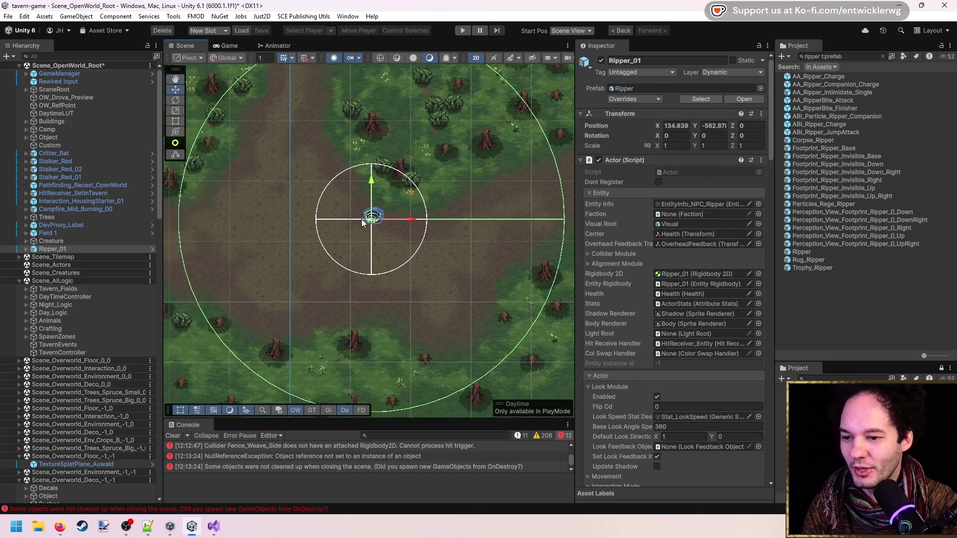
{"action": "left_click", "coordinate": [19, 281]}
{"action": "left_click", "coordinate": [63, 249]}
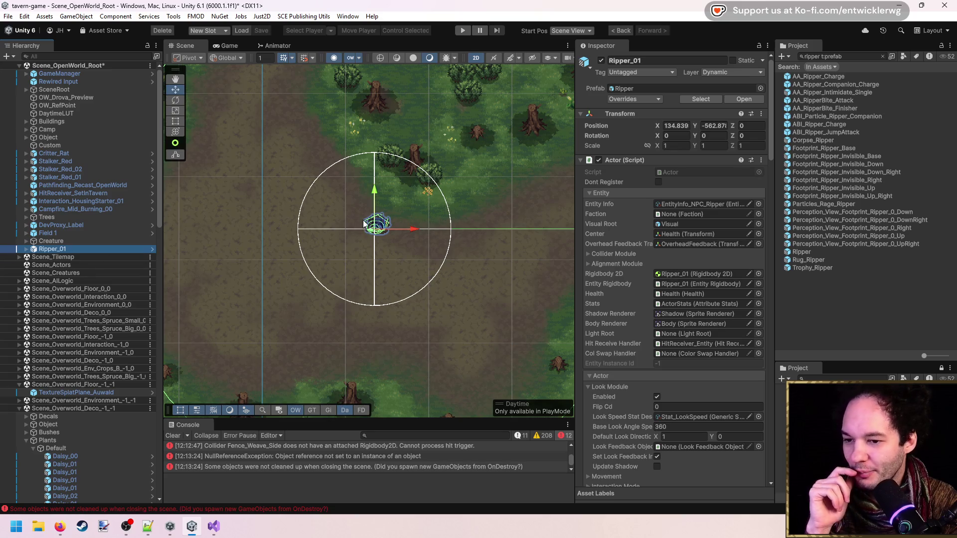
Step: Move Ripper_01 to about 826, 749 near the player and start Play mode
{"action": "mouse_move", "coordinate": [384, 228]}
{"action": "left_mouse_down"}
{"action": "mouse_move", "coordinate": [430, 233]}
{"action": "mouse_move", "coordinate": [483, 261]}
{"action": "mouse_move", "coordinate": [441, 259]}
{"action": "left_mouse_up"}
{"action": "scroll", "coordinate": [463, 266], "scroll_direction": "down", "scroll_amount": 2}
{"action": "scroll", "coordinate": [463, 266], "scroll_direction": "down", "scroll_amount": 2}
{"action": "scroll", "coordinate": [371, 225], "scroll_direction": "up", "scroll_amount": 4}
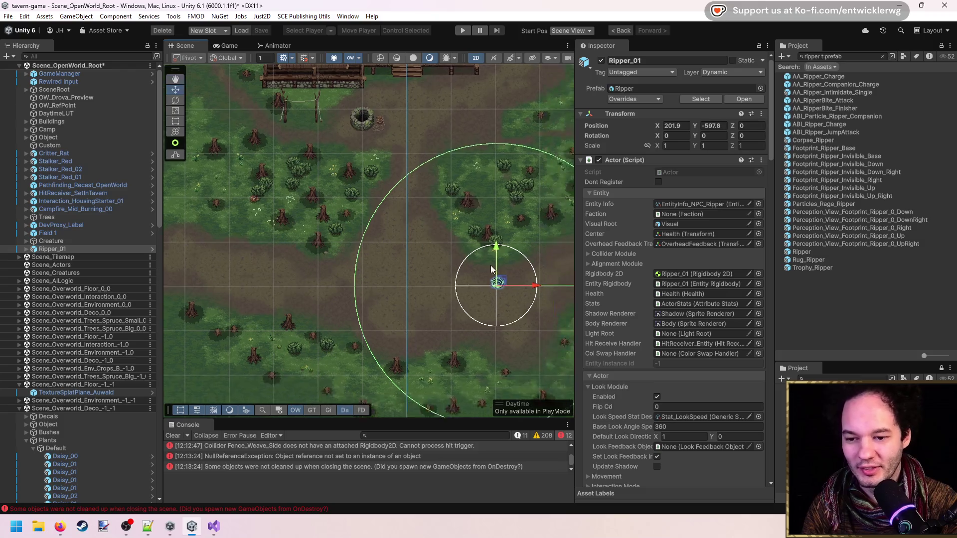
{"action": "scroll", "coordinate": [367, 196], "scroll_direction": "up", "scroll_amount": 5}
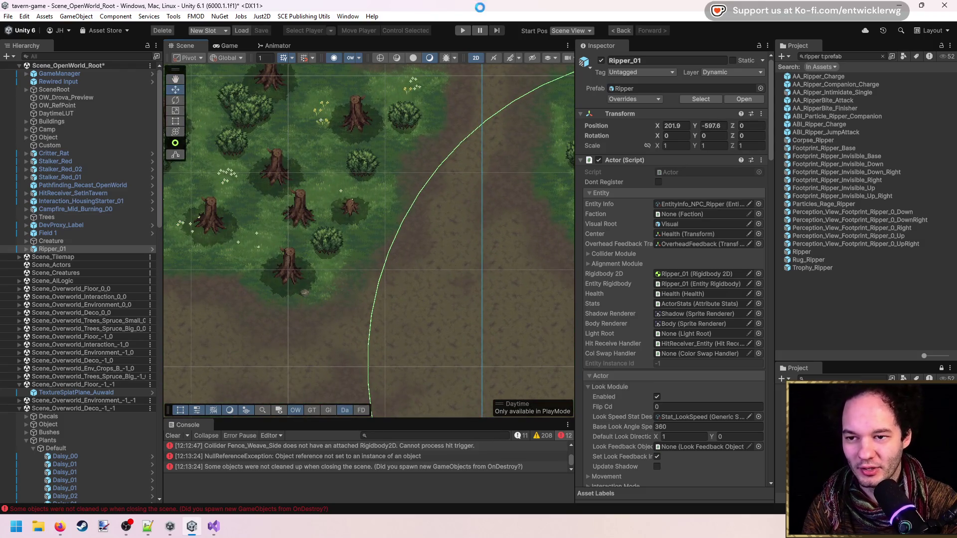
{"action": "scroll", "coordinate": [398, 160], "scroll_direction": "down", "scroll_amount": 10}
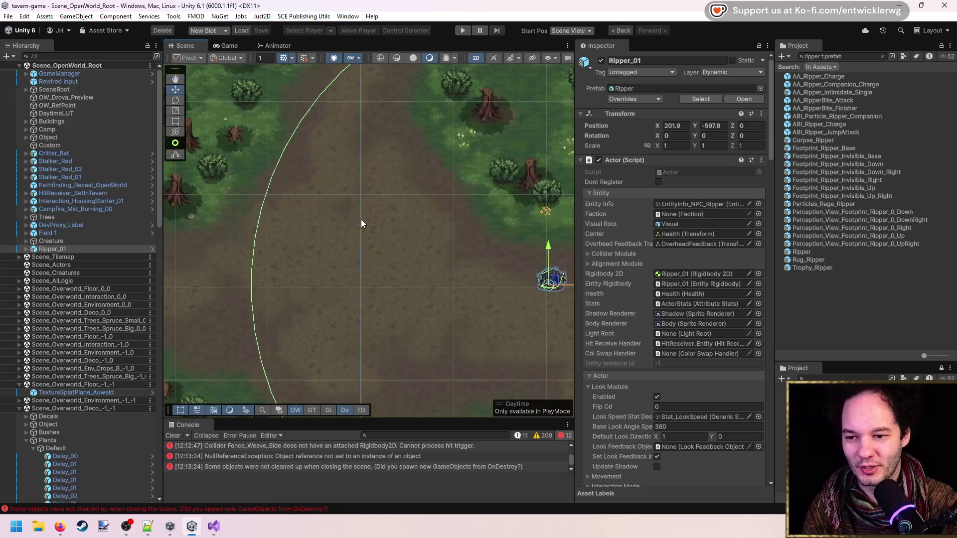
{"action": "scroll", "coordinate": [538, 231], "scroll_direction": "down", "scroll_amount": 3}
{"action": "left_click_drag", "start_coordinate": [367, 347], "coordinate": [457, 162]}
{"action": "scroll", "coordinate": [453, 180], "scroll_direction": "up", "scroll_amount": 3}
{"action": "scroll", "coordinate": [428, 282], "scroll_direction": "up", "scroll_amount": 5}
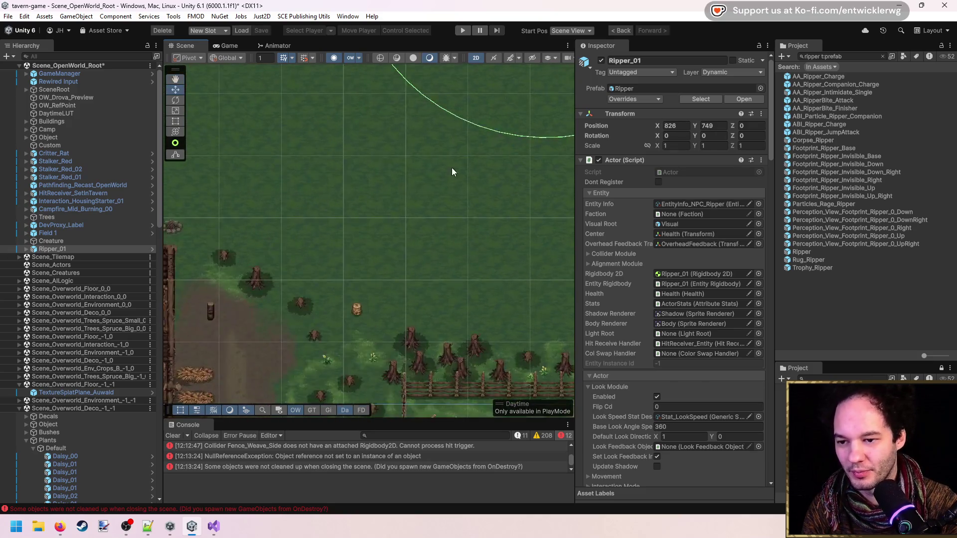
{"action": "left_click", "coordinate": [462, 30]}
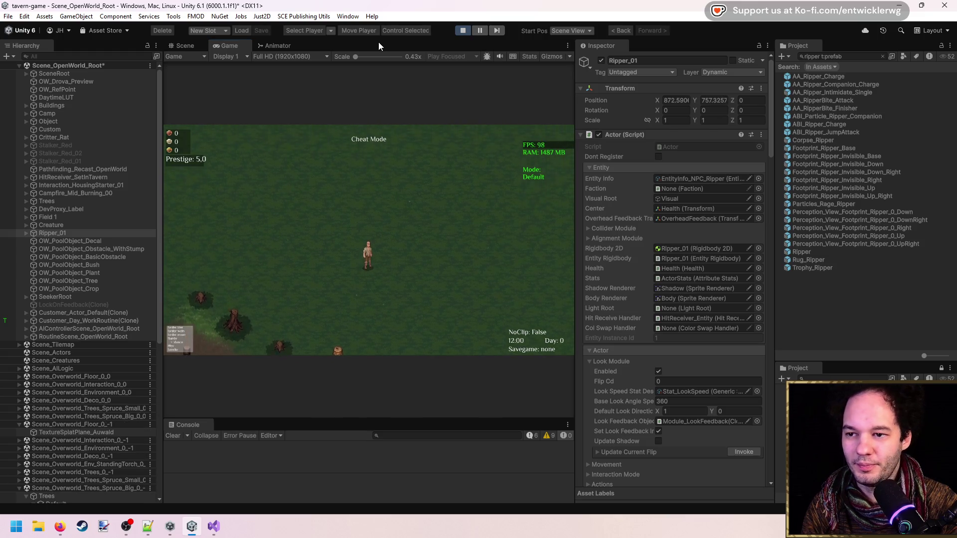
Step: Play-test the Ripper chasing the player in a maximized Game view, then restore the Scene view
{"action": "key", "text": "shift+space"}
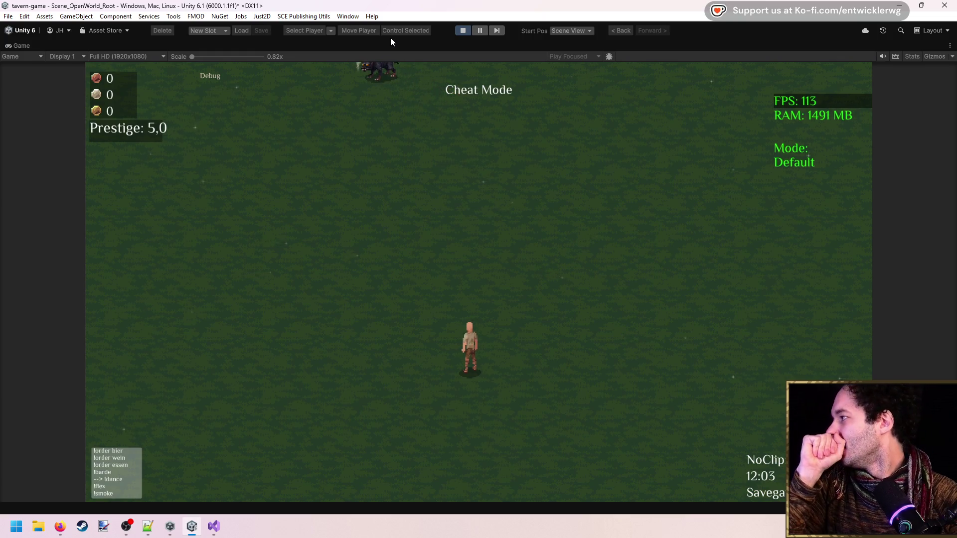
{"action": "key", "text": "w"}
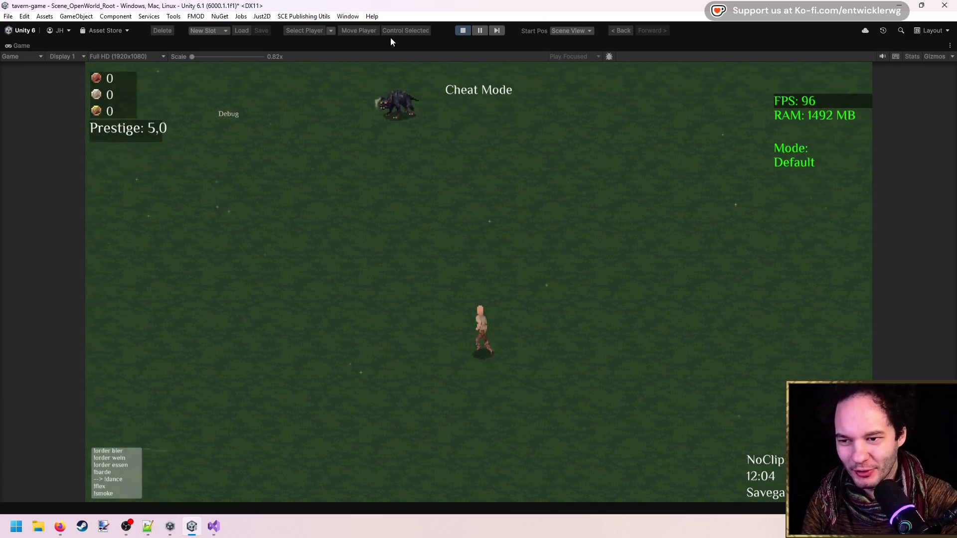
{"action": "key", "text": "w"}
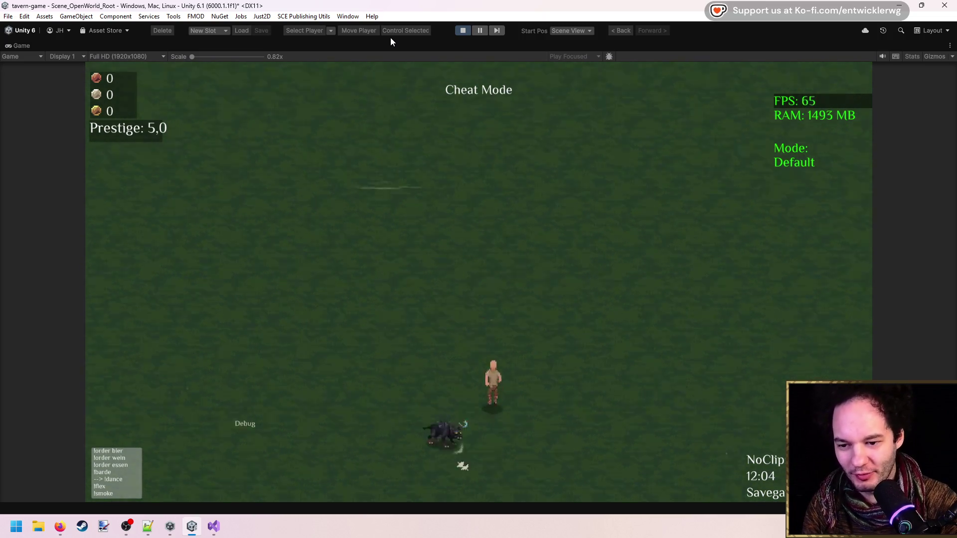
{"action": "key", "text": "w"}
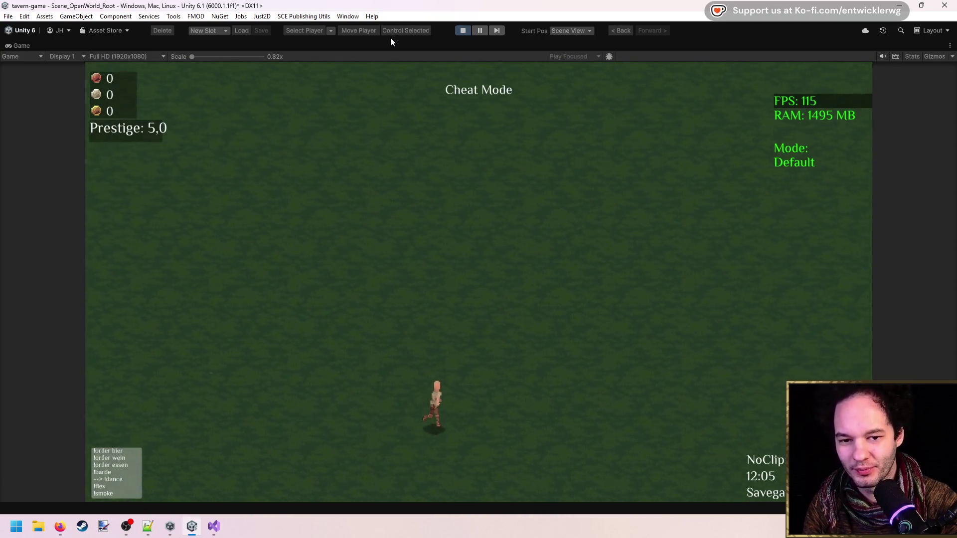
{"action": "key", "text": "d"}
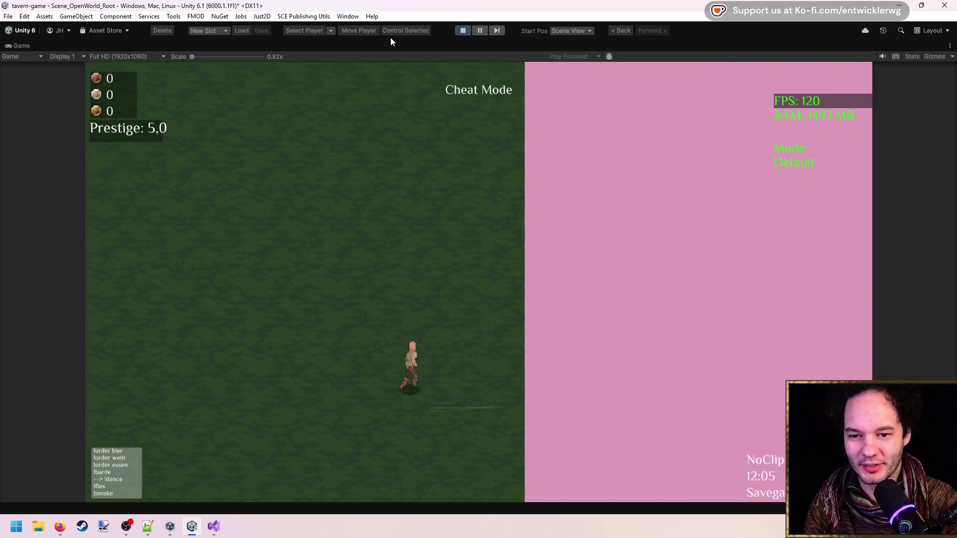
{"action": "key", "text": "shift+space"}
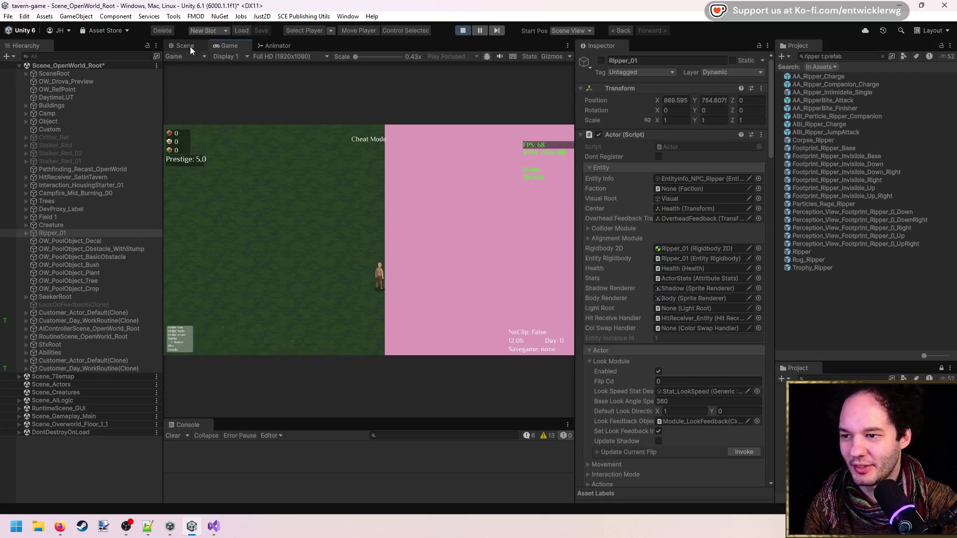
{"action": "left_click", "coordinate": [188, 46]}
Step: Frame Ripper_01 and inspect its child objects and Health settings
{"action": "key", "text": "f"}
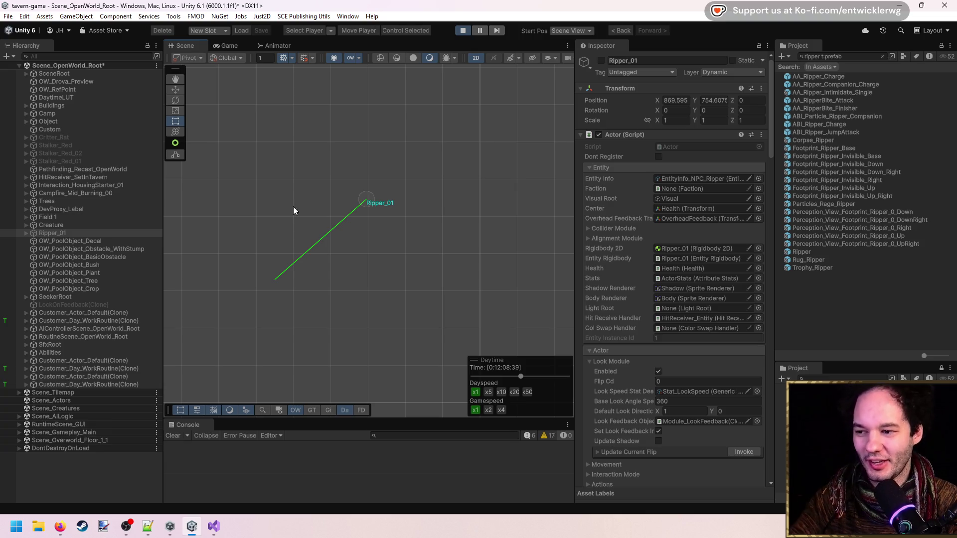
{"action": "left_click", "coordinate": [26, 233]}
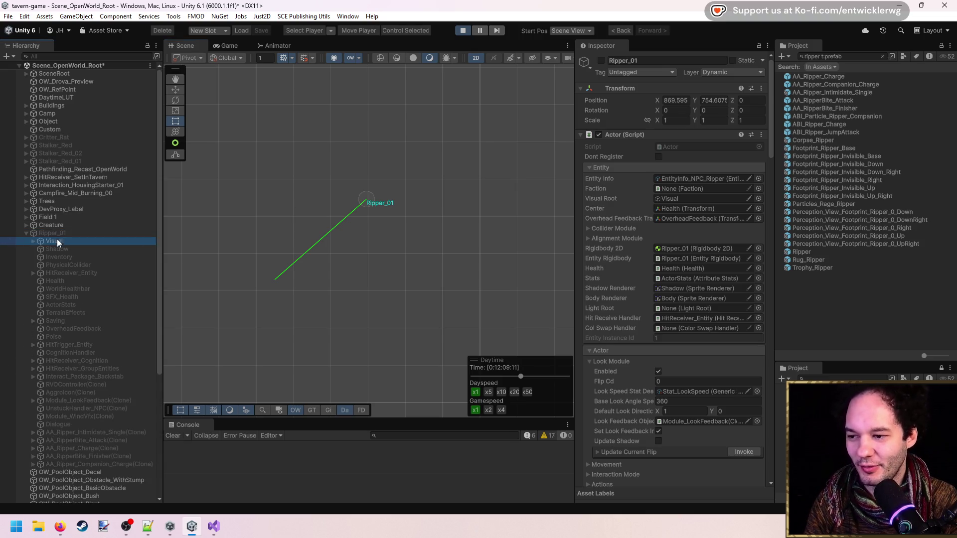
{"action": "left_click", "coordinate": [70, 281]}
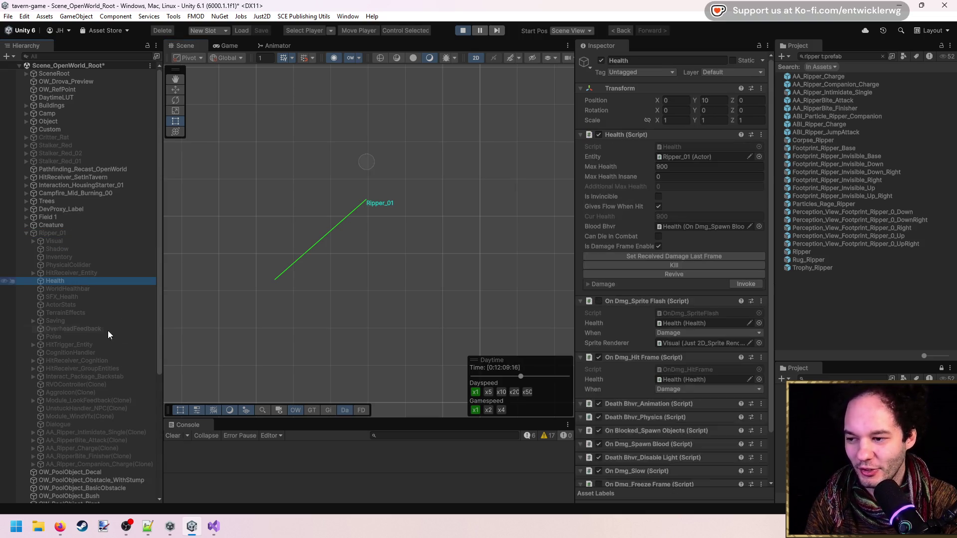
{"action": "left_click", "coordinate": [66, 234]}
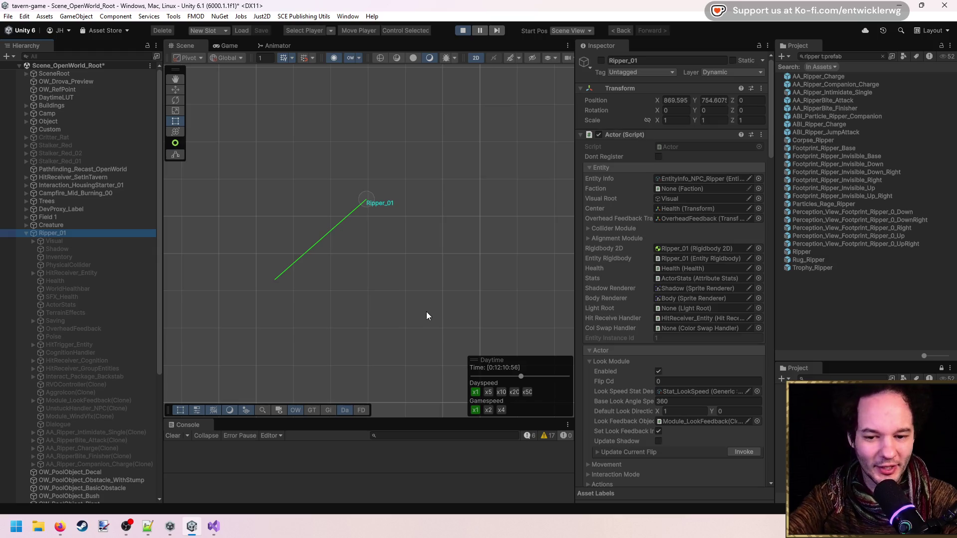
{"action": "left_click", "coordinate": [81, 462], "text": "shift"}
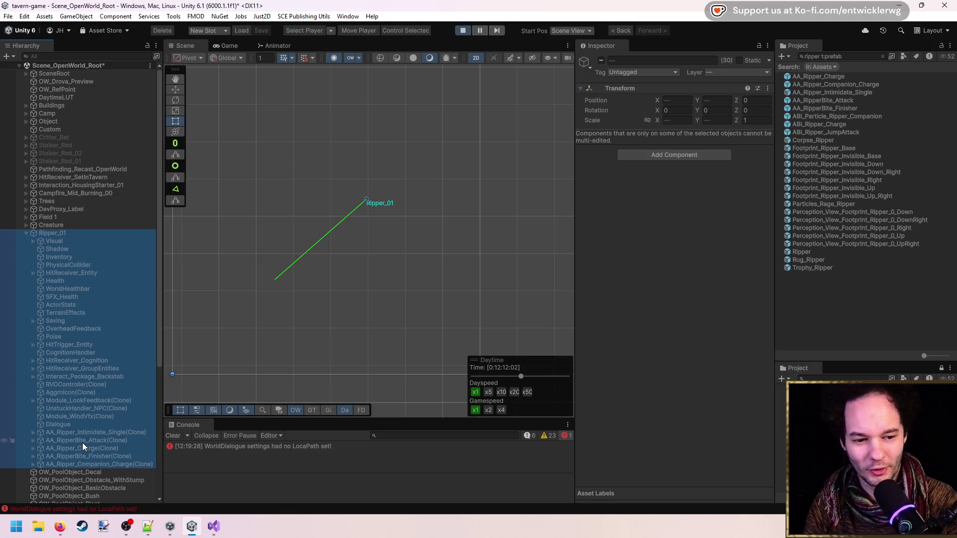
{"action": "left_click", "coordinate": [66, 235]}
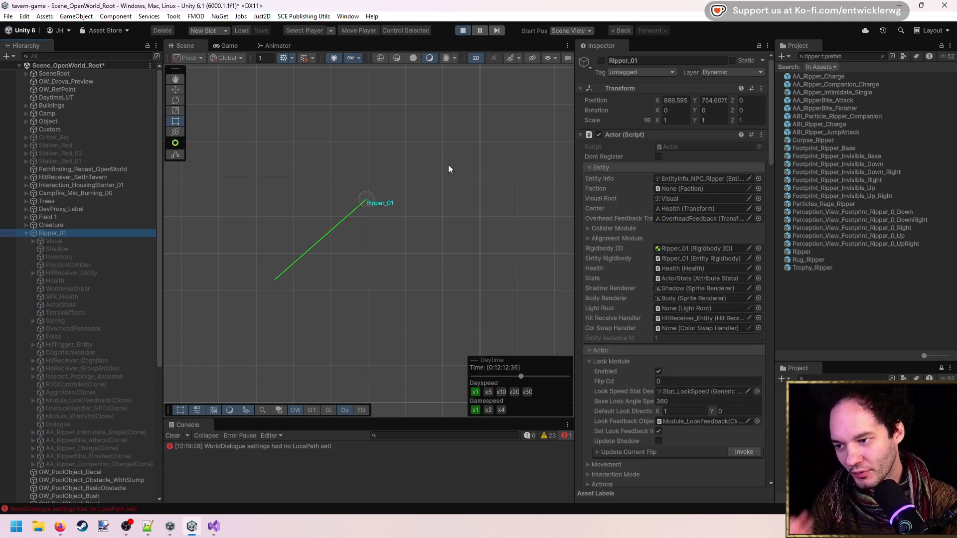
{"action": "scroll", "coordinate": [501, 127], "scroll_direction": "down", "scroll_amount": 3}
{"action": "scroll", "coordinate": [501, 129], "scroll_direction": "up", "scroll_amount": 3}
Step: Load terrain chunk 0_0 so the green grass area shows in the scene
{"action": "mouse_move", "coordinate": [474, 186]}
{"action": "left_mouse_down"}
{"action": "mouse_move", "coordinate": [370, 207]}
{"action": "mouse_move", "coordinate": [311, 277]}
{"action": "mouse_move", "coordinate": [385, 271]}
{"action": "left_mouse_up"}
{"action": "scroll", "coordinate": [384, 271], "scroll_direction": "down", "scroll_amount": 3}
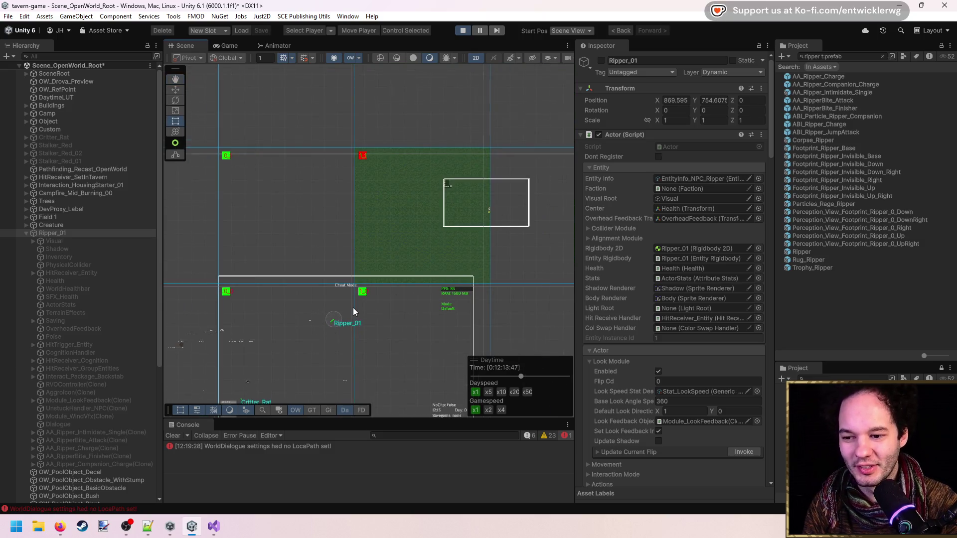
{"action": "scroll", "coordinate": [353, 307], "scroll_direction": "up", "scroll_amount": 3}
{"action": "scroll", "coordinate": [322, 335], "scroll_direction": "up", "scroll_amount": 4}
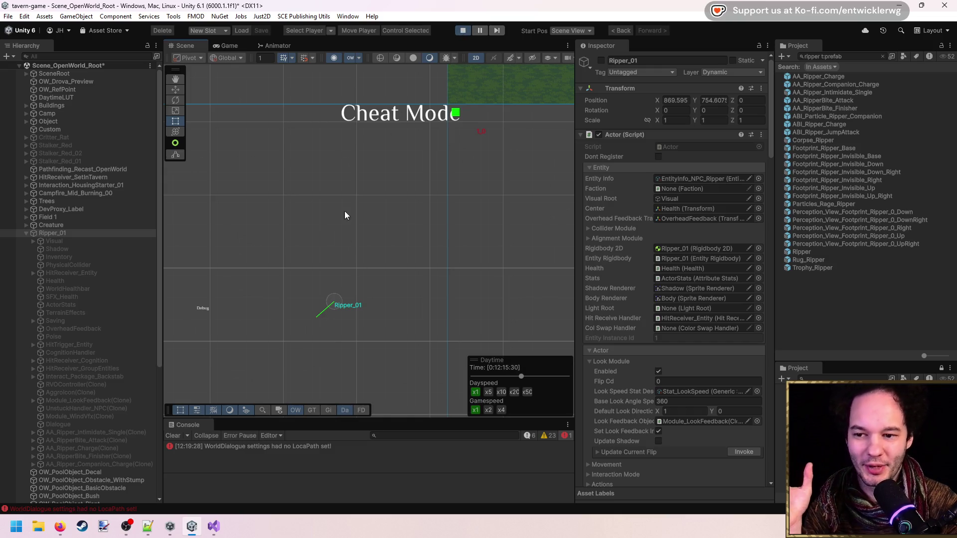
{"action": "scroll", "coordinate": [351, 296], "scroll_direction": "down", "scroll_amount": 10}
{"action": "left_click", "coordinate": [322, 203]}
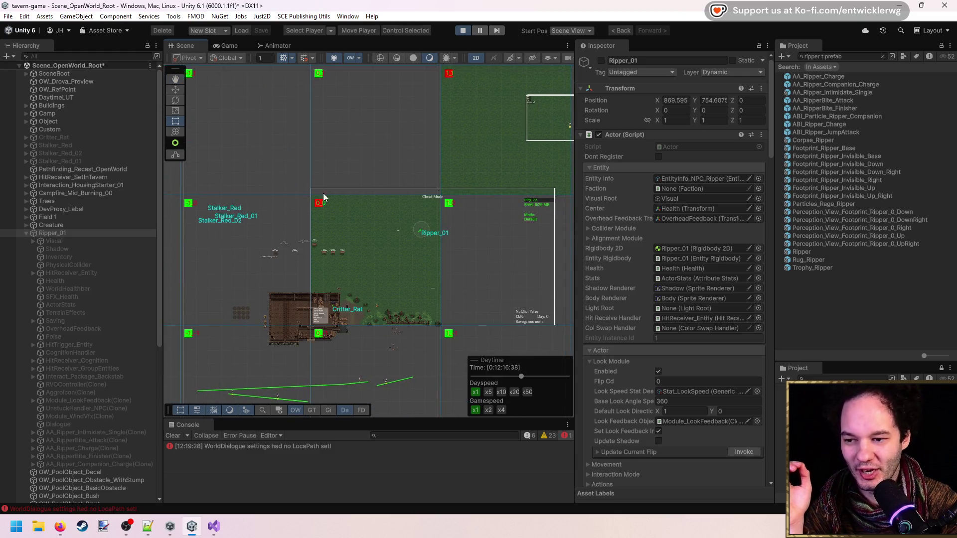
{"action": "scroll", "coordinate": [471, 213], "scroll_direction": "up", "scroll_amount": 5}
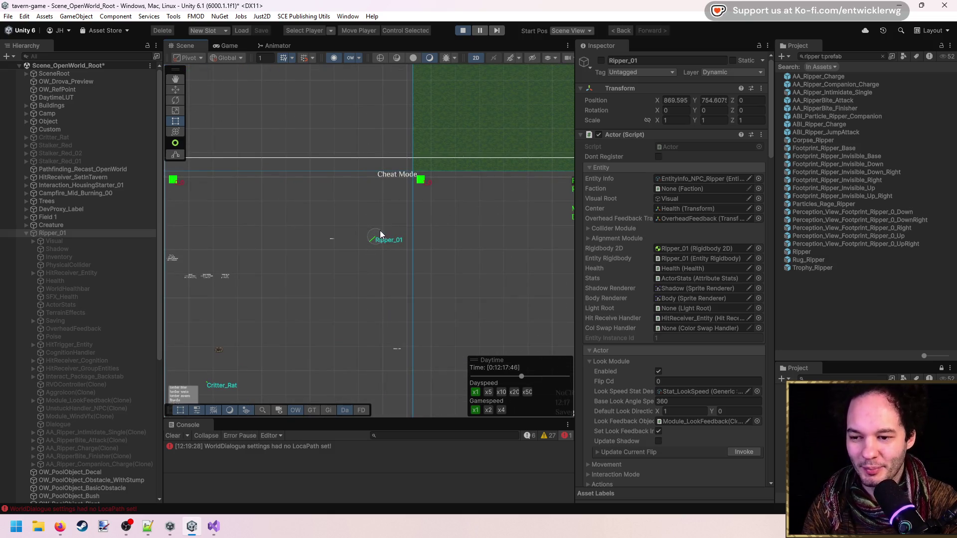
{"action": "scroll", "coordinate": [402, 223], "scroll_direction": "down", "scroll_amount": 2}
{"action": "scroll", "coordinate": [406, 223], "scroll_direction": "up", "scroll_amount": 2}
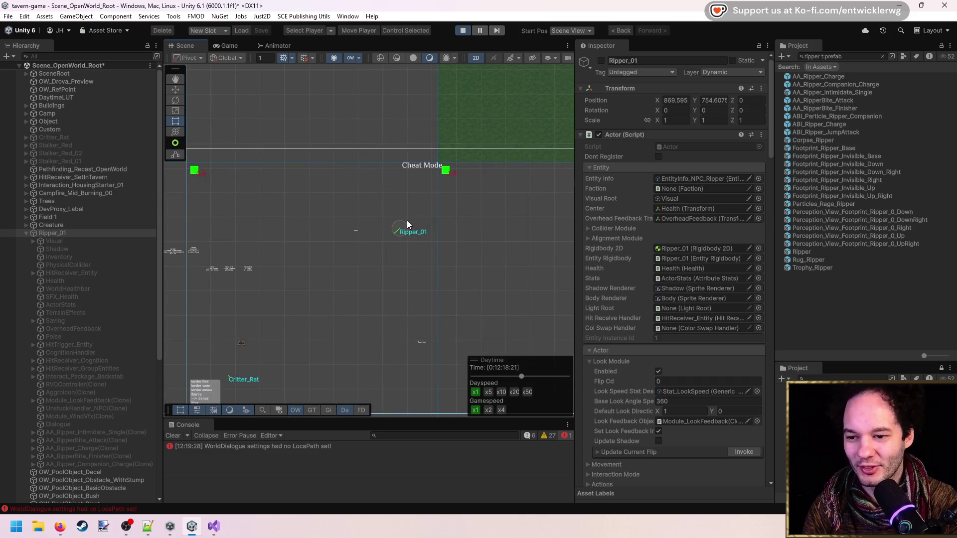
Step: Drag Ripper_01 up into the green grass area
{"action": "mouse_move", "coordinate": [407, 227]}
{"action": "left_mouse_down"}
{"action": "mouse_move", "coordinate": [458, 116]}
{"action": "mouse_move", "coordinate": [486, 127]}
{"action": "left_mouse_up"}
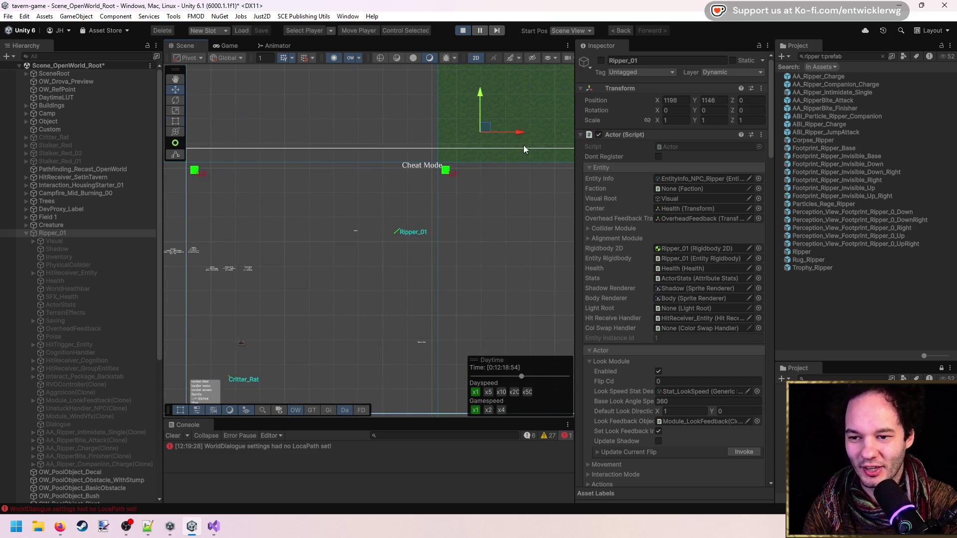
{"action": "scroll", "coordinate": [521, 124], "scroll_direction": "up", "scroll_amount": 1}
{"action": "scroll", "coordinate": [476, 140], "scroll_direction": "down", "scroll_amount": 3}
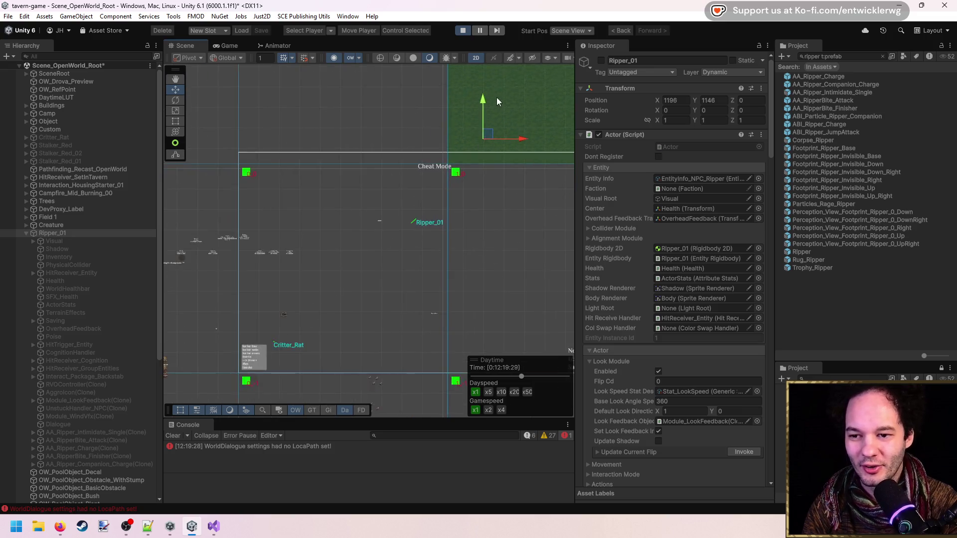
{"action": "scroll", "coordinate": [425, 201], "scroll_direction": "down", "scroll_amount": 2}
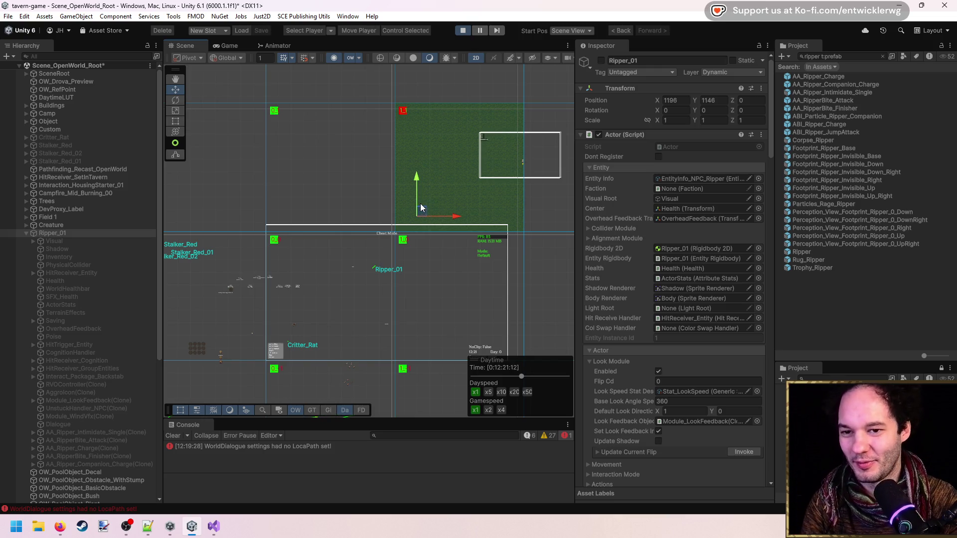
Step: Reset Ripper_01's position, stop, rerun the game briefly, close the inventory, and stop again
{"action": "key", "text": "f"}
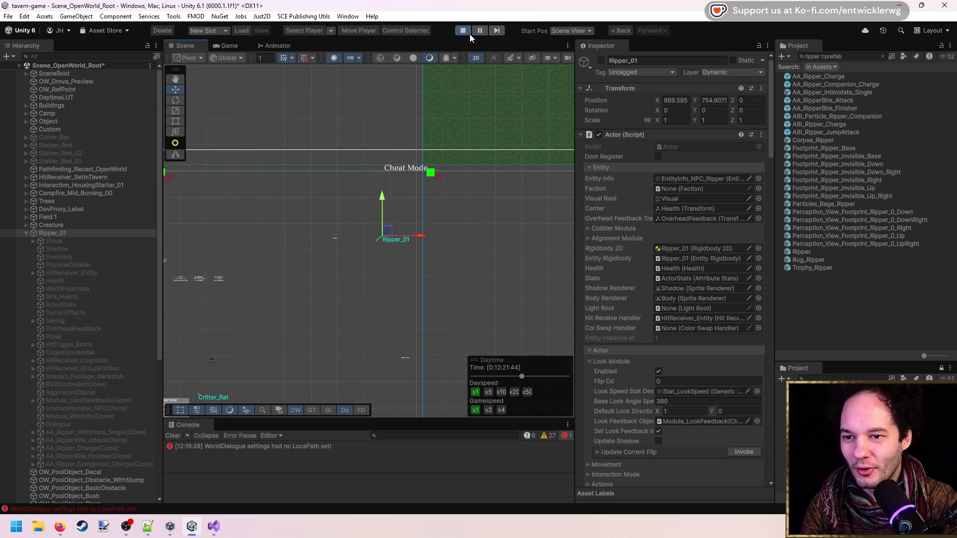
{"action": "left_click", "coordinate": [468, 33]}
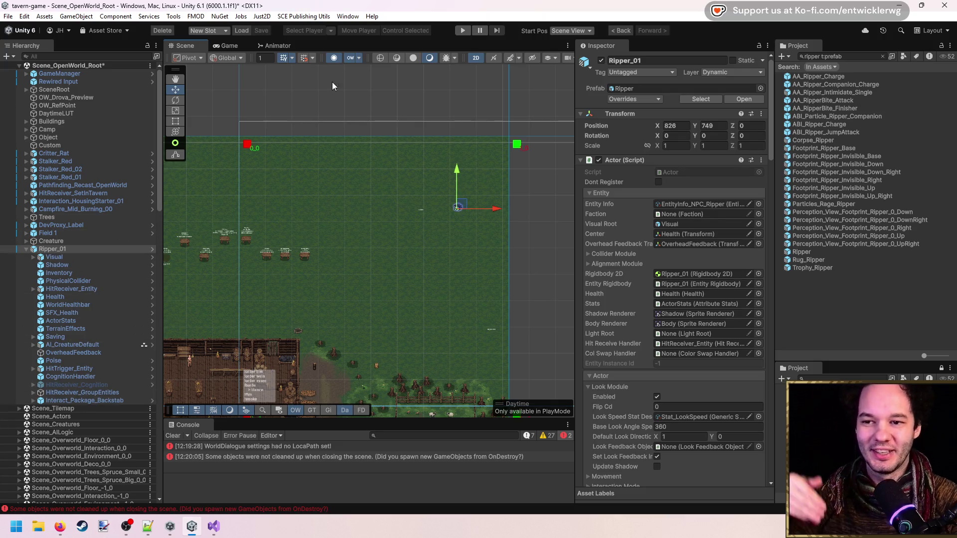
{"action": "left_click", "coordinate": [463, 31]}
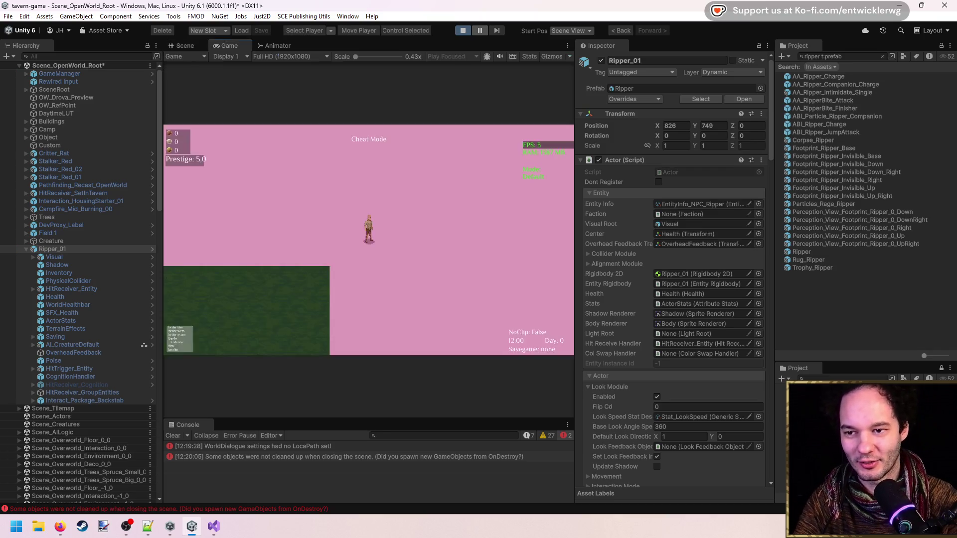
{"action": "key", "text": "Escape"}
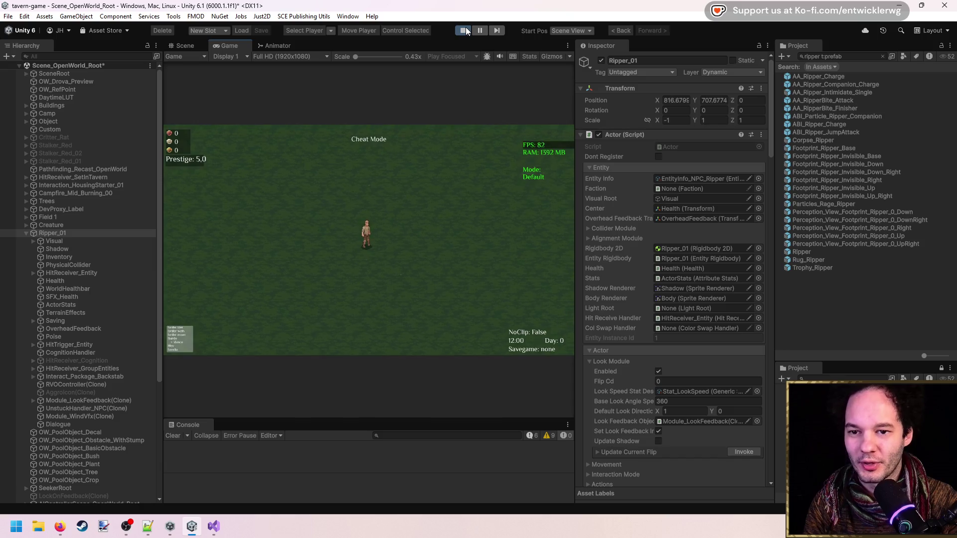
{"action": "left_click", "coordinate": [464, 31]}
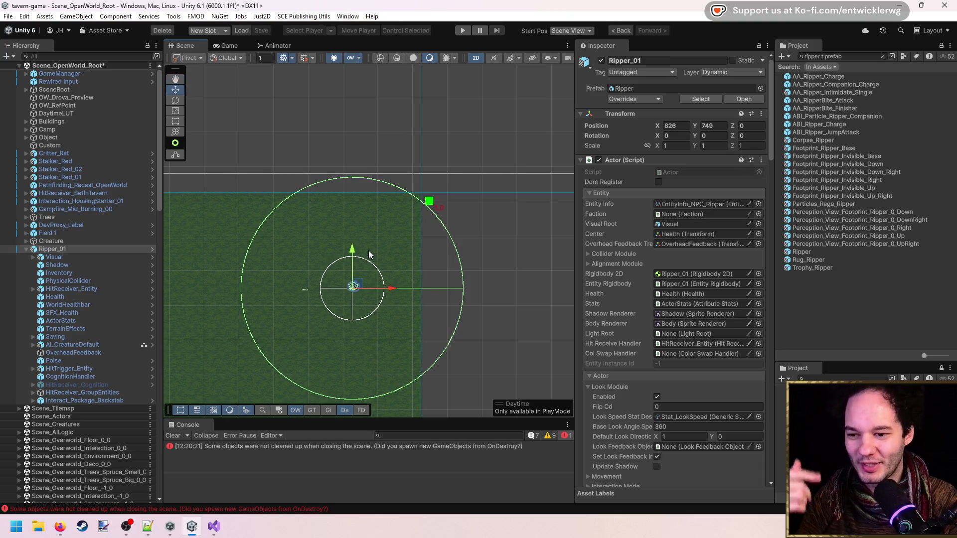
Step: Convert Ripper_01's Actor component to a Lazy Actor and reselect LazyActor_Ripper_01
{"action": "key", "text": "f"}
{"action": "right_click", "coordinate": [636, 158]}
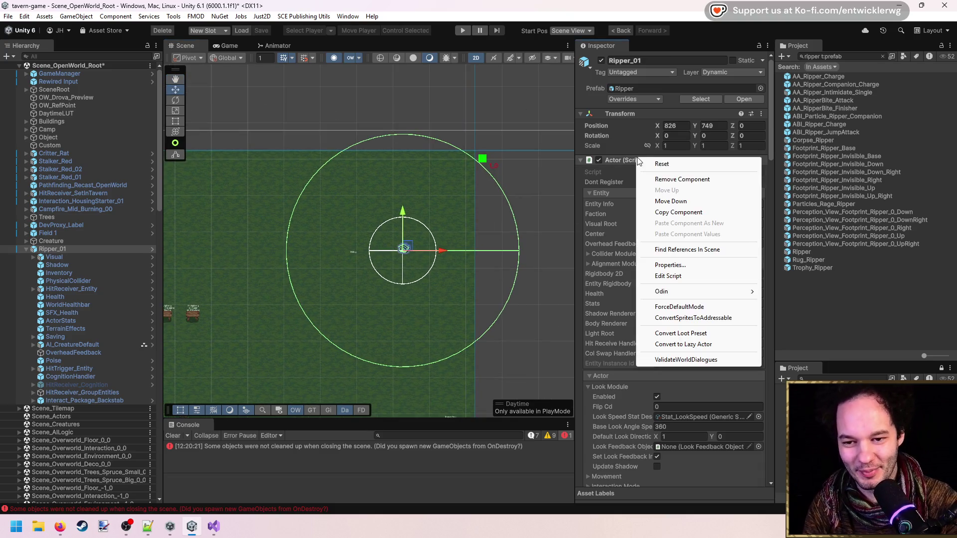
{"action": "key", "text": "Escape"}
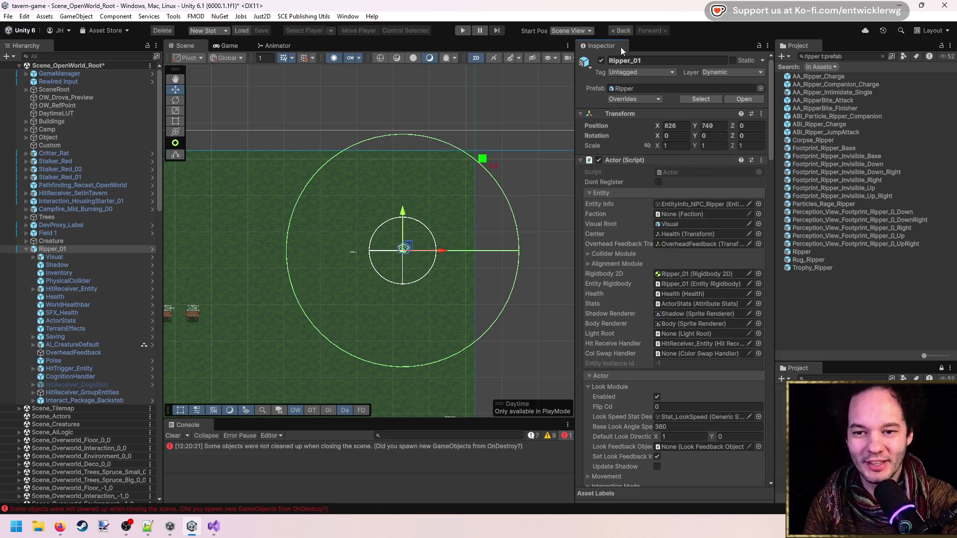
{"action": "right_click", "coordinate": [621, 159]}
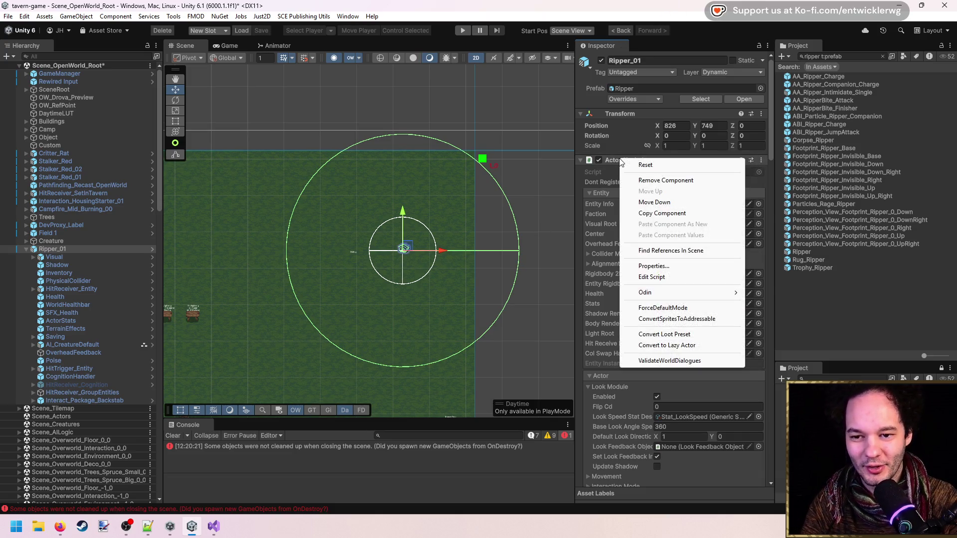
{"action": "left_click", "coordinate": [687, 346]}
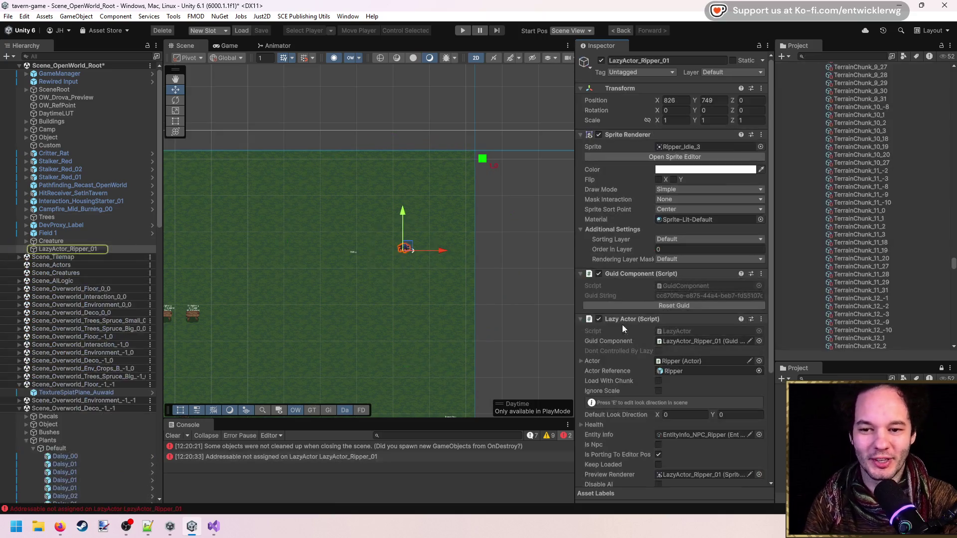
{"action": "left_click", "coordinate": [76, 242]}
{"action": "left_click", "coordinate": [82, 247]}
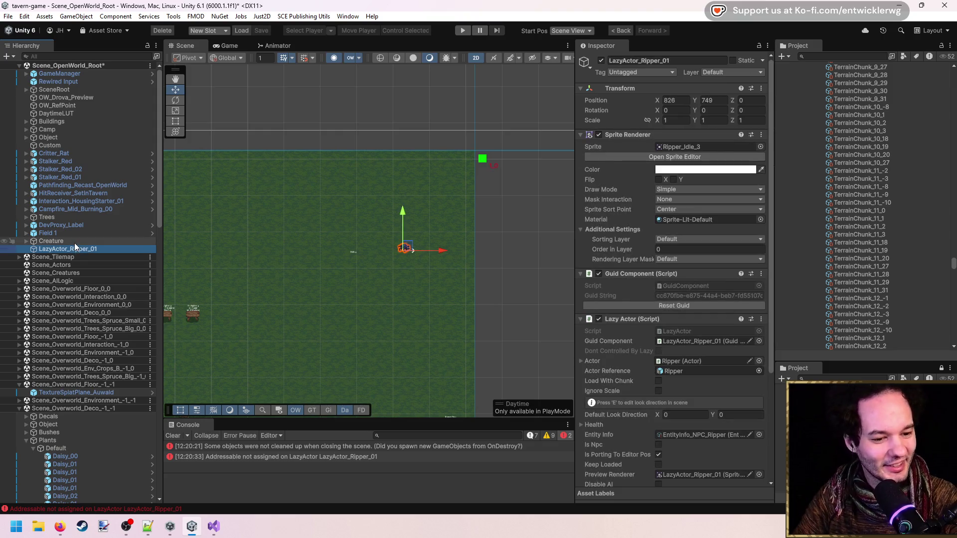
Step: Look over the Lazy Actor settings and start the game to test it
{"action": "scroll", "coordinate": [402, 294], "scroll_direction": "up", "scroll_amount": 3}
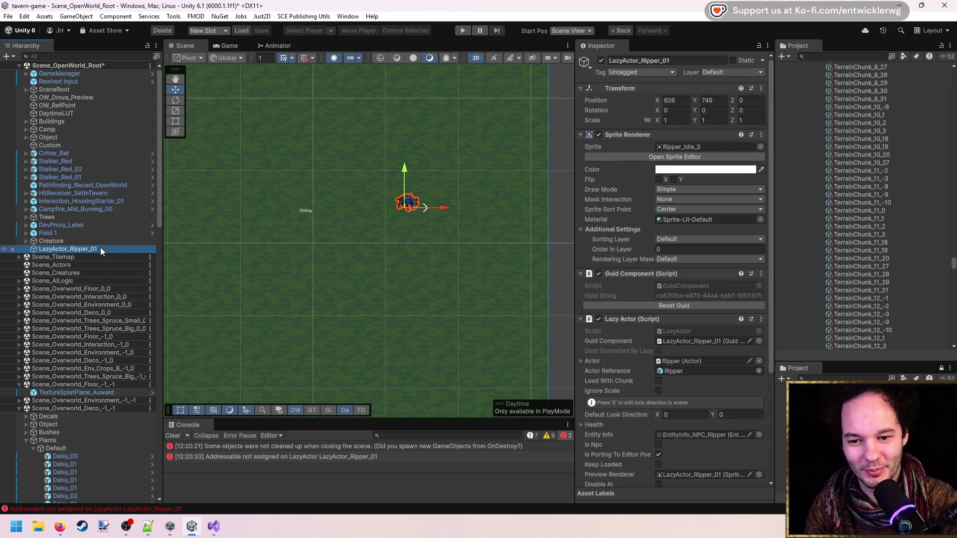
{"action": "scroll", "coordinate": [404, 165], "scroll_direction": "up", "scroll_amount": 3}
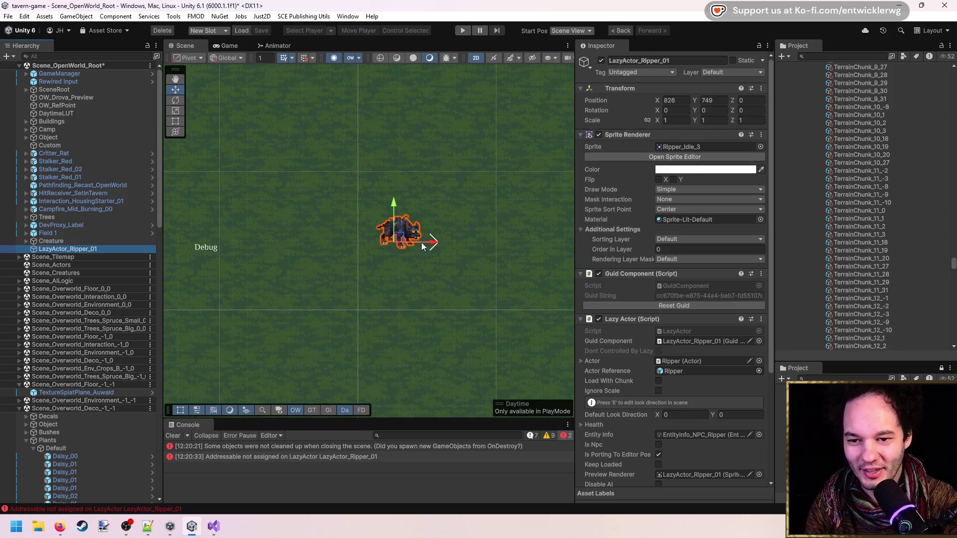
{"action": "scroll", "coordinate": [698, 295], "scroll_direction": "down", "scroll_amount": 5}
{"action": "scroll", "coordinate": [698, 295], "scroll_direction": "down", "scroll_amount": 2}
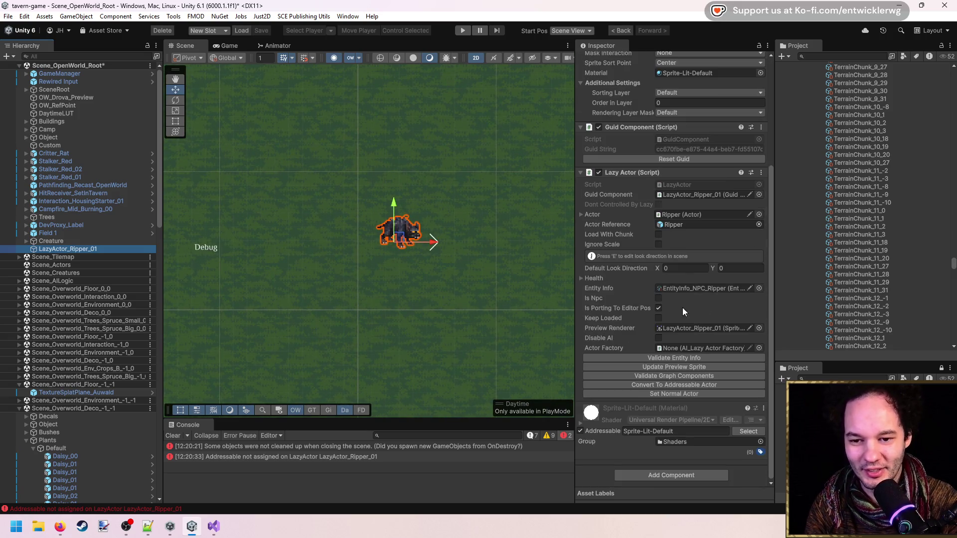
{"action": "scroll", "coordinate": [508, 217], "scroll_direction": "down", "scroll_amount": 10}
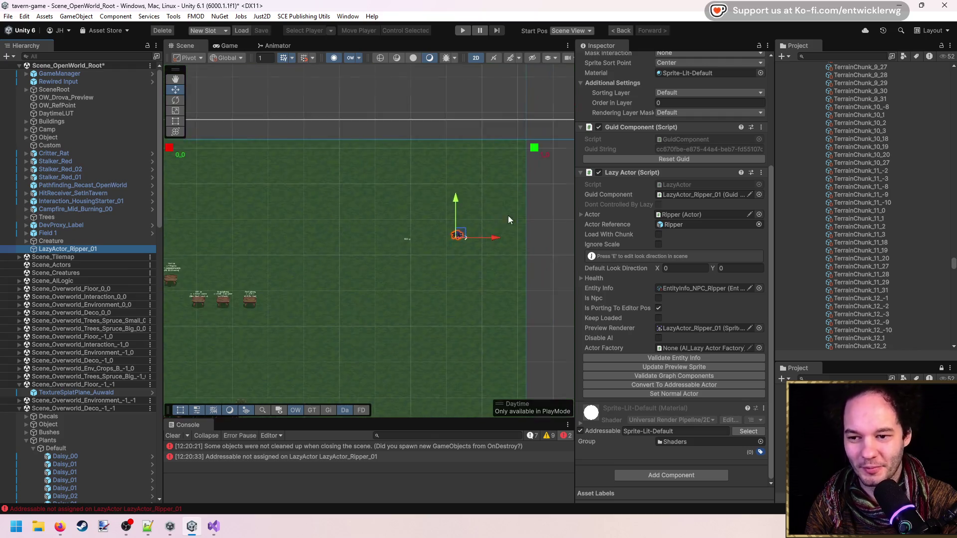
{"action": "scroll", "coordinate": [372, 230], "scroll_direction": "up", "scroll_amount": 6}
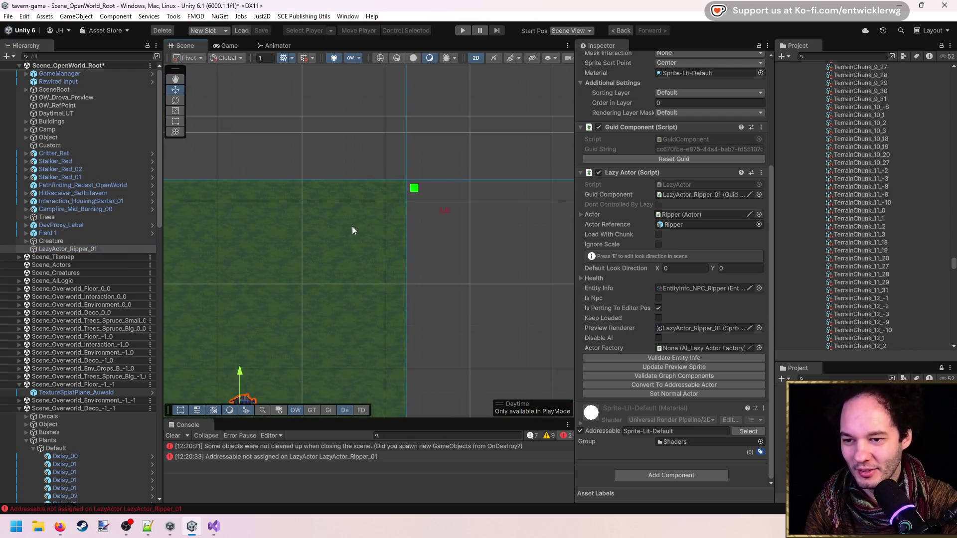
{"action": "left_click", "coordinate": [461, 30]}
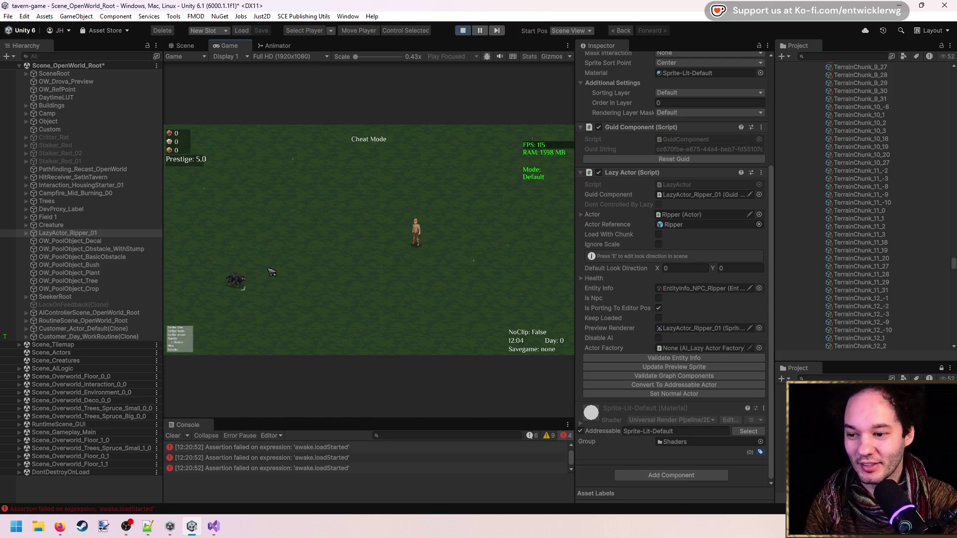
Step: Frame LazyActor_Ripper_01 in the Scene view and bring the player character to it
{"action": "left_click", "coordinate": [184, 46]}
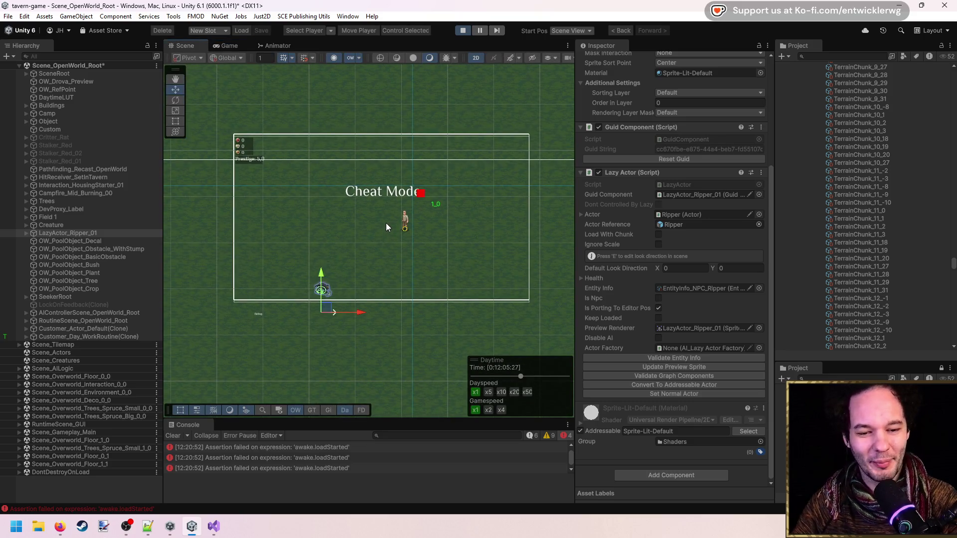
{"action": "key", "text": "f"}
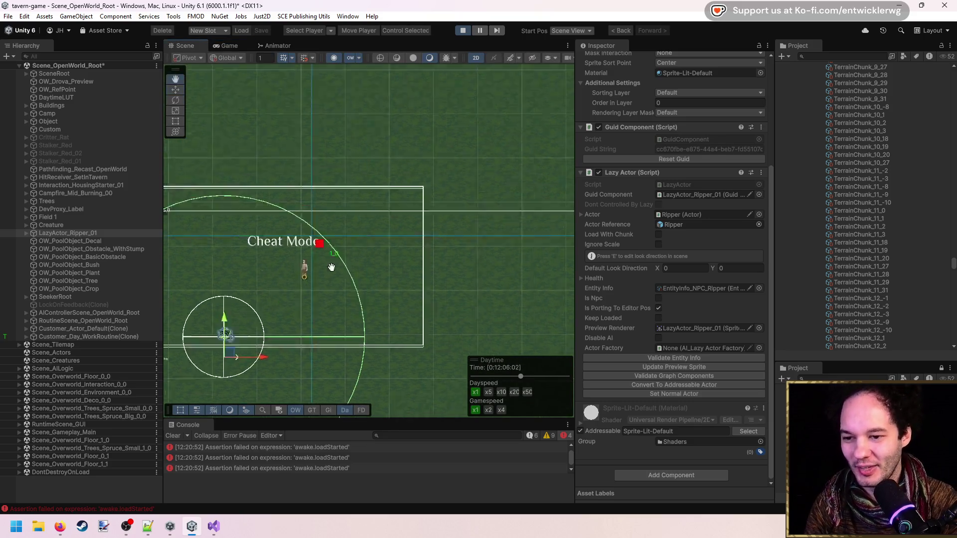
{"action": "key", "text": "f"}
{"action": "left_click", "coordinate": [57, 232]}
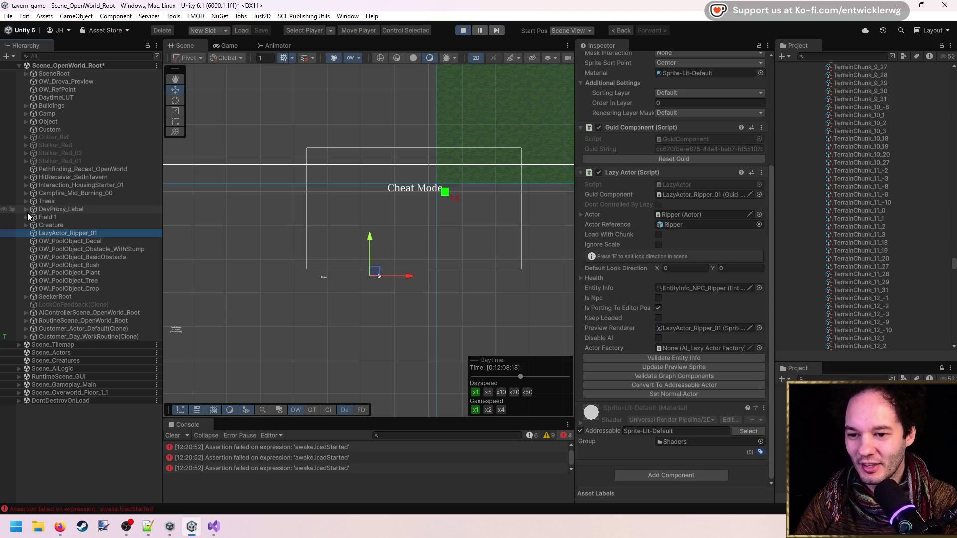
{"action": "scroll", "coordinate": [375, 278], "scroll_direction": "up", "scroll_amount": 5}
{"action": "scroll", "coordinate": [375, 278], "scroll_direction": "up", "scroll_amount": 2}
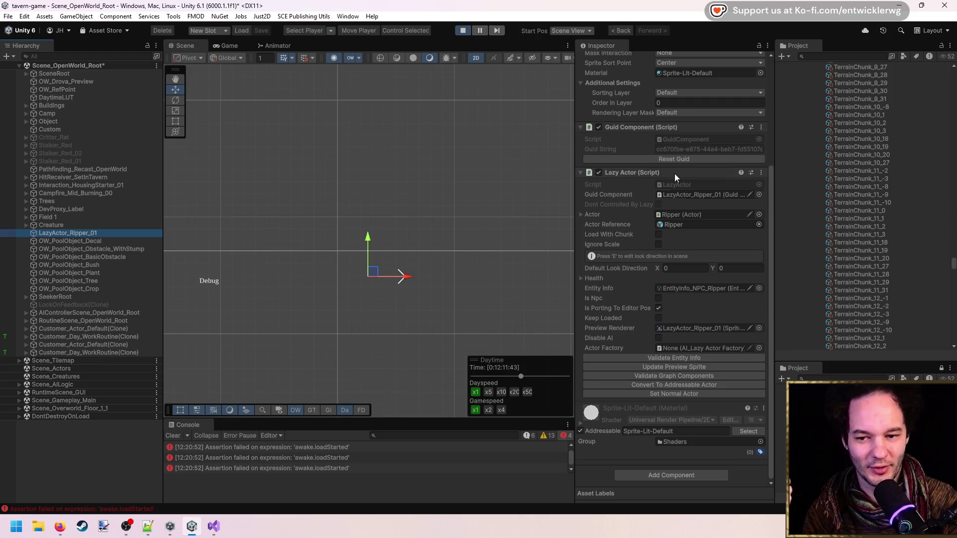
{"action": "scroll", "coordinate": [401, 230], "scroll_direction": "up", "scroll_amount": 5}
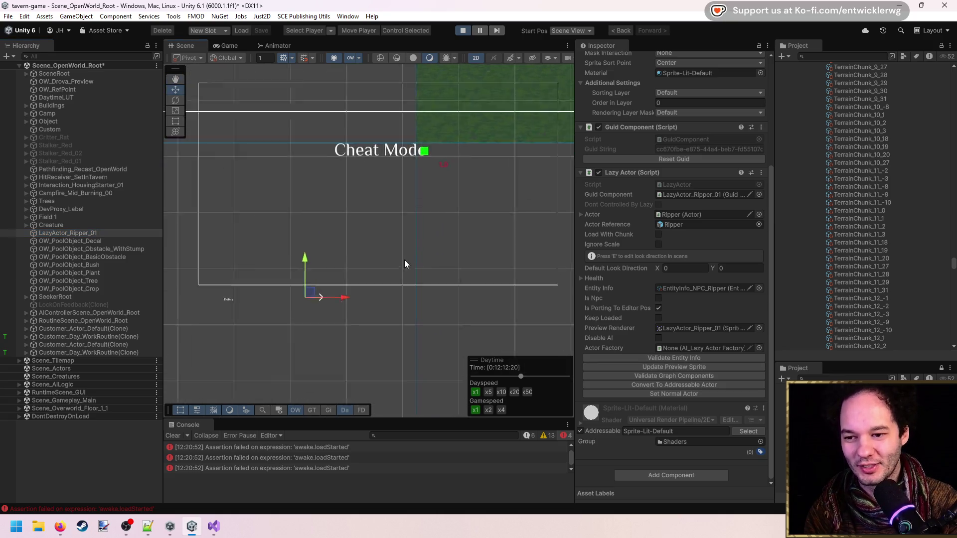
{"action": "left_click", "coordinate": [364, 27]}
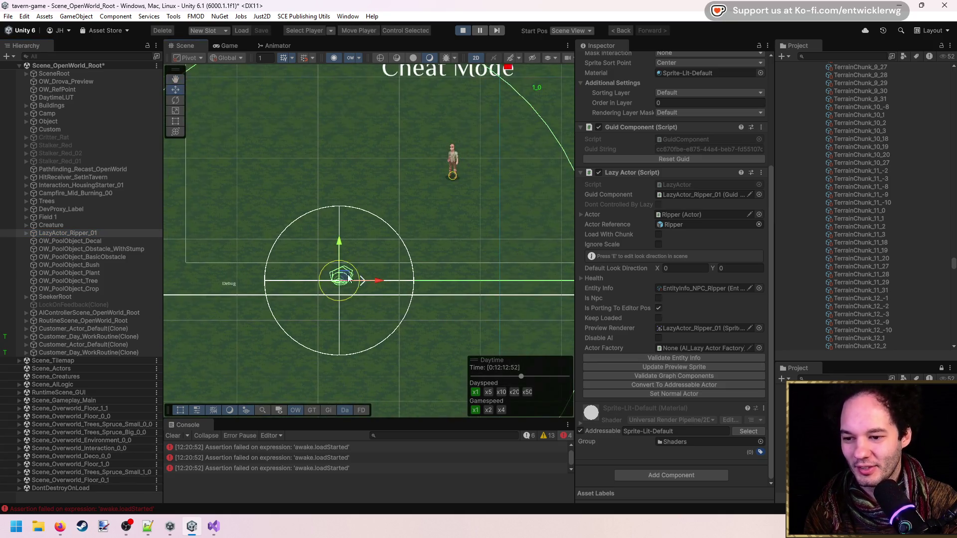
Step: Expand LazyActor_Ripper_01 and browse its children, bringing the Cheat Mode area into view
{"action": "left_click", "coordinate": [27, 232]}
{"action": "left_click", "coordinate": [62, 250]}
{"action": "scroll", "coordinate": [349, 252], "scroll_direction": "down", "scroll_amount": 5}
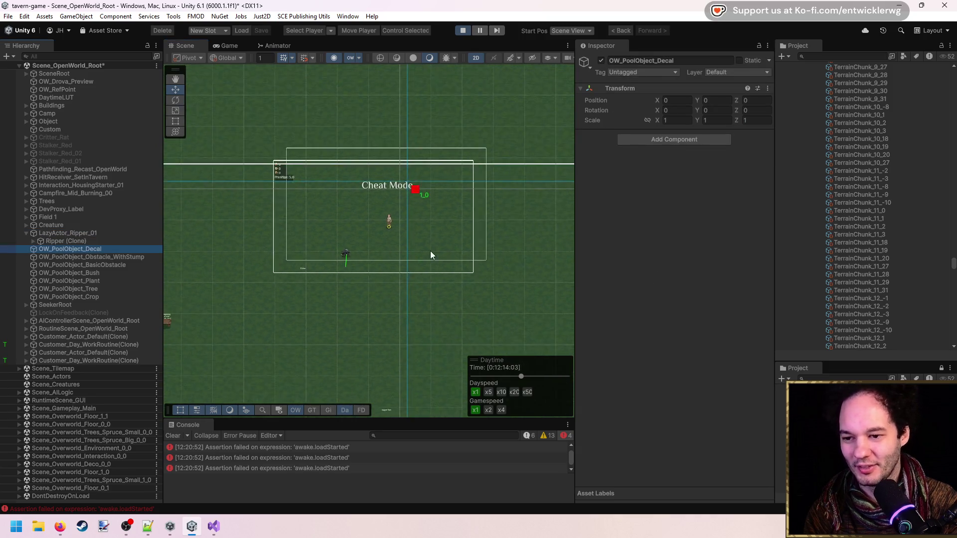
{"action": "scroll", "coordinate": [474, 190], "scroll_direction": "up", "scroll_amount": 5}
{"action": "left_click_drag", "start_coordinate": [248, 184], "coordinate": [523, 189]}
{"action": "scroll", "coordinate": [327, 240], "scroll_direction": "up", "scroll_amount": 5}
{"action": "left_click", "coordinate": [75, 233]}
{"action": "left_click", "coordinate": [37, 239]}
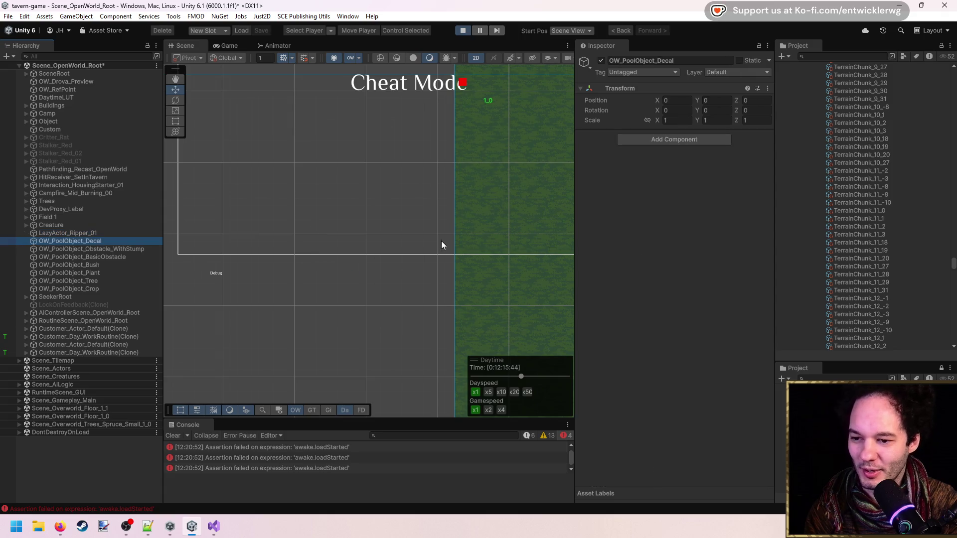
Step: Inspect the spawned Ripper (Clone), then reselect LazyActor_Ripper_01 and stop the play test
{"action": "left_click", "coordinate": [358, 27]}
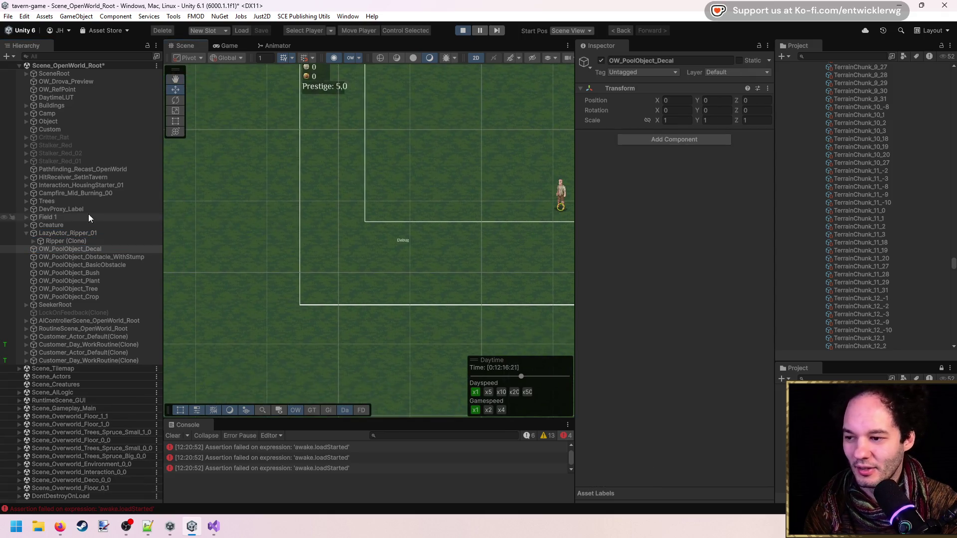
{"action": "left_click", "coordinate": [50, 240]}
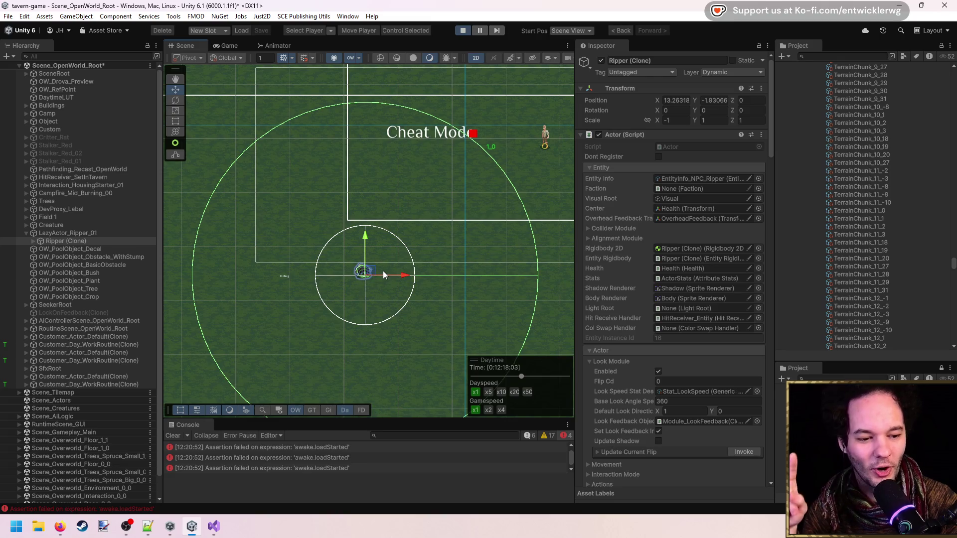
{"action": "left_click", "coordinate": [75, 289]}
{"action": "left_click", "coordinate": [74, 234]}
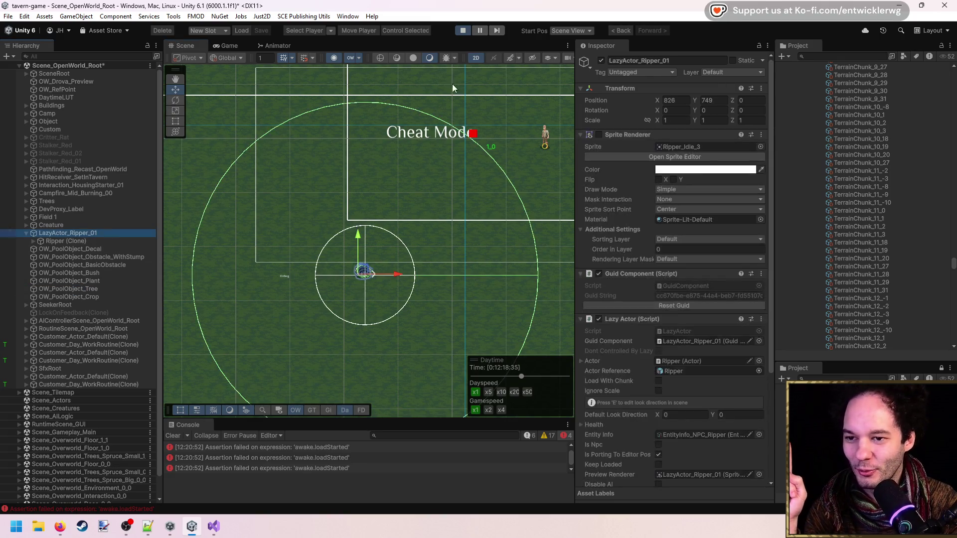
{"action": "left_click", "coordinate": [463, 31]}
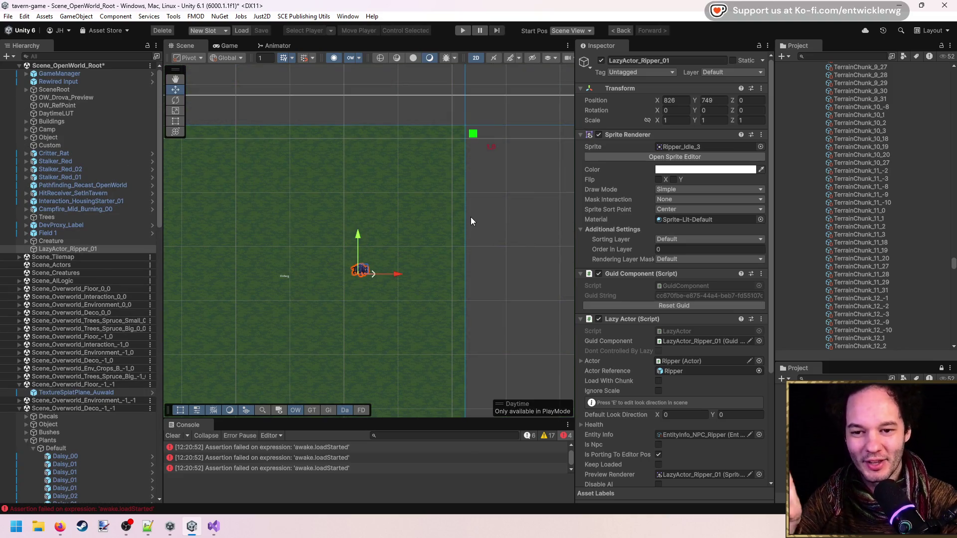
{"action": "scroll", "coordinate": [387, 231], "scroll_direction": "down", "scroll_amount": 5}
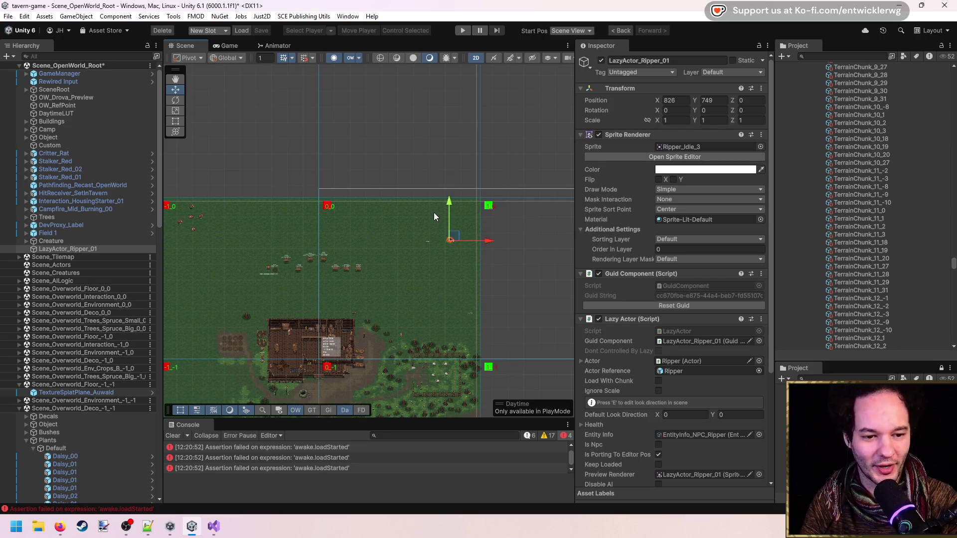
{"action": "scroll", "coordinate": [471, 240], "scroll_direction": "up", "scroll_amount": 6}
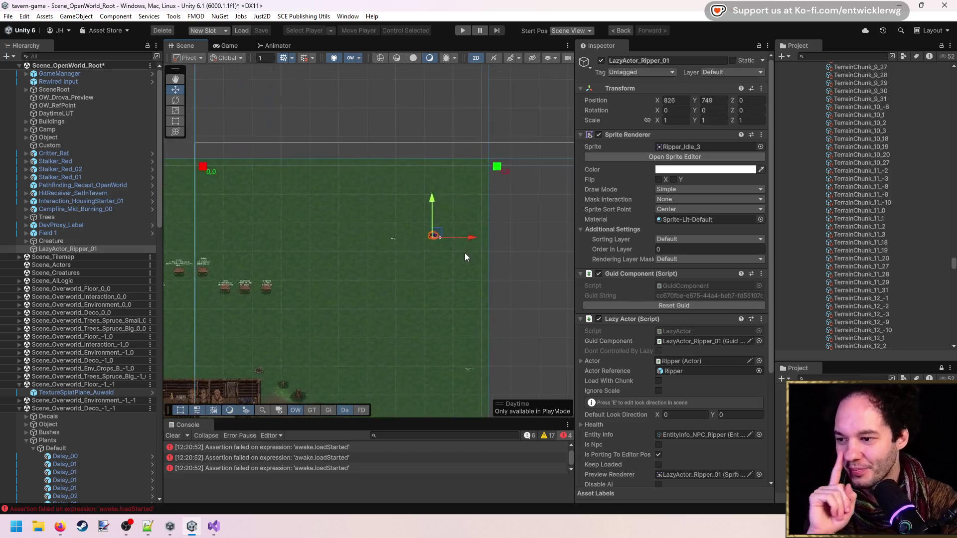
{"action": "key", "text": "f"}
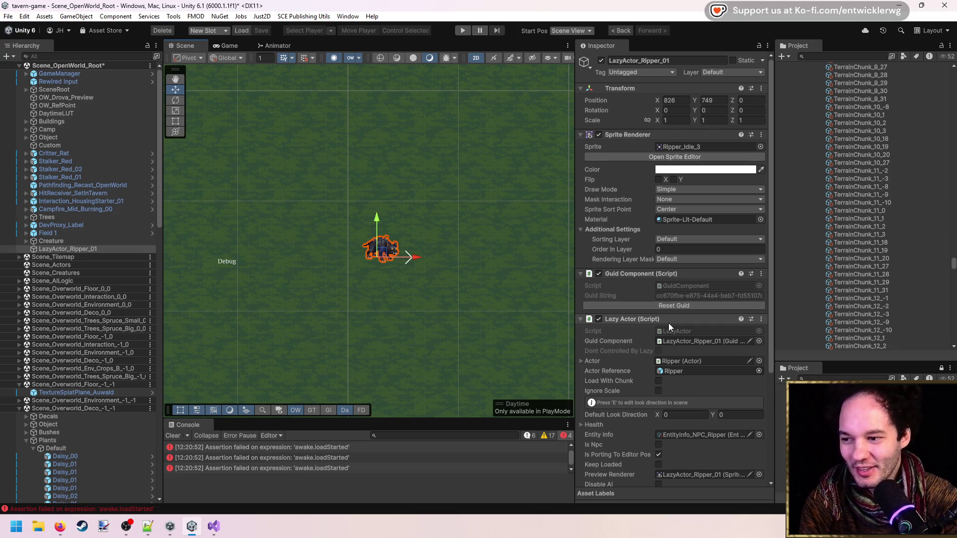
{"action": "scroll", "coordinate": [305, 245], "scroll_direction": "down", "scroll_amount": 3}
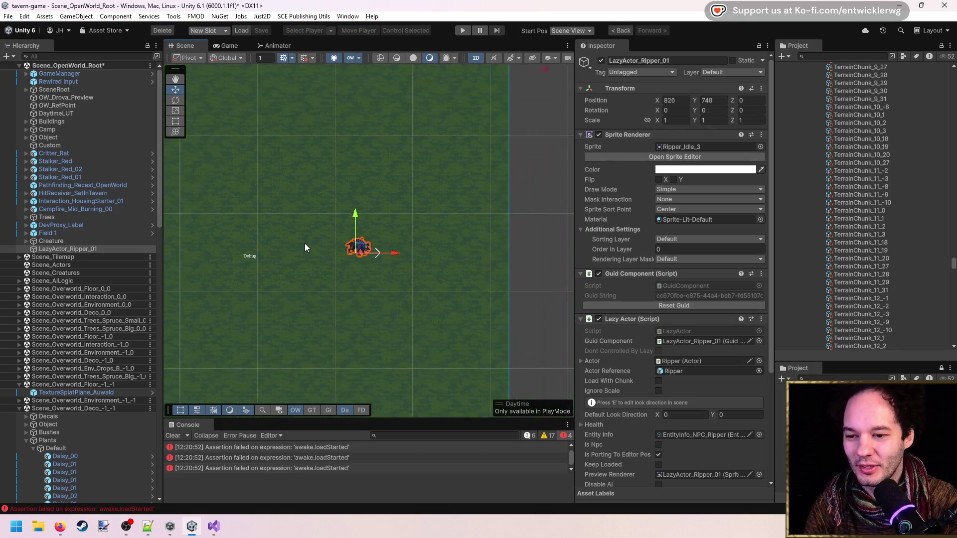
{"action": "scroll", "coordinate": [306, 269], "scroll_direction": "down", "scroll_amount": 2}
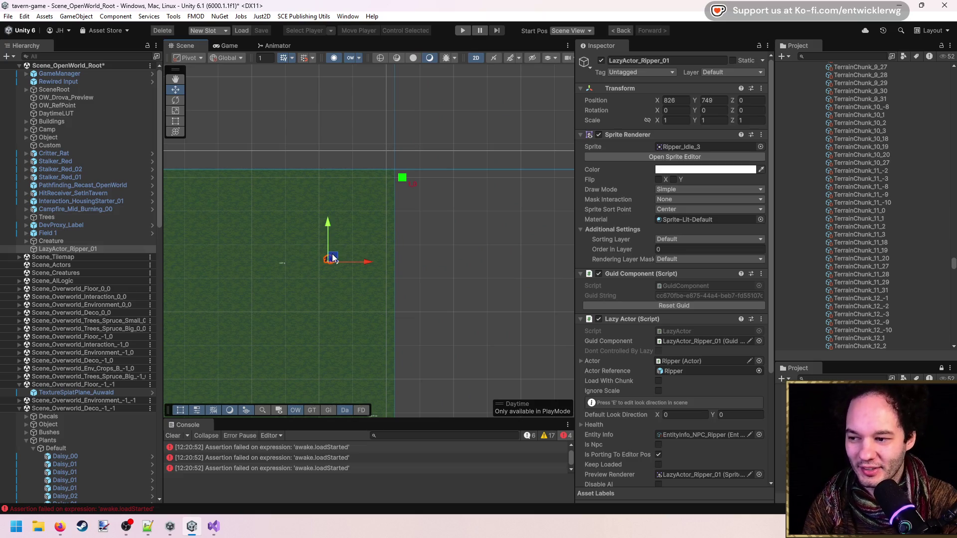
{"action": "scroll", "coordinate": [343, 279], "scroll_direction": "down", "scroll_amount": 5}
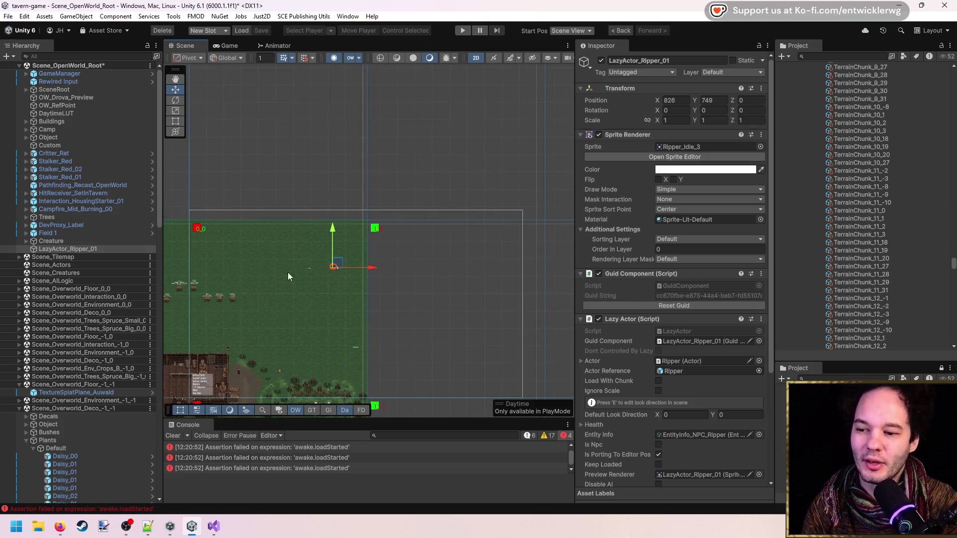
{"action": "left_click", "coordinate": [70, 121]}
{"action": "left_click", "coordinate": [65, 105]}
{"action": "left_click_drag", "start_coordinate": [329, 259], "coordinate": [364, 242]}
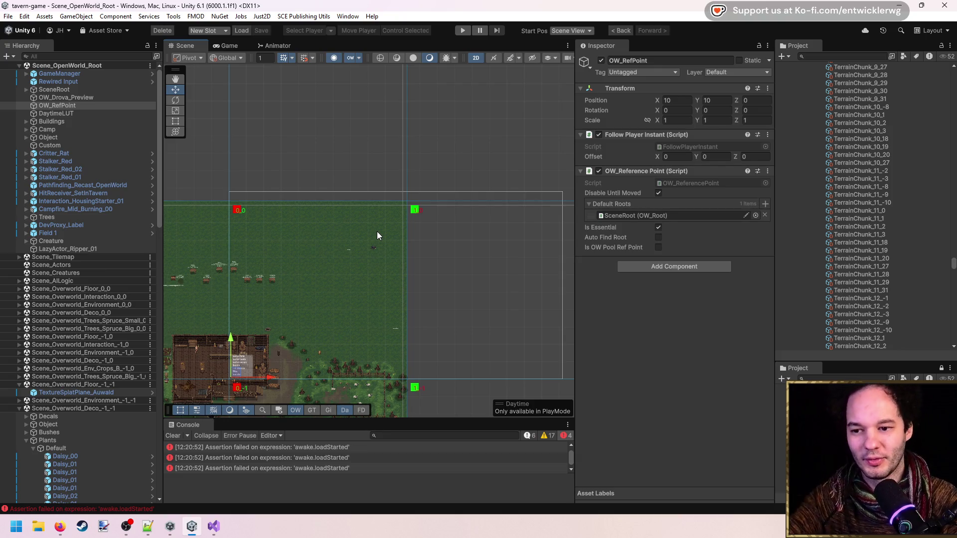
{"action": "scroll", "coordinate": [375, 231], "scroll_direction": "up", "scroll_amount": 10}
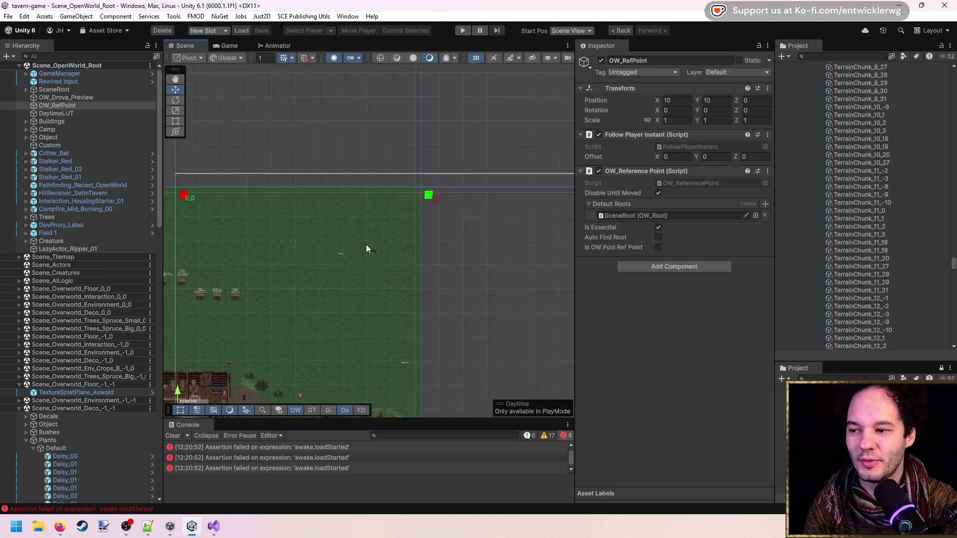
{"action": "scroll", "coordinate": [379, 252], "scroll_direction": "up", "scroll_amount": 4}
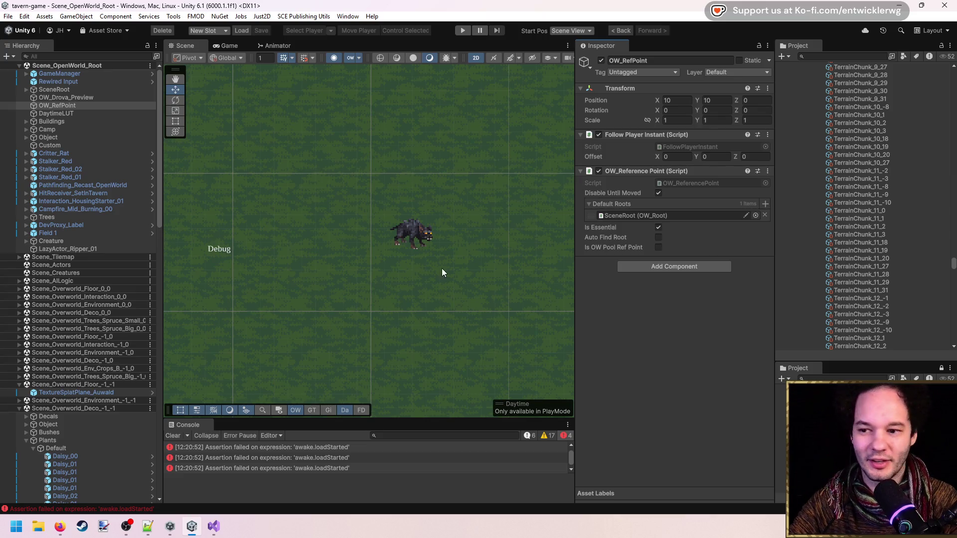
{"action": "left_click", "coordinate": [410, 222]}
{"action": "left_click", "coordinate": [409, 223]}
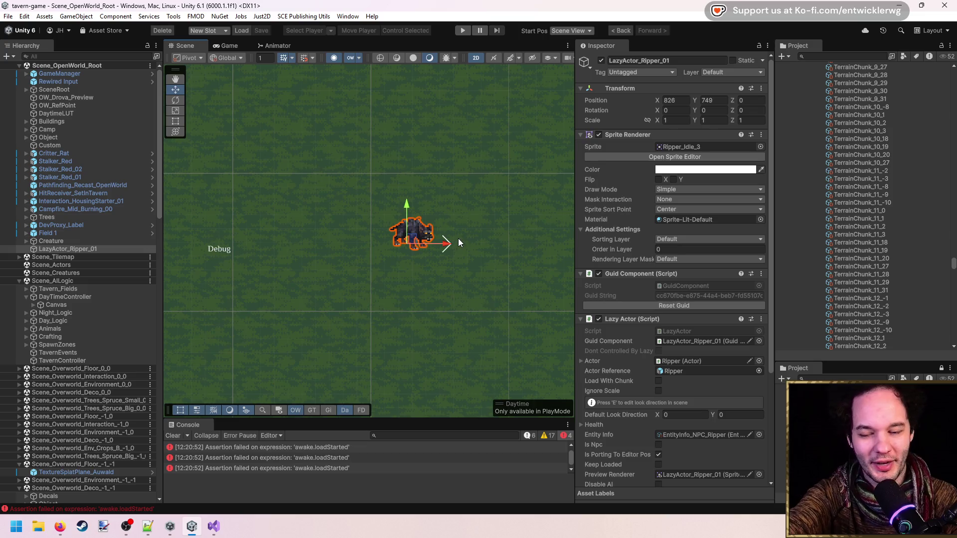
{"action": "scroll", "coordinate": [454, 235], "scroll_direction": "down", "scroll_amount": 3}
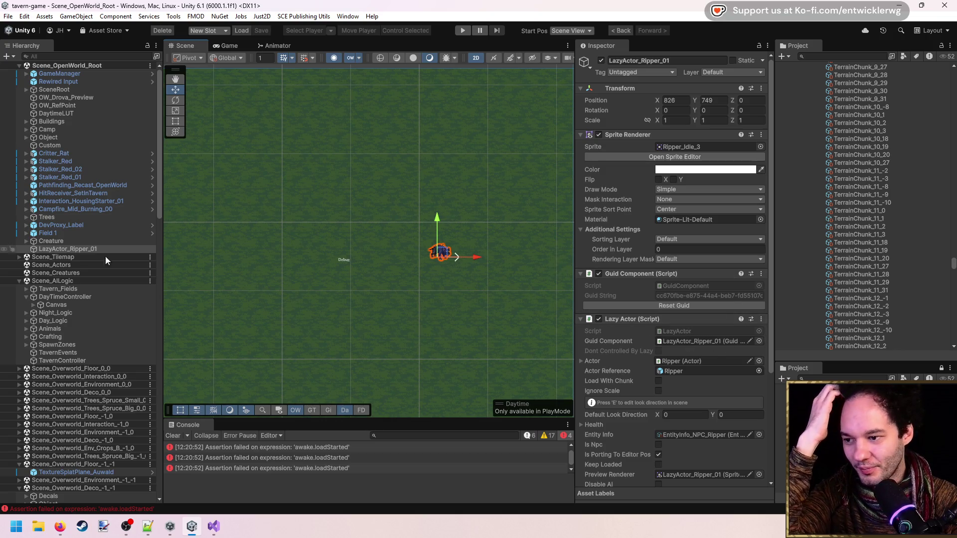
{"action": "left_click", "coordinate": [675, 371]}
Step: Toggle the Lazy Actor's Actor reference fields, recentre on the placeholder and select LazyActor_Ripper_01
{"action": "left_click", "coordinate": [587, 361]}
{"action": "left_click", "coordinate": [587, 362]}
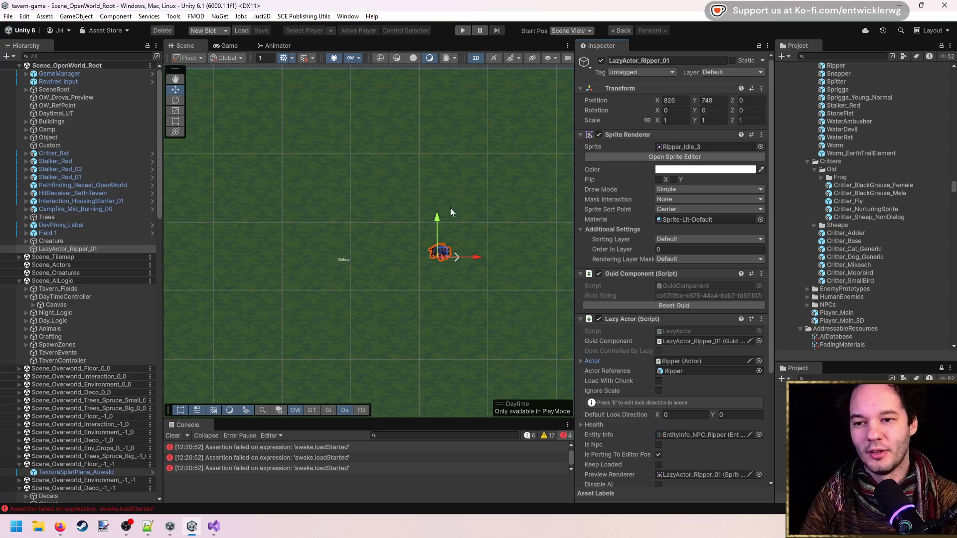
{"action": "scroll", "coordinate": [457, 212], "scroll_direction": "down", "scroll_amount": 5}
{"action": "scroll", "coordinate": [458, 212], "scroll_direction": "up", "scroll_amount": 4}
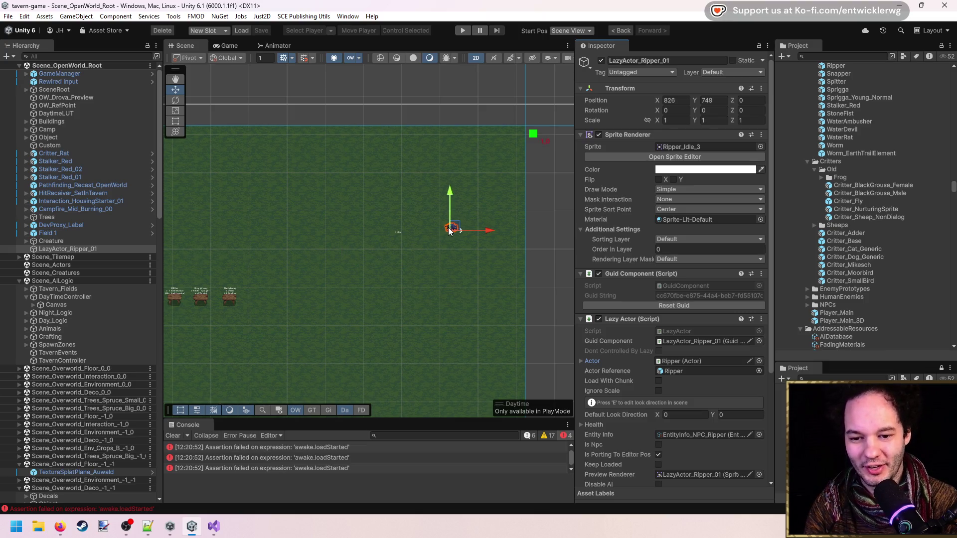
{"action": "key", "text": "Left"}
{"action": "key", "text": "Down"}
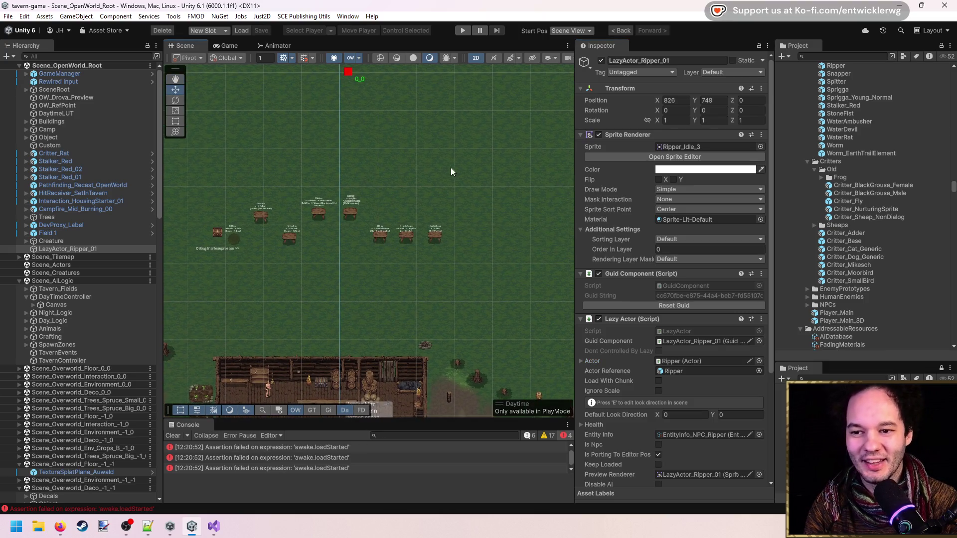
{"action": "key", "text": "f"}
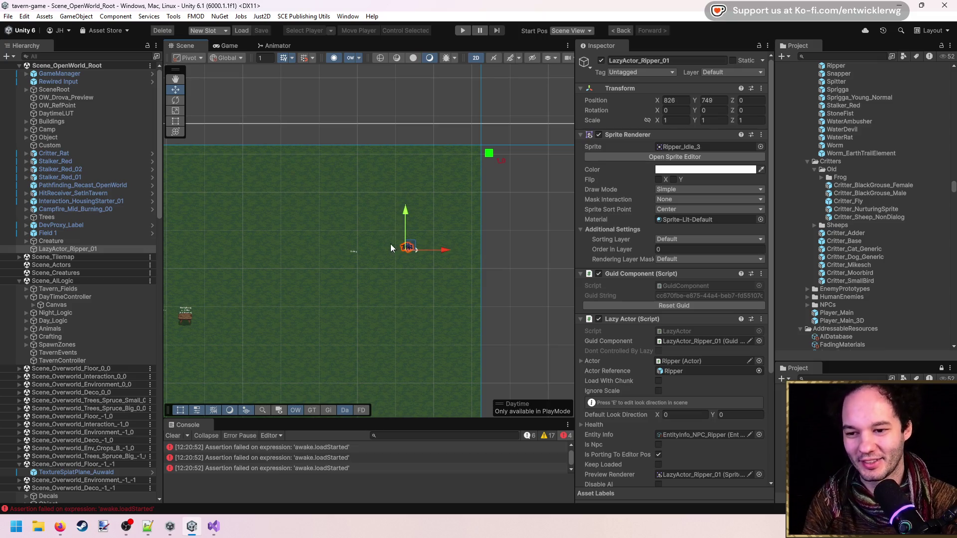
{"action": "scroll", "coordinate": [448, 201], "scroll_direction": "down", "scroll_amount": 5}
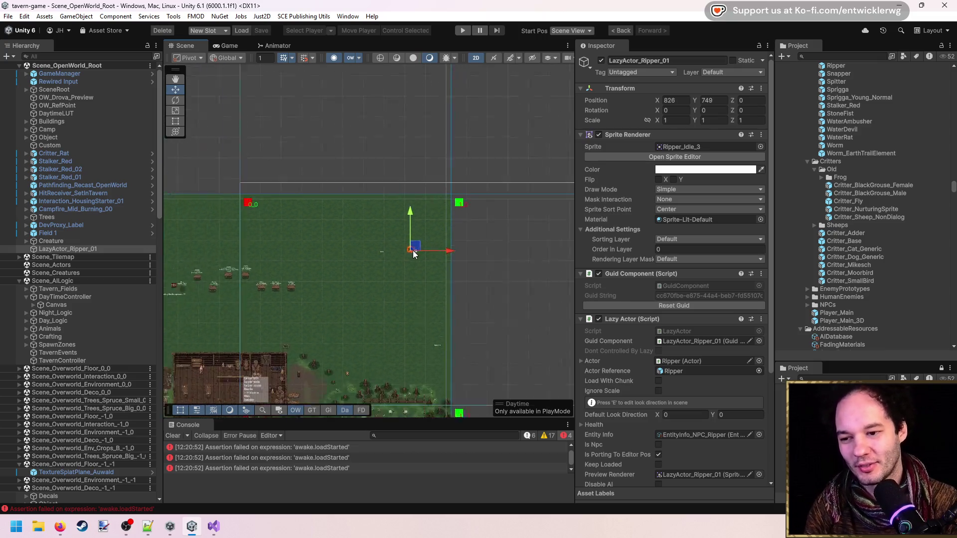
{"action": "left_click", "coordinate": [80, 249]}
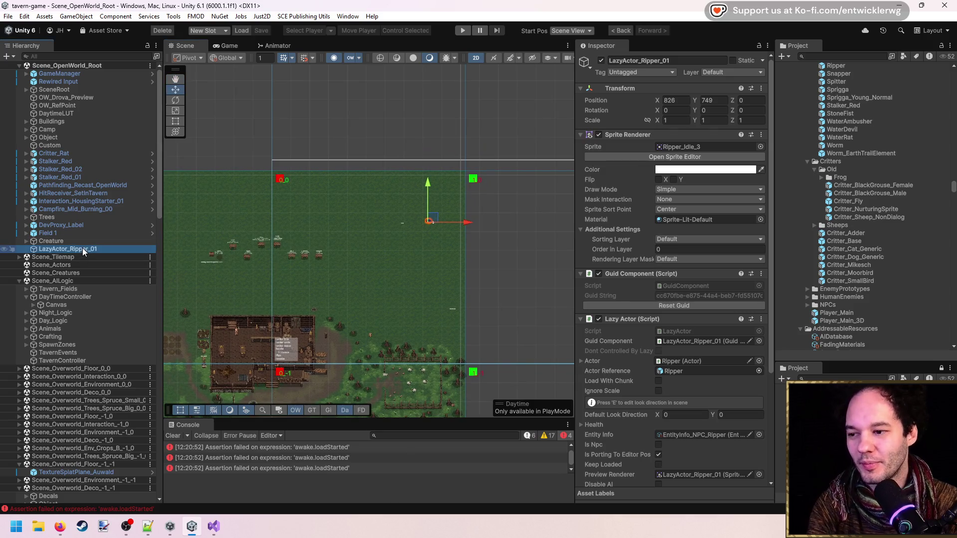
Step: Delete the LazyActor_Ripper_01 placeholder, save the scene and move the view toward the tavern
{"action": "key", "text": "Delete"}
{"action": "key", "text": "ctrl+s"}
{"action": "key", "text": "Left"}
{"action": "key", "text": "Down"}
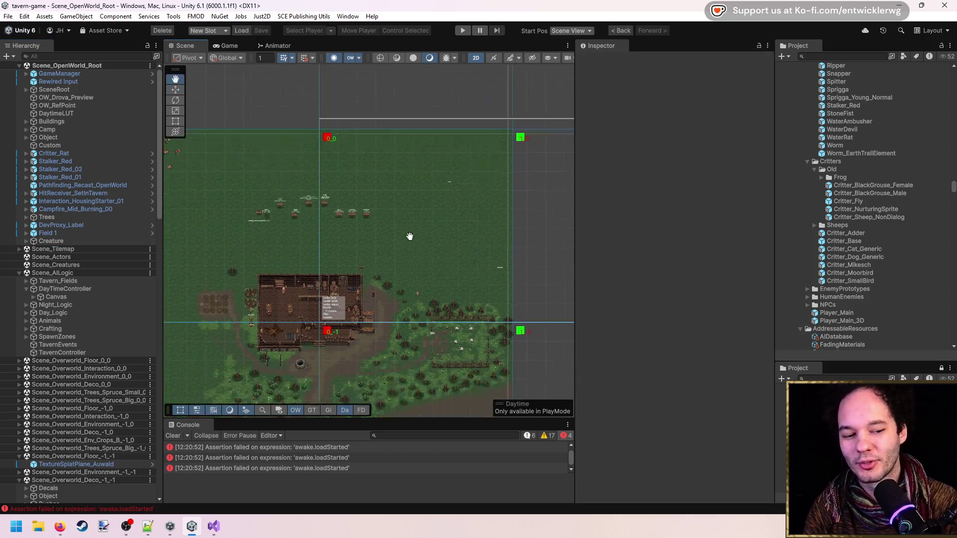
{"action": "scroll", "coordinate": [452, 256], "scroll_direction": "up", "scroll_amount": 5}
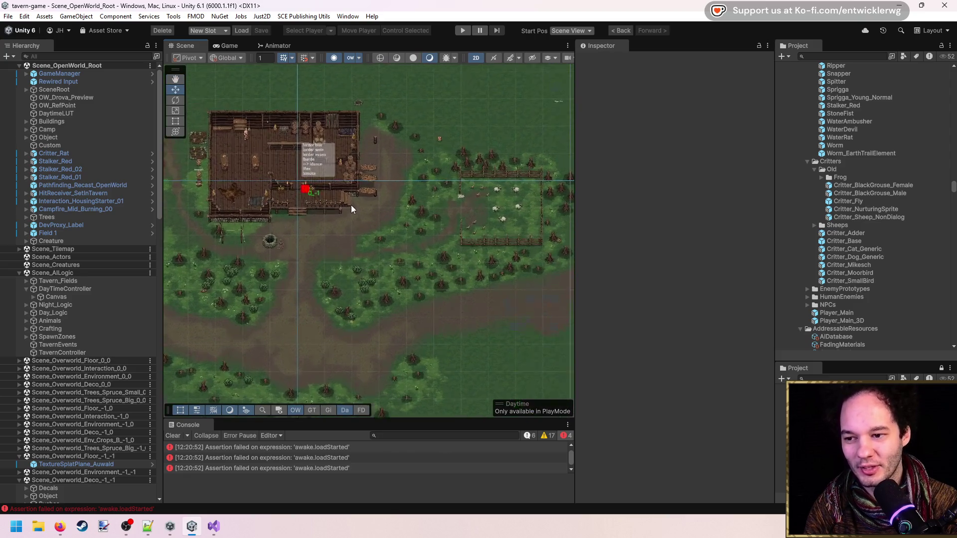
{"action": "scroll", "coordinate": [376, 236], "scroll_direction": "up", "scroll_amount": 4}
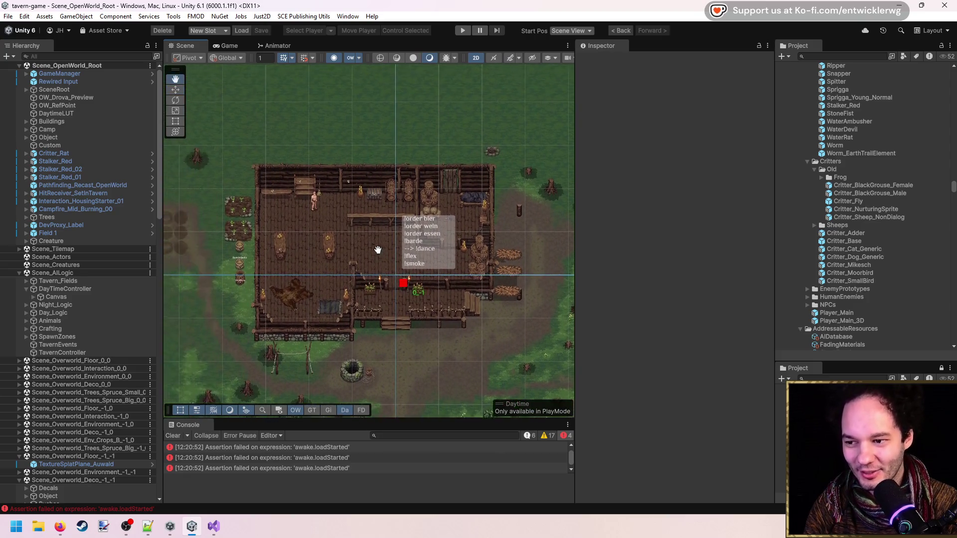
{"action": "scroll", "coordinate": [370, 263], "scroll_direction": "up", "scroll_amount": 2}
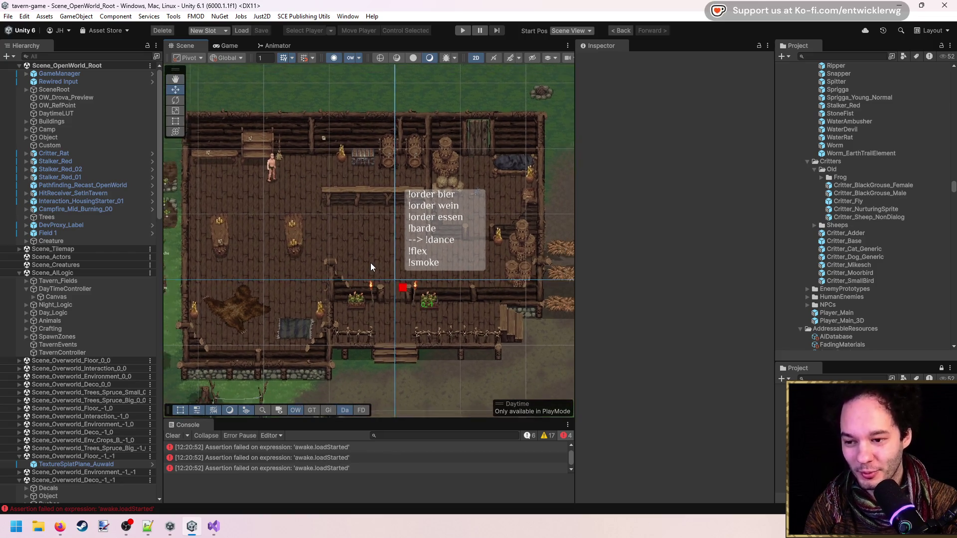
{"action": "scroll", "coordinate": [370, 267], "scroll_direction": "up", "scroll_amount": 1}
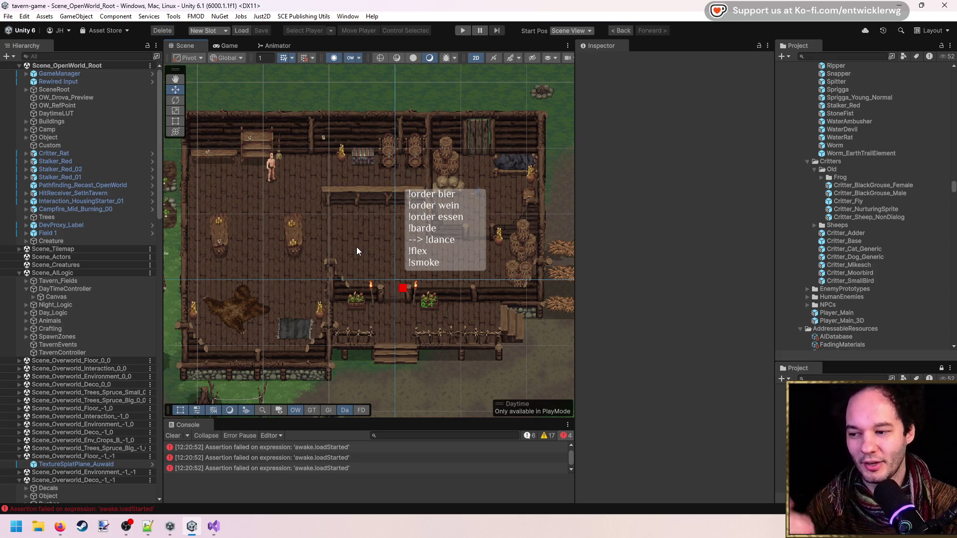
Step: Pan the Scene view to reveal the sheep pen and look around the tavern
{"action": "scroll", "coordinate": [448, 268], "scroll_direction": "down", "scroll_amount": 3}
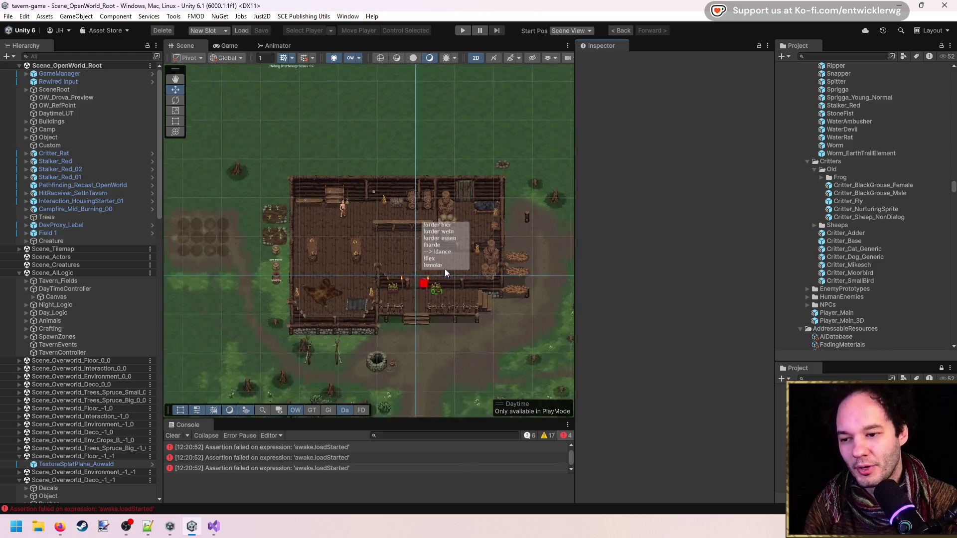
{"action": "scroll", "coordinate": [445, 268], "scroll_direction": "up", "scroll_amount": 1}
{"action": "scroll", "coordinate": [445, 268], "scroll_direction": "down", "scroll_amount": 1}
{"action": "scroll", "coordinate": [441, 267], "scroll_direction": "up", "scroll_amount": 2}
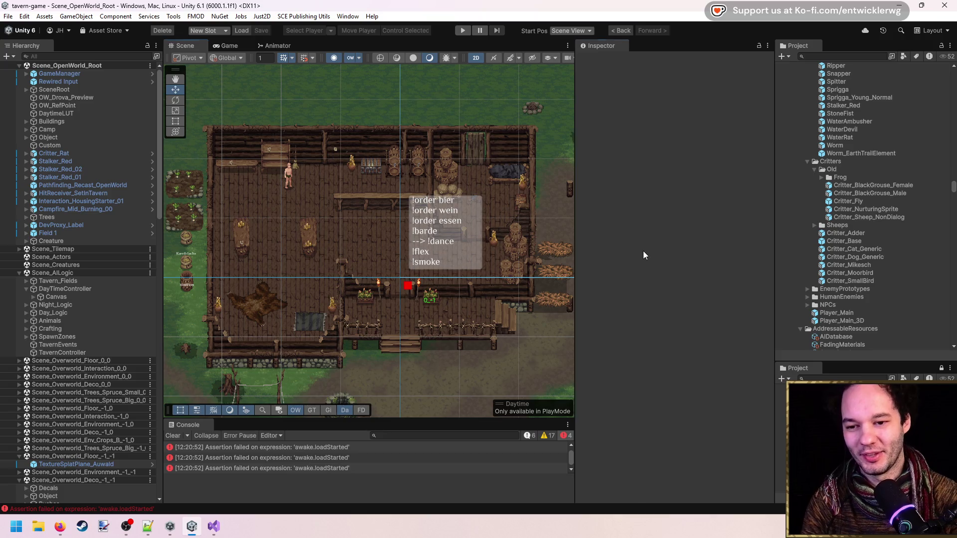
{"action": "scroll", "coordinate": [486, 241], "scroll_direction": "down", "scroll_amount": 5}
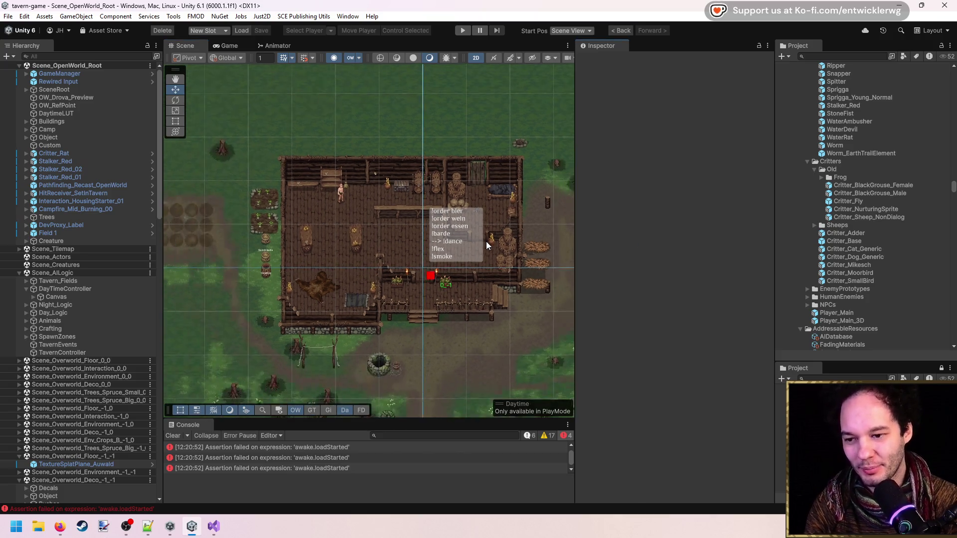
{"action": "mouse_move", "coordinate": [485, 242]}
{"action": "left_mouse_down"}
{"action": "mouse_move", "coordinate": [456, 235]}
{"action": "mouse_move", "coordinate": [299, 274]}
{"action": "mouse_move", "coordinate": [352, 299]}
{"action": "mouse_move", "coordinate": [379, 254]}
{"action": "mouse_move", "coordinate": [343, 199]}
{"action": "left_mouse_up"}
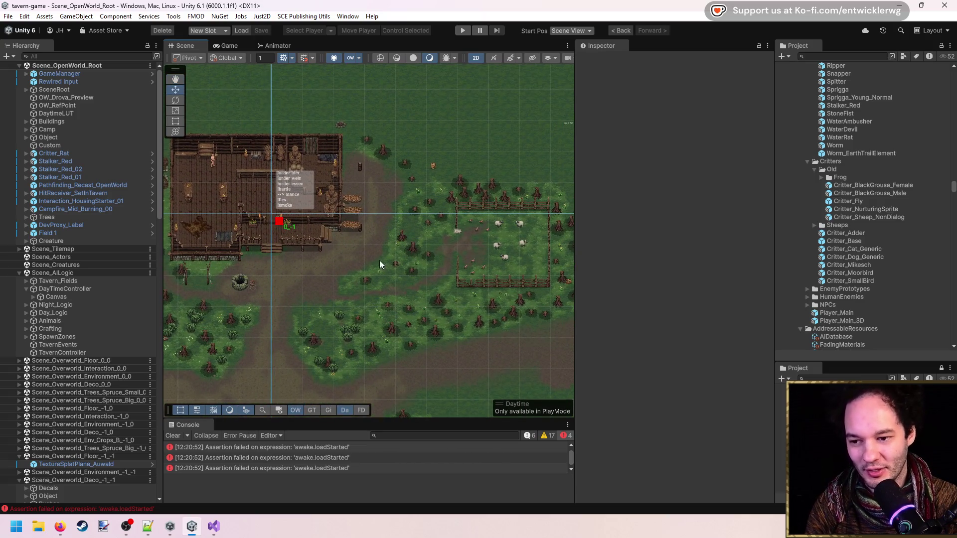
{"action": "left_click_drag", "start_coordinate": [379, 261], "coordinate": [447, 153]}
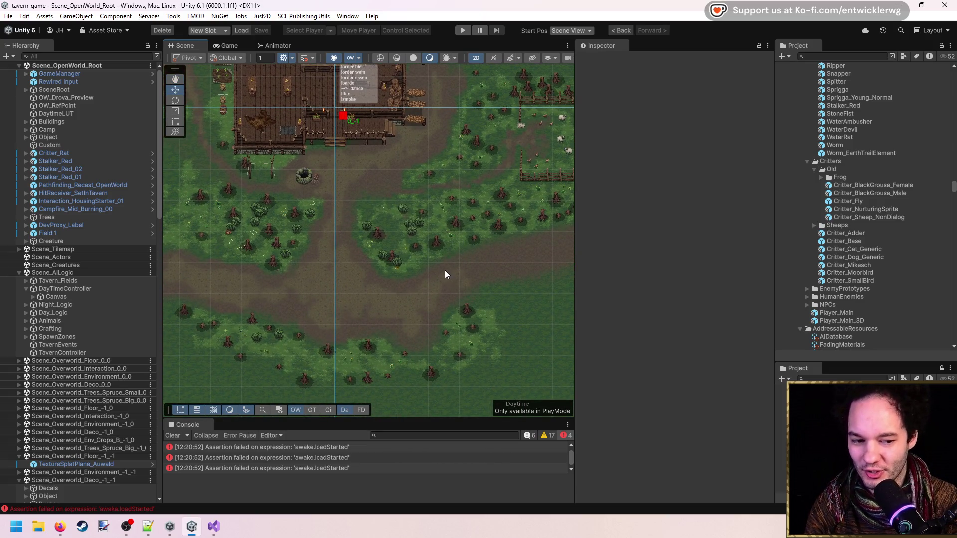
{"action": "scroll", "coordinate": [445, 270], "scroll_direction": "up", "scroll_amount": 3}
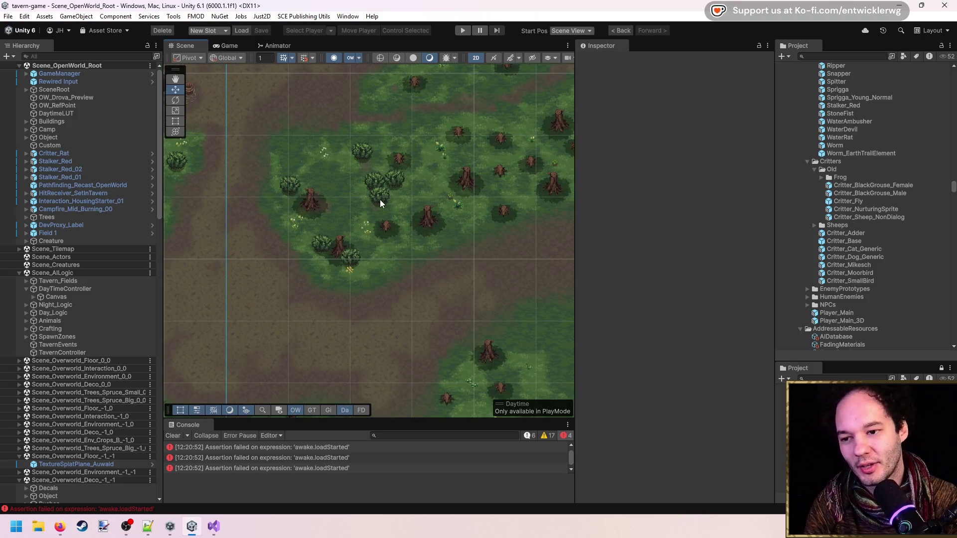
Step: Centre and zoom the Scene view on the tavern and its command box
{"action": "left_click_drag", "start_coordinate": [380, 200], "coordinate": [372, 282]}
{"action": "left_click_drag", "start_coordinate": [393, 200], "coordinate": [406, 271]}
{"action": "scroll", "coordinate": [407, 269], "scroll_direction": "down", "scroll_amount": 2}
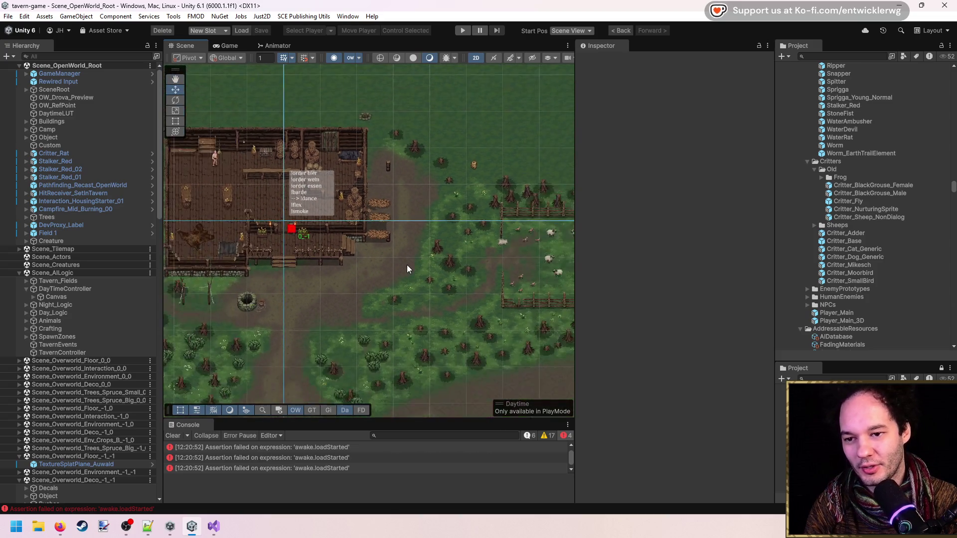
{"action": "mouse_move", "coordinate": [433, 208]}
{"action": "left_mouse_down"}
{"action": "mouse_move", "coordinate": [492, 256]}
{"action": "mouse_move", "coordinate": [474, 319]}
{"action": "mouse_move", "coordinate": [459, 305]}
{"action": "mouse_move", "coordinate": [486, 264]}
{"action": "left_mouse_up"}
{"action": "scroll", "coordinate": [385, 235], "scroll_direction": "up", "scroll_amount": 2}
{"action": "left_click_drag", "start_coordinate": [385, 235], "coordinate": [406, 238]}
{"action": "scroll", "coordinate": [412, 234], "scroll_direction": "up", "scroll_amount": 1}
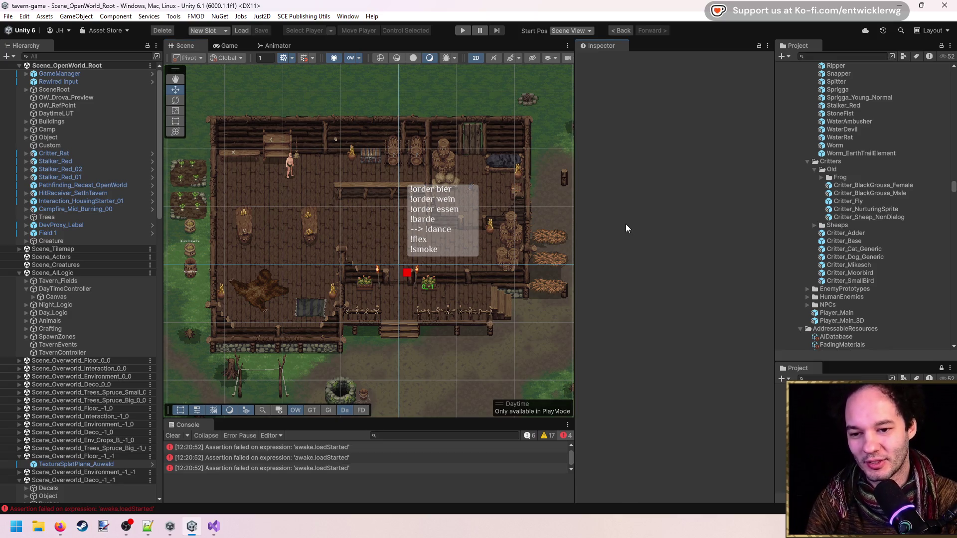
{"action": "scroll", "coordinate": [418, 255], "scroll_direction": "down", "scroll_amount": 1}
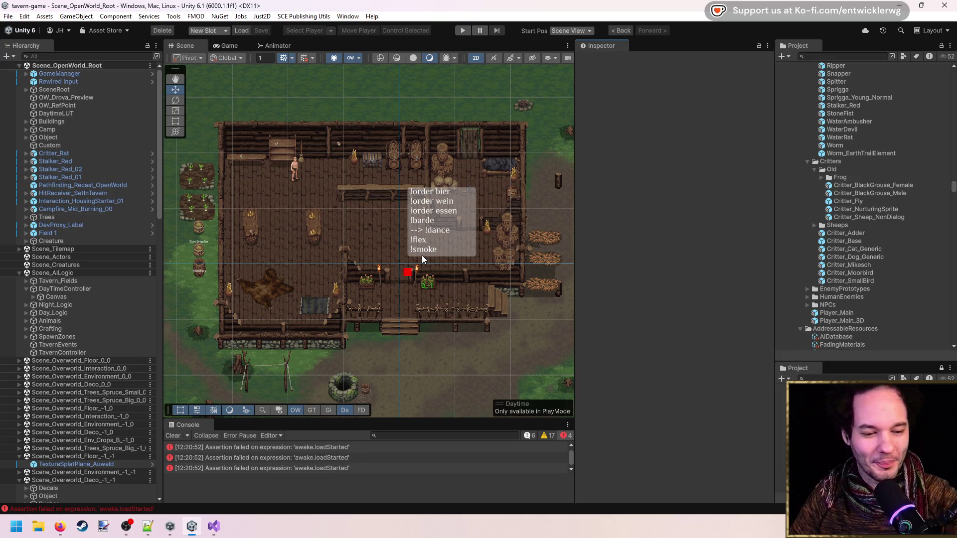
{"action": "mouse_move", "coordinate": [535, 214]}
{"action": "left_mouse_down"}
{"action": "mouse_move", "coordinate": [383, 222]}
{"action": "mouse_move", "coordinate": [362, 232]}
{"action": "mouse_move", "coordinate": [376, 276]}
{"action": "left_mouse_up"}
{"action": "mouse_move", "coordinate": [450, 239]}
{"action": "left_mouse_down"}
{"action": "mouse_move", "coordinate": [336, 285]}
{"action": "mouse_move", "coordinate": [384, 238]}
{"action": "mouse_move", "coordinate": [400, 115]}
{"action": "left_mouse_up"}
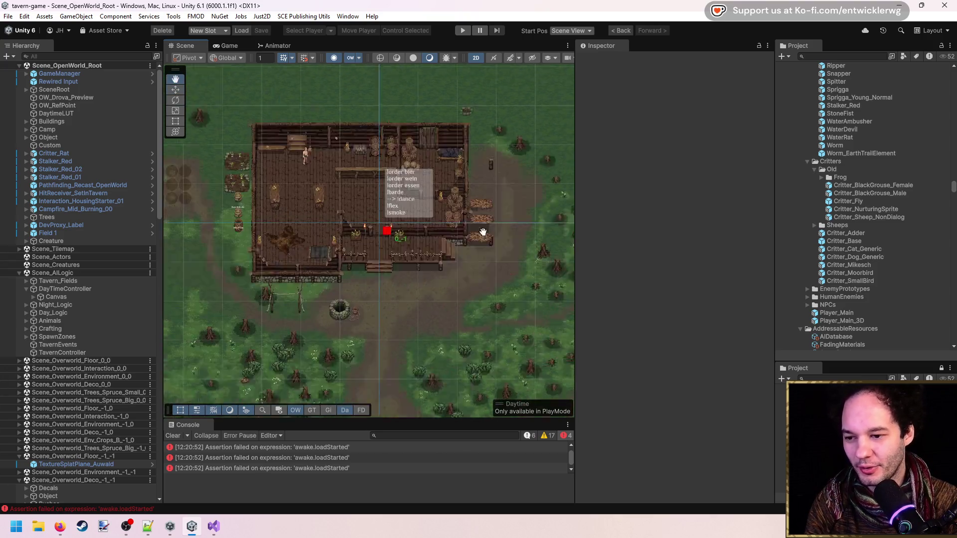
{"action": "scroll", "coordinate": [400, 115], "scroll_direction": "up", "scroll_amount": 8}
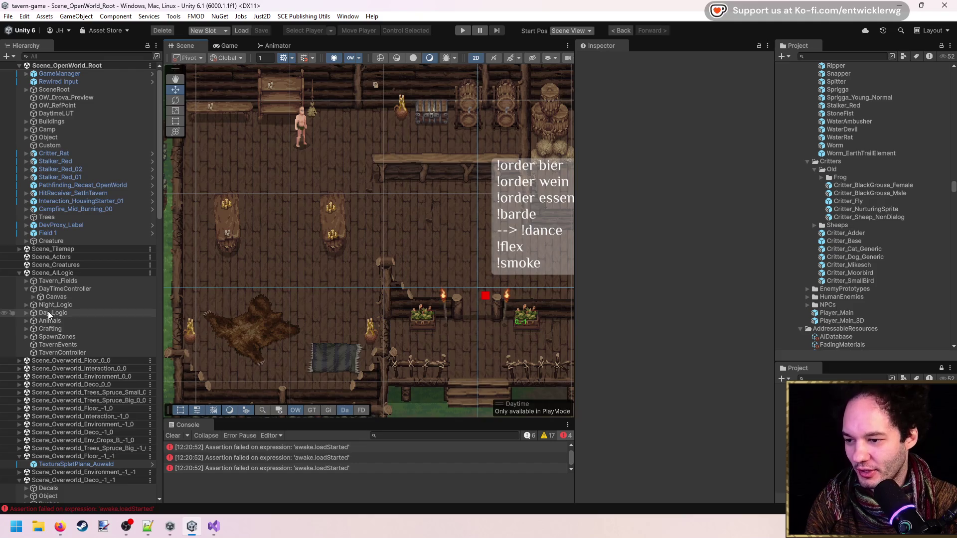
Step: Select TavernController and open its TavernPlayerHandler script from the Script field
{"action": "left_click", "coordinate": [37, 352]}
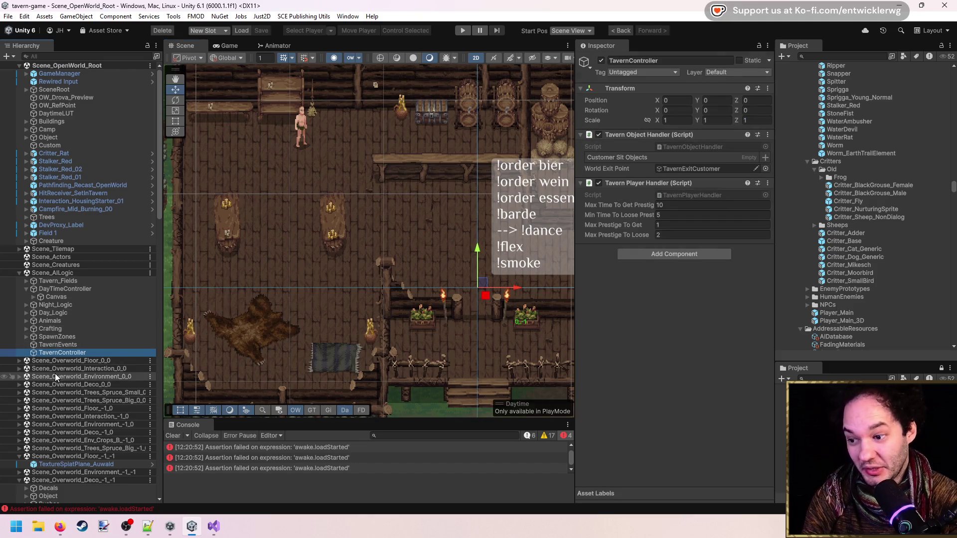
{"action": "left_click", "coordinate": [57, 345]}
{"action": "left_click", "coordinate": [63, 354]}
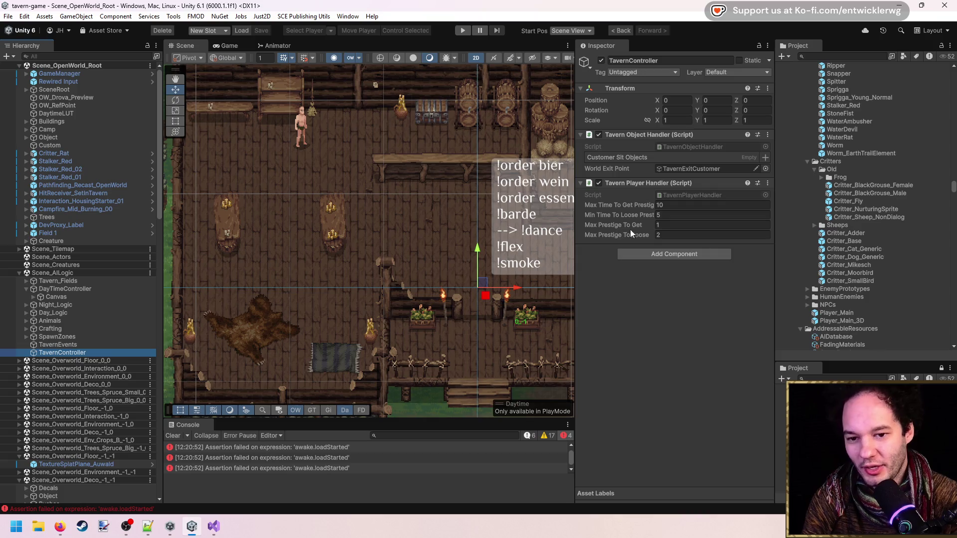
{"action": "left_click", "coordinate": [681, 198]}
{"action": "double_click", "coordinate": [681, 197]}
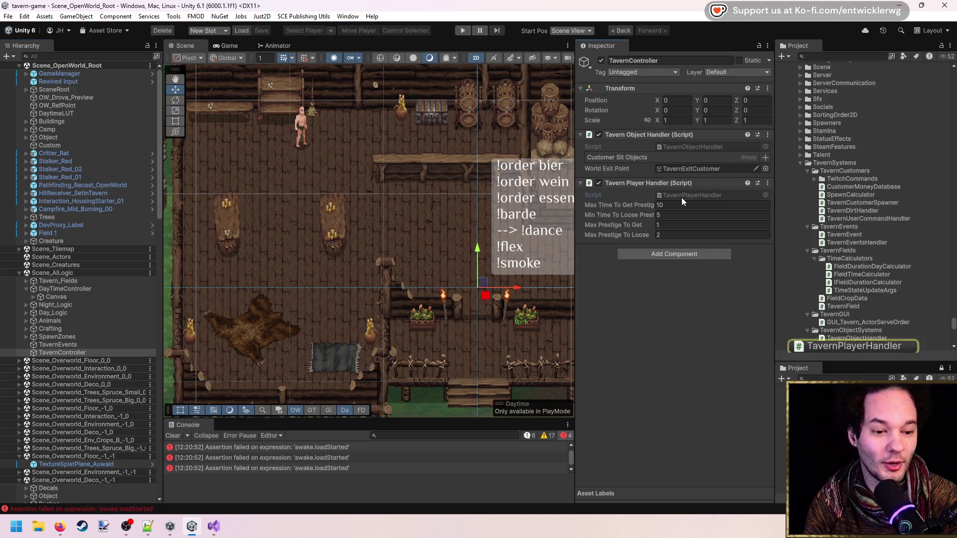
Step: Save TavernPlayerHandler.cs and read through Awake's else and Destroy branches
{"action": "key", "text": "ctrl+s"}
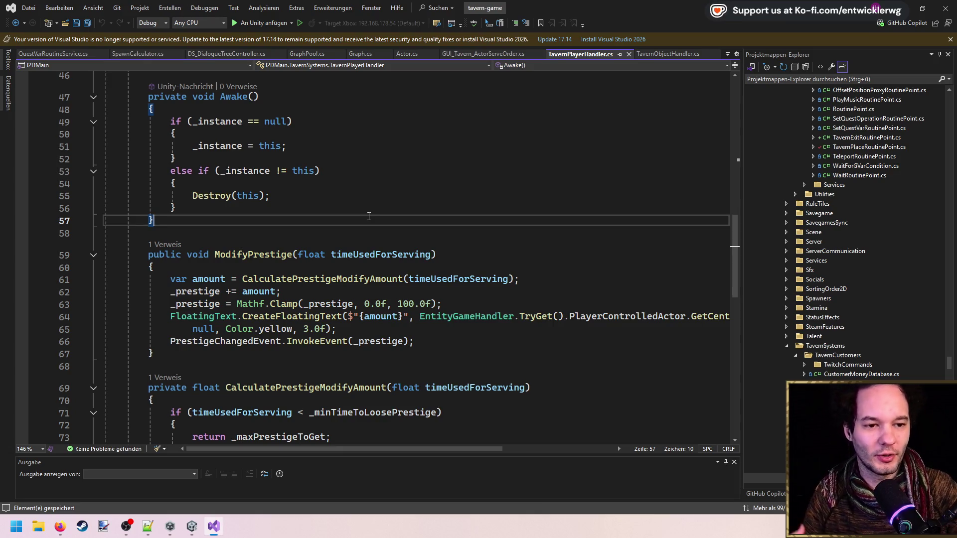
{"action": "left_click", "coordinate": [350, 215]}
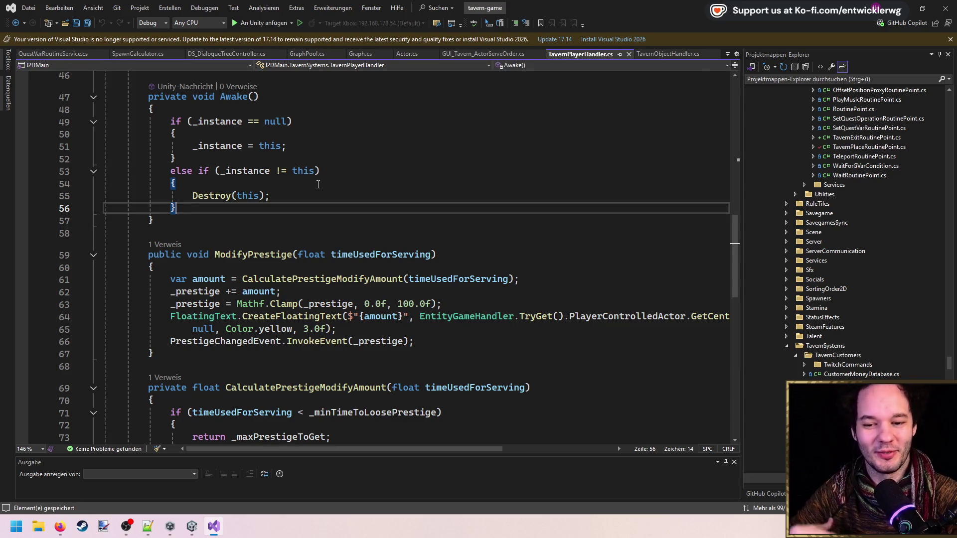
{"action": "left_click", "coordinate": [286, 194]}
{"action": "left_click", "coordinate": [281, 183]}
{"action": "left_click", "coordinate": [294, 208]}
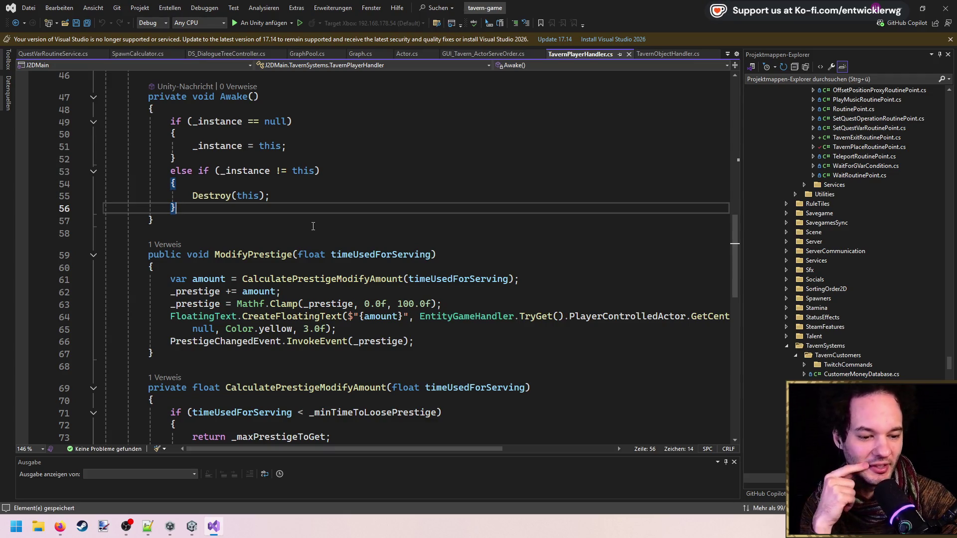
{"action": "left_click", "coordinate": [267, 220]}
Step: Re-read Awake's first if check, the else-if on line 53, and the Destroy(this) line
{"action": "key", "text": "Up"}
{"action": "key", "text": "Up"}
{"action": "key", "text": "Up"}
{"action": "left_click", "coordinate": [188, 123]}
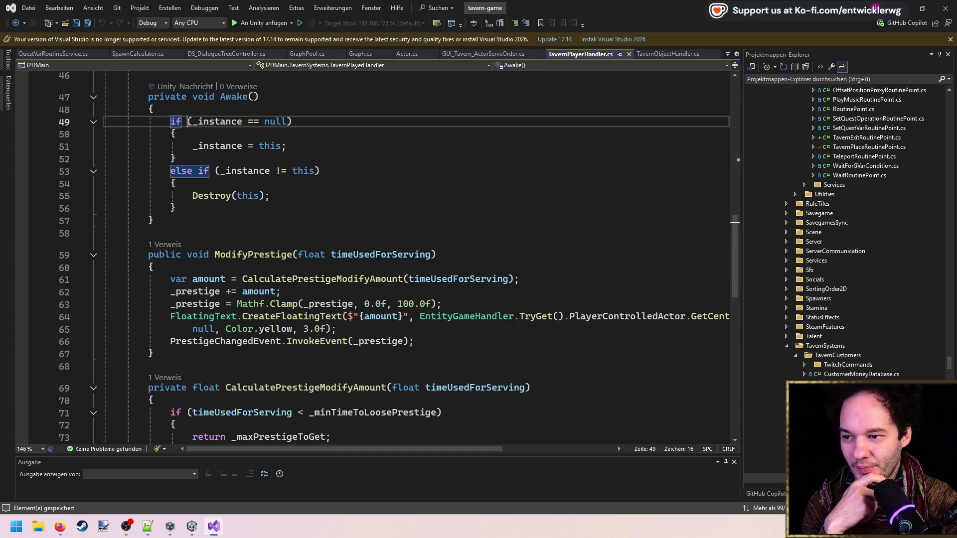
{"action": "key", "text": "Down"}
{"action": "key", "text": "Down"}
{"action": "left_click", "coordinate": [342, 176]}
{"action": "left_click", "coordinate": [340, 188]}
{"action": "left_click", "coordinate": [340, 197]}
{"action": "scroll", "coordinate": [337, 196], "scroll_direction": "up", "scroll_amount": 2}
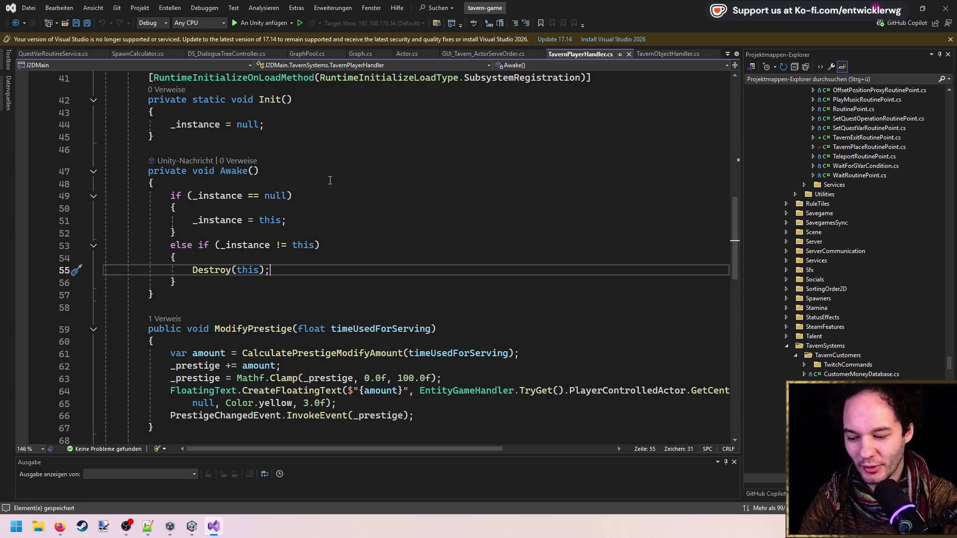
{"action": "left_click", "coordinate": [300, 154]}
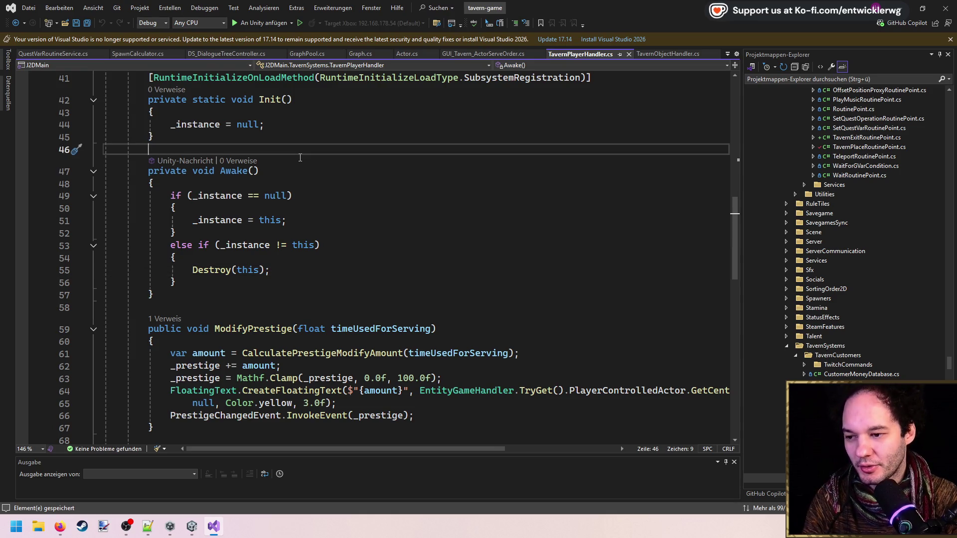
Step: Scroll down to the CalculatePrestigeModifyAmount code, then return to Unity
{"action": "scroll", "coordinate": [300, 158], "scroll_direction": "up", "scroll_amount": 4}
{"action": "left_click_drag", "start_coordinate": [733, 199], "coordinate": [740, 250]}
{"action": "left_click", "coordinate": [389, 209]}
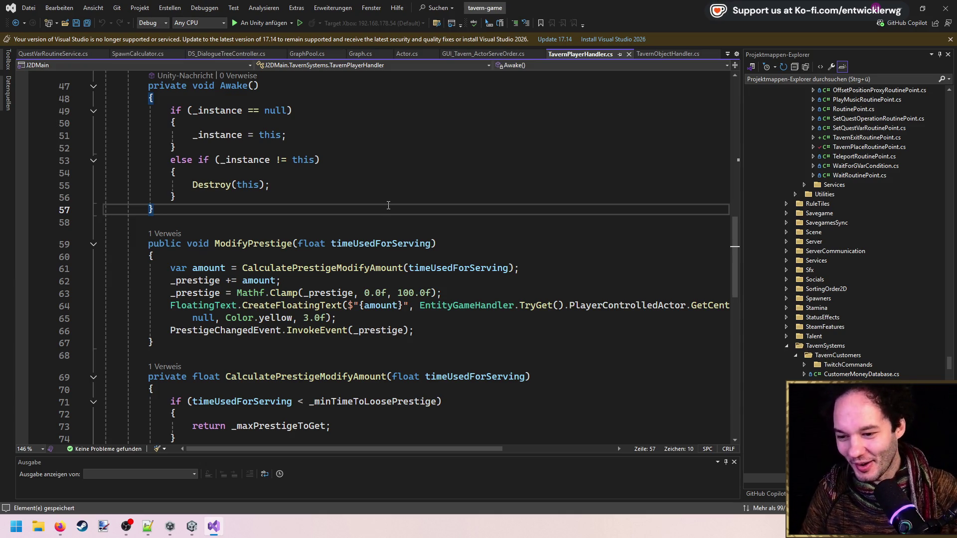
{"action": "scroll", "coordinate": [548, 234], "scroll_direction": "down", "scroll_amount": 4}
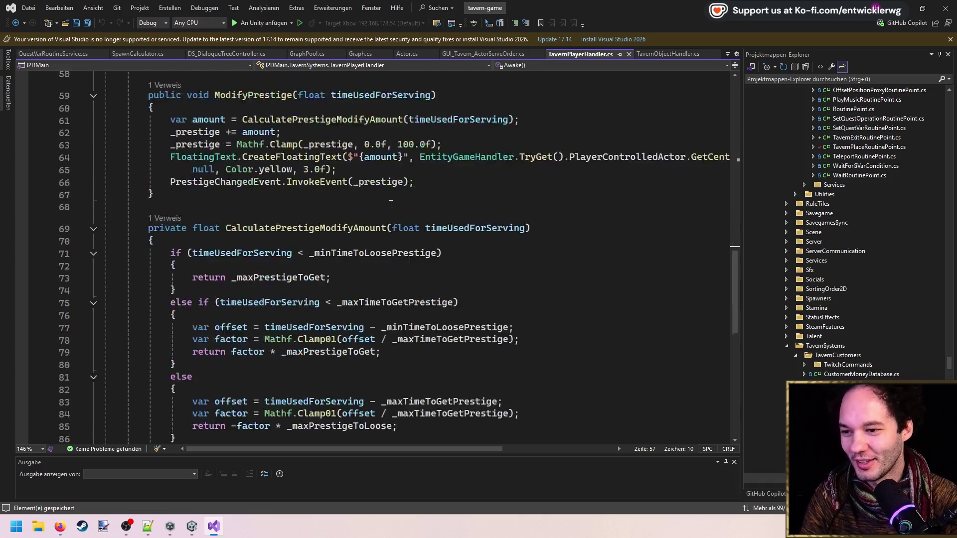
{"action": "scroll", "coordinate": [732, 272], "scroll_direction": "down", "scroll_amount": 1}
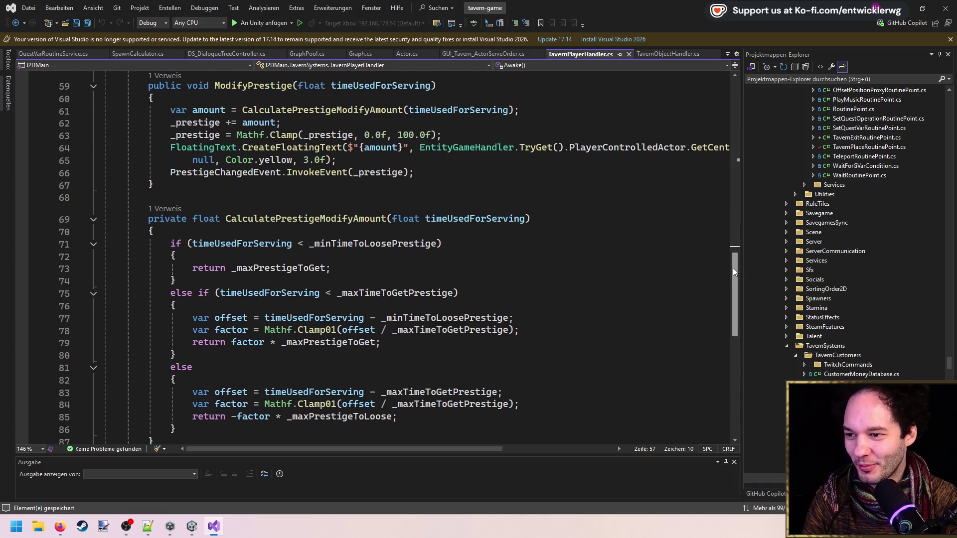
{"action": "scroll", "coordinate": [736, 277], "scroll_direction": "down", "scroll_amount": 4}
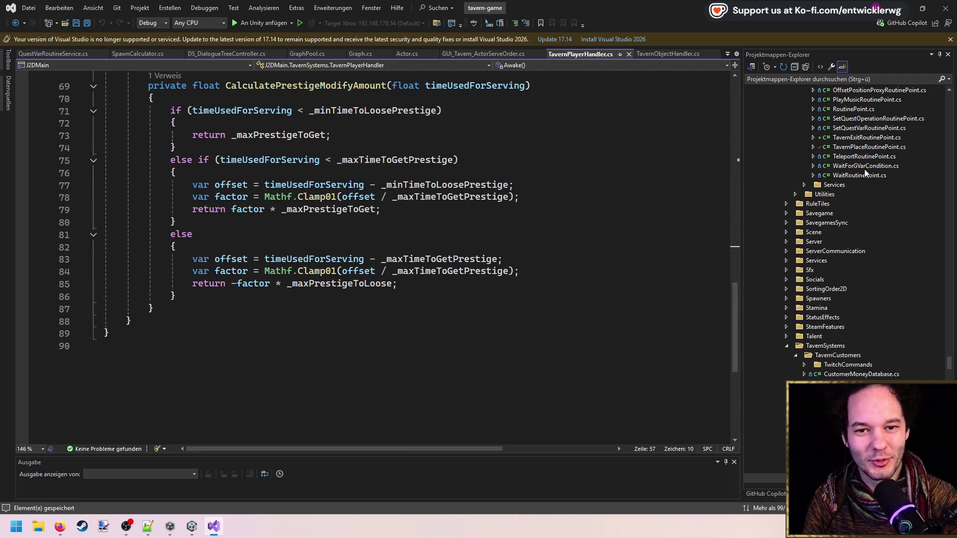
{"action": "key", "text": "alt+Tab"}
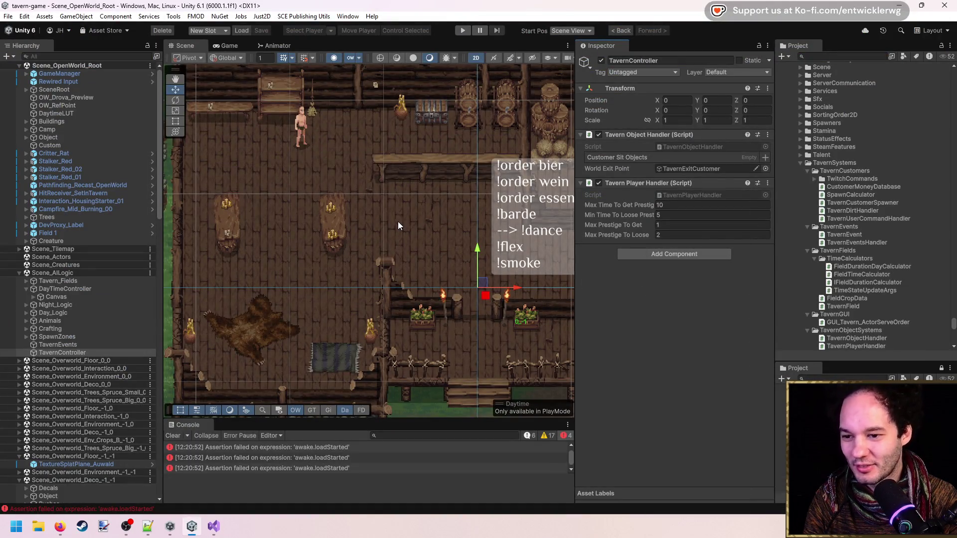
Step: Zoom over the tavern, then ping TavernPlayerHandler from TavernController's Script field
{"action": "scroll", "coordinate": [394, 219], "scroll_direction": "down", "scroll_amount": 5}
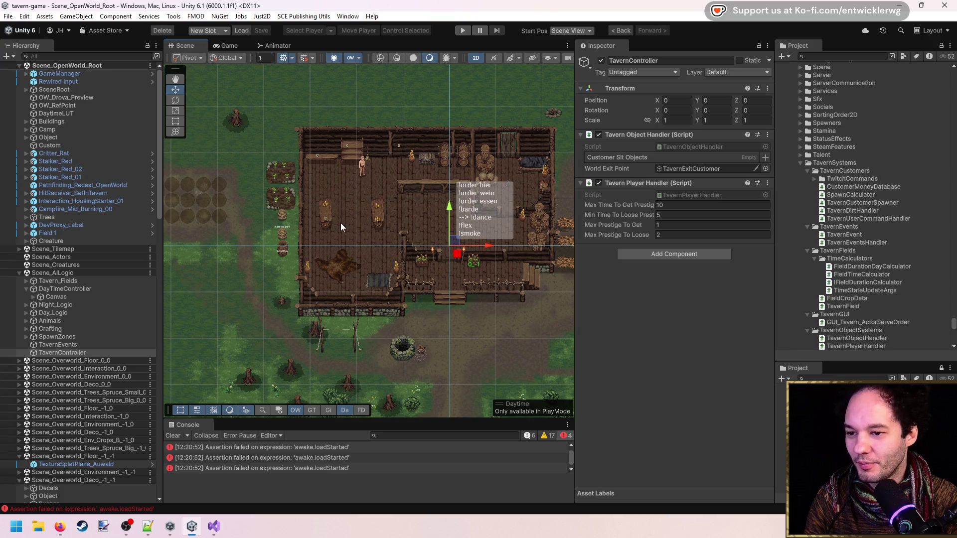
{"action": "scroll", "coordinate": [424, 215], "scroll_direction": "up", "scroll_amount": 4}
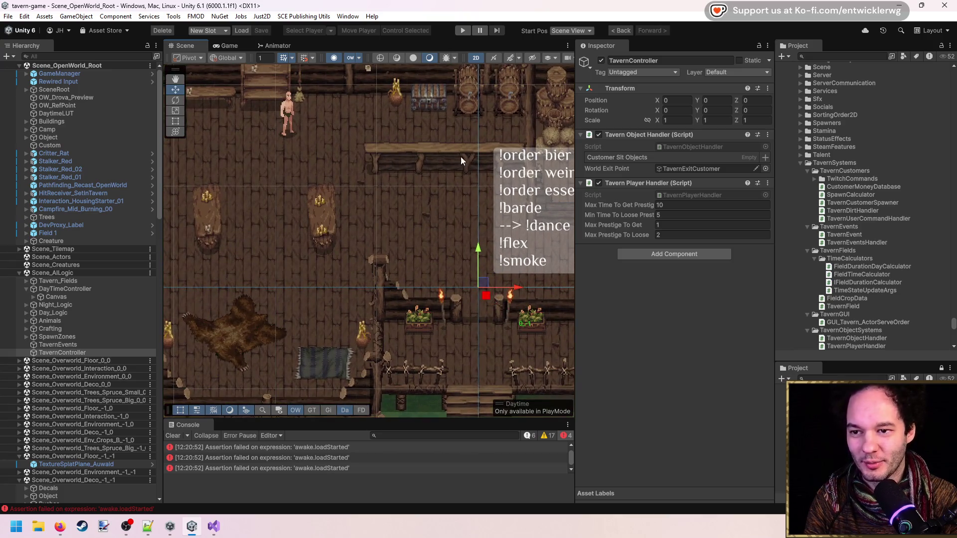
{"action": "scroll", "coordinate": [398, 220], "scroll_direction": "down", "scroll_amount": 3}
{"action": "scroll", "coordinate": [401, 222], "scroll_direction": "up", "scroll_amount": 5}
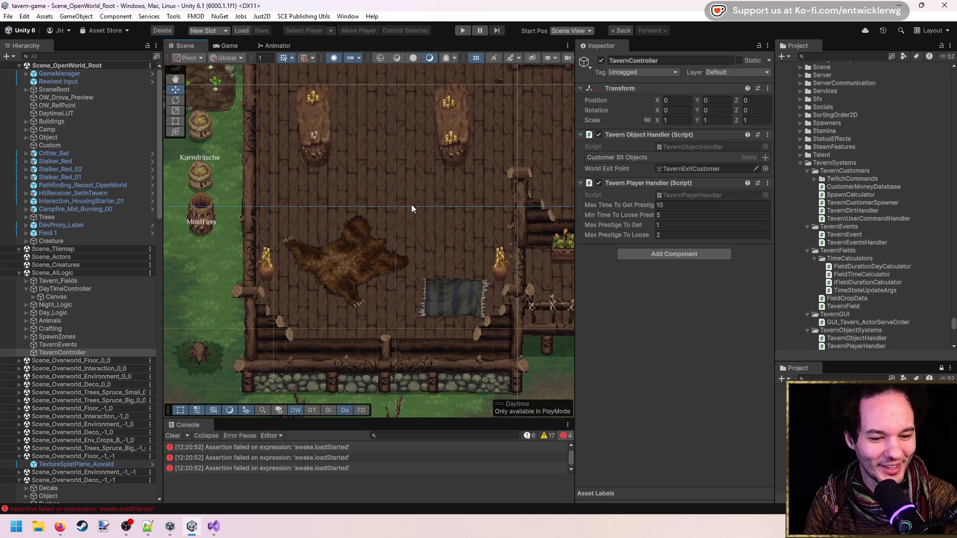
{"action": "left_click", "coordinate": [680, 195]}
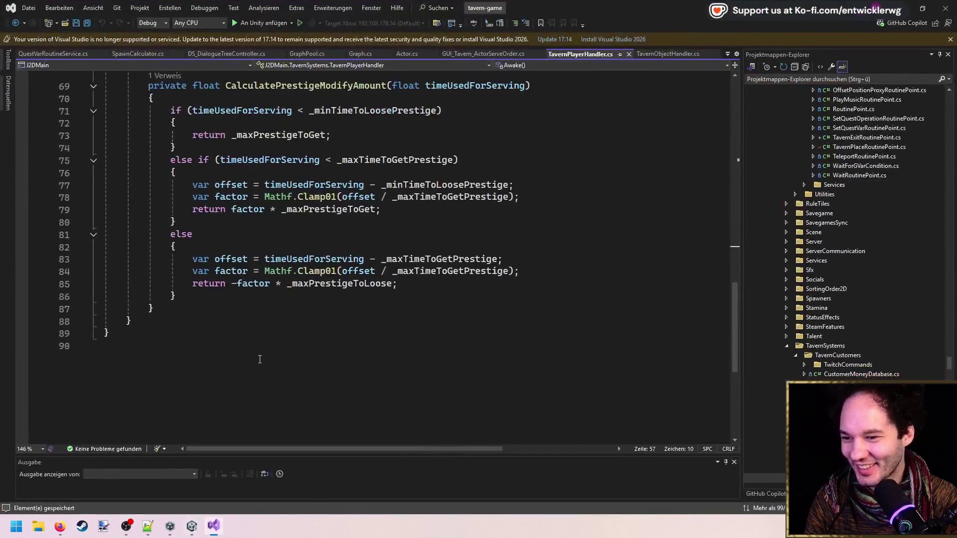
Step: Read through TavernPlayerHandler.cs down to its CalculatePrestigeModifyAmount prestige code
{"action": "mouse_move", "coordinate": [734, 326]}
{"action": "left_mouse_down"}
{"action": "mouse_move", "coordinate": [733, 112]}
{"action": "mouse_move", "coordinate": [733, 132]}
{"action": "left_mouse_up"}
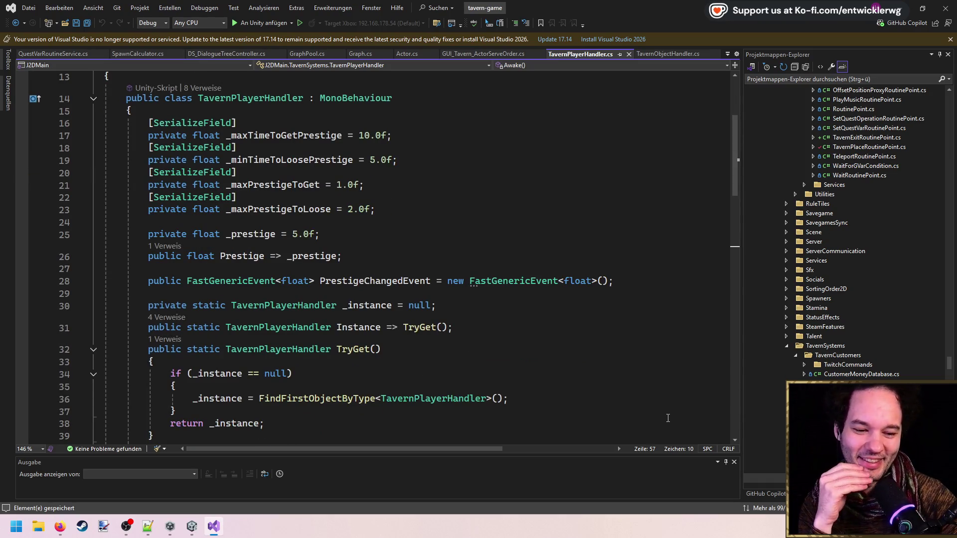
{"action": "scroll", "coordinate": [316, 335], "scroll_direction": "down", "scroll_amount": 9}
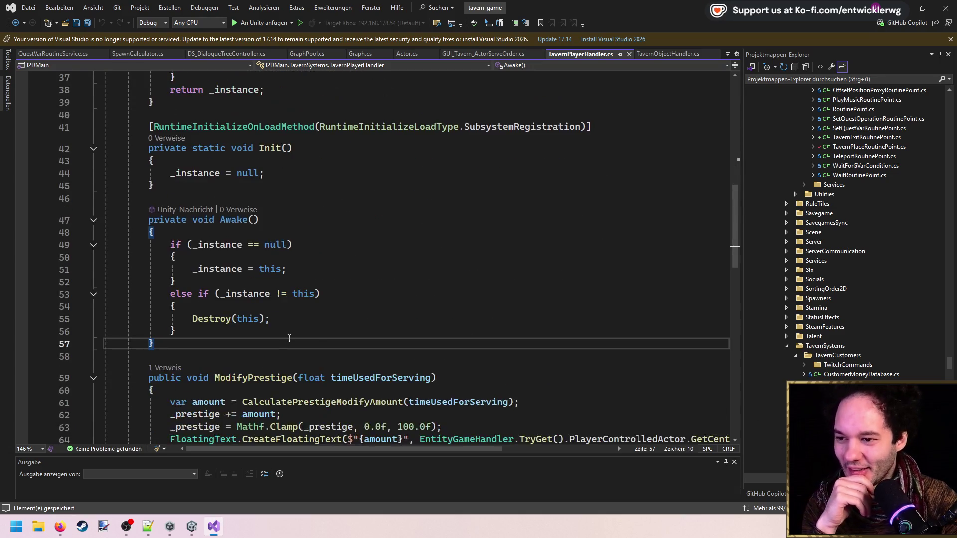
{"action": "left_click_drag", "start_coordinate": [737, 260], "coordinate": [739, 267]}
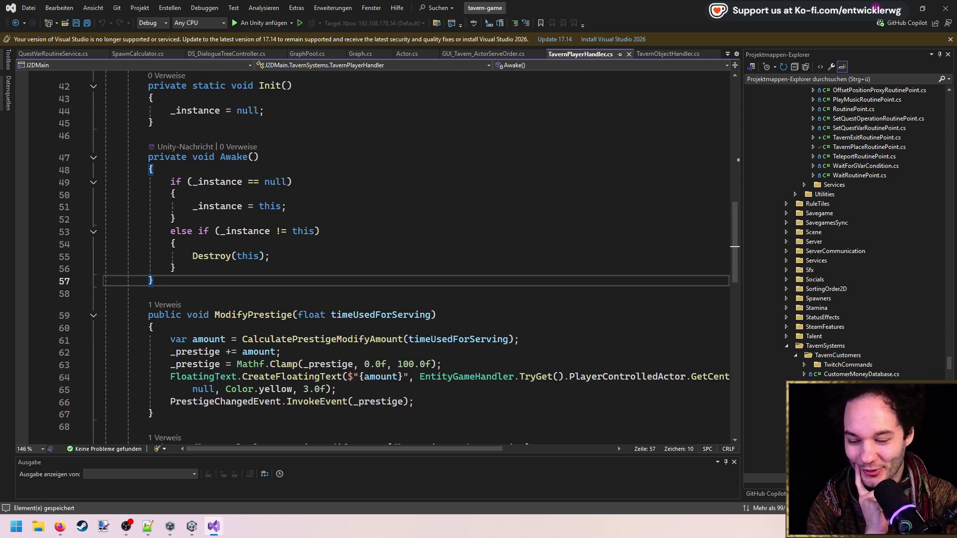
{"action": "scroll", "coordinate": [539, 353], "scroll_direction": "down", "scroll_amount": 1}
{"action": "scroll", "coordinate": [540, 353], "scroll_direction": "down", "scroll_amount": 1}
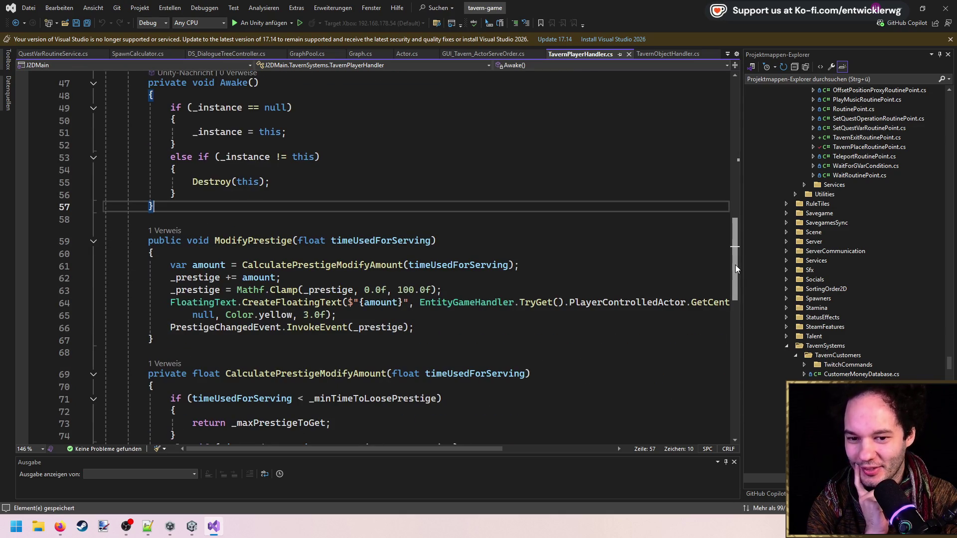
{"action": "mouse_move", "coordinate": [735, 264]}
{"action": "left_mouse_down"}
{"action": "mouse_move", "coordinate": [738, 286]}
{"action": "mouse_move", "coordinate": [733, 276]}
{"action": "left_mouse_up"}
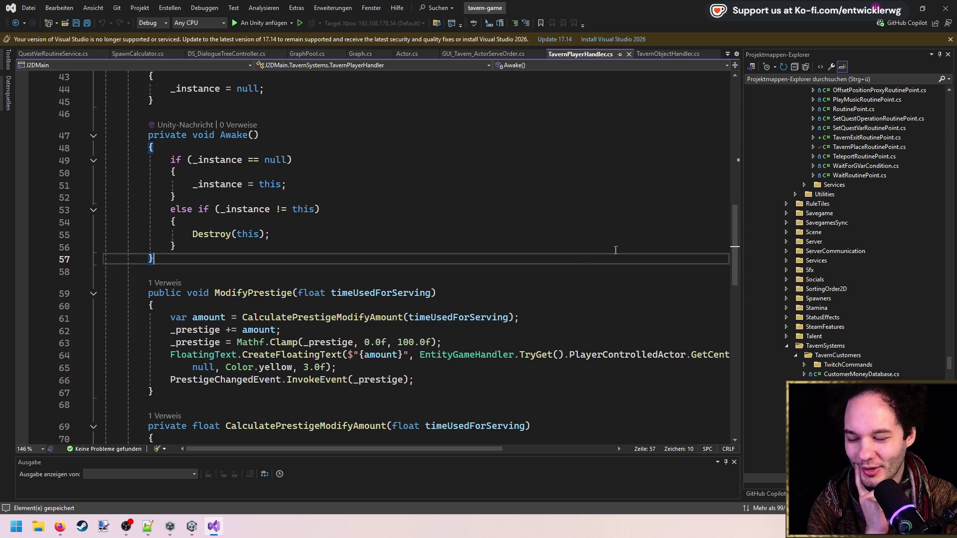
{"action": "scroll", "coordinate": [556, 252], "scroll_direction": "up", "scroll_amount": 1}
{"action": "scroll", "coordinate": [556, 252], "scroll_direction": "up", "scroll_amount": 2}
{"action": "scroll", "coordinate": [556, 252], "scroll_direction": "down", "scroll_amount": 3}
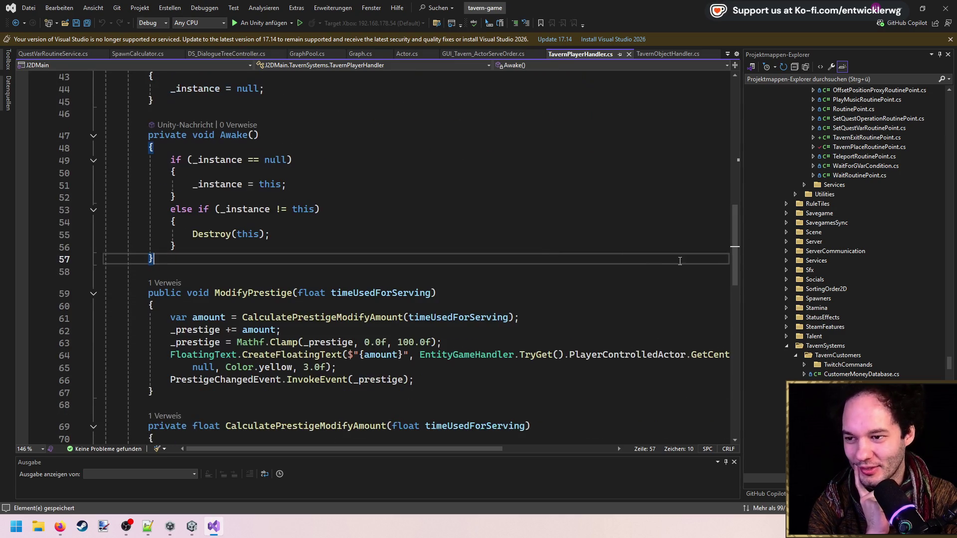
{"action": "mouse_move", "coordinate": [737, 262]}
{"action": "left_mouse_down"}
{"action": "mouse_move", "coordinate": [737, 273]}
{"action": "mouse_move", "coordinate": [733, 258]}
{"action": "left_mouse_up"}
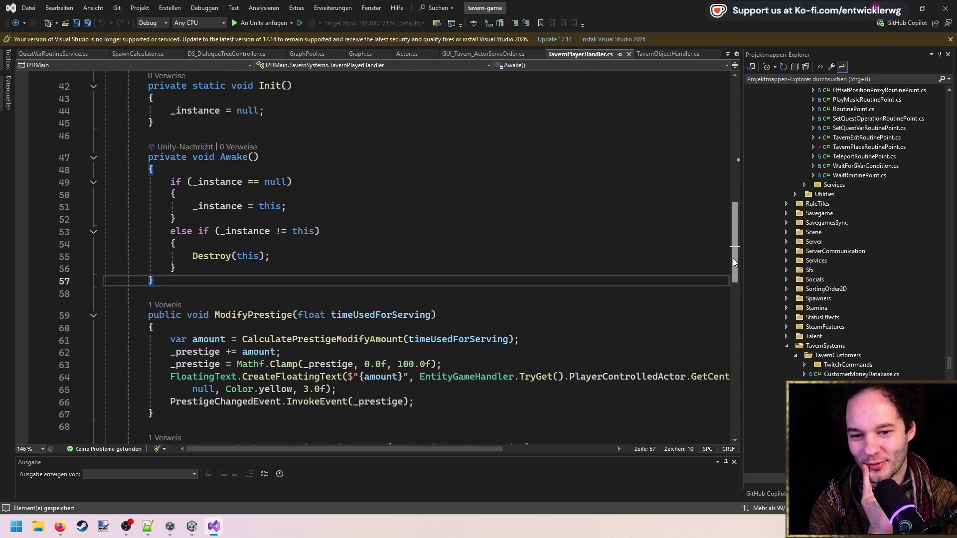
{"action": "mouse_move", "coordinate": [733, 258]}
{"action": "left_mouse_down"}
{"action": "mouse_move", "coordinate": [738, 313]}
{"action": "mouse_move", "coordinate": [729, 223]}
{"action": "mouse_move", "coordinate": [734, 255]}
{"action": "left_mouse_up"}
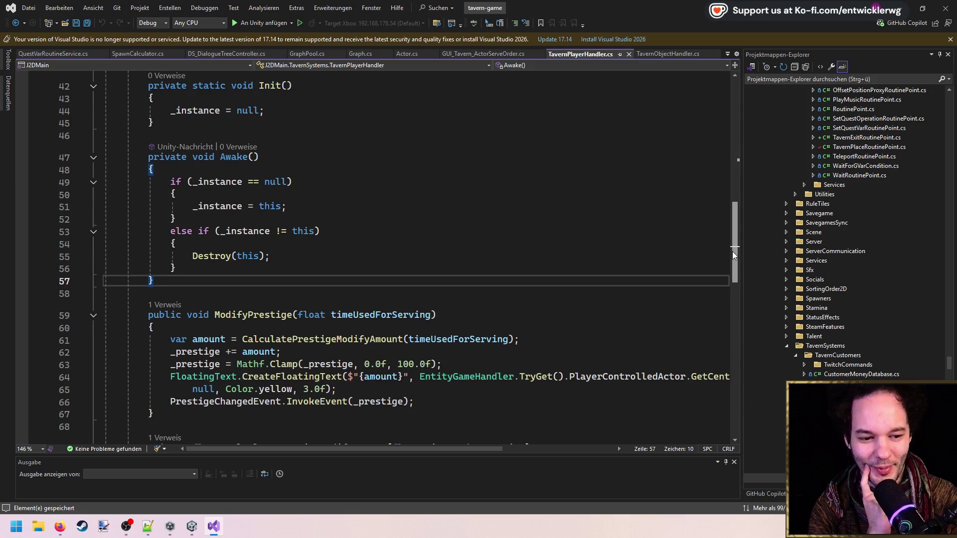
{"action": "left_click_drag", "start_coordinate": [732, 251], "coordinate": [737, 266]}
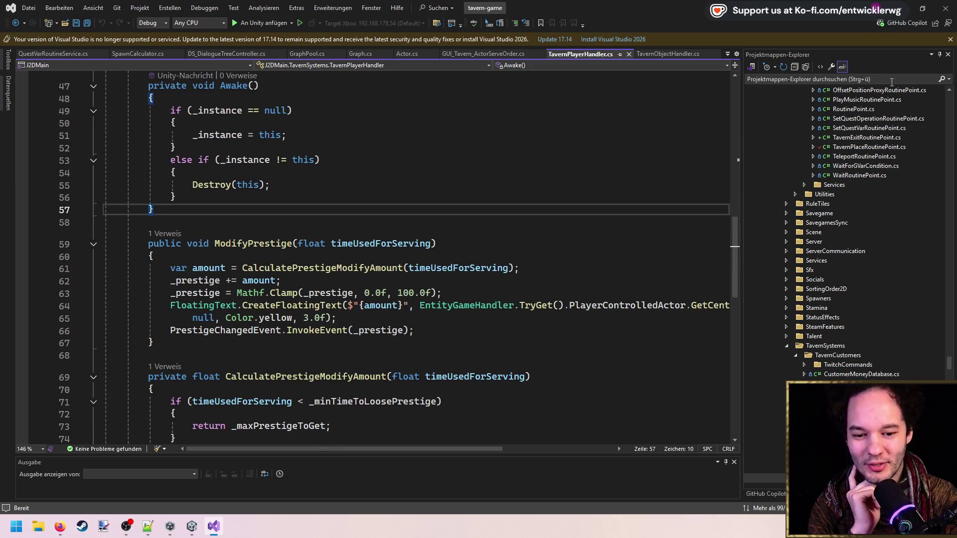
Step: Reveal TavernPlayerHandler.cs in Solution Explorer via Sync with Active Document, then return to Unity
{"action": "key", "text": "ctrl+bracketleft"}
{"action": "key", "text": "s"}
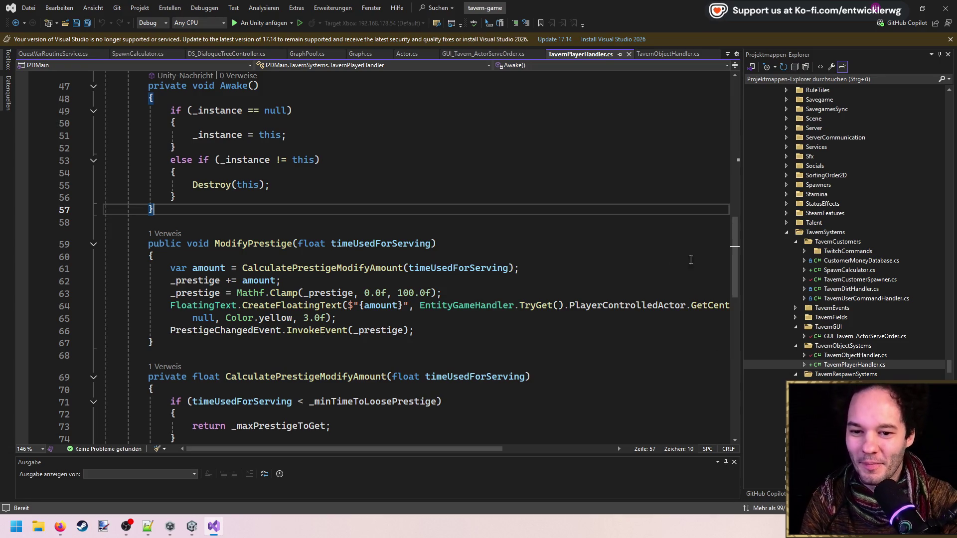
{"action": "mouse_move", "coordinate": [738, 265]}
{"action": "left_mouse_down"}
{"action": "mouse_move", "coordinate": [735, 322]}
{"action": "mouse_move", "coordinate": [716, 149]}
{"action": "mouse_move", "coordinate": [716, 324]}
{"action": "mouse_move", "coordinate": [710, 227]}
{"action": "mouse_move", "coordinate": [719, 296]}
{"action": "left_mouse_up"}
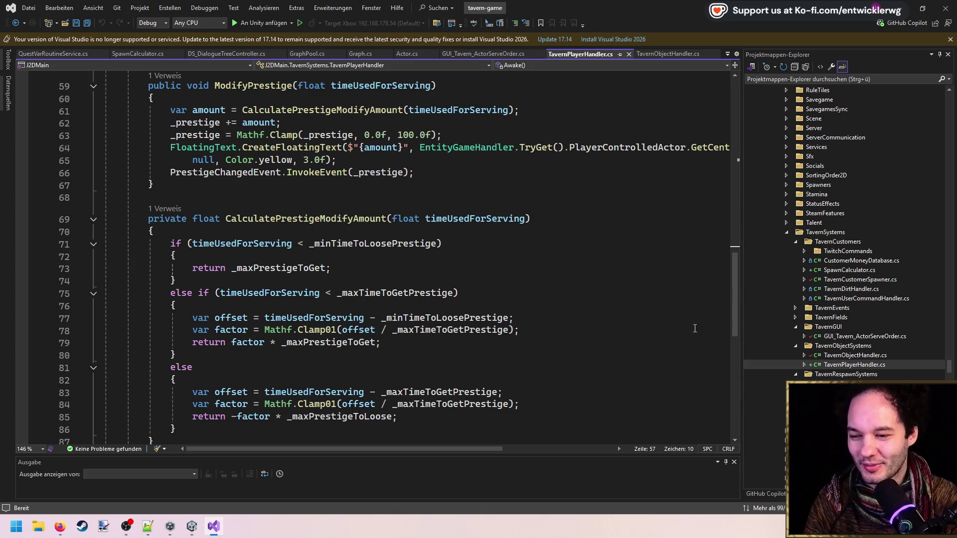
{"action": "key", "text": "alt+Tab"}
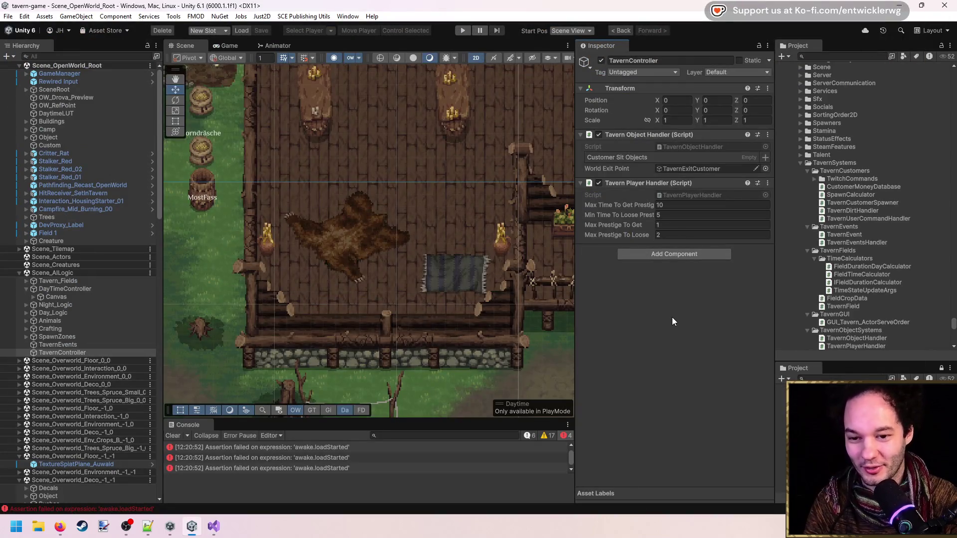
Step: Pan around the tavern scene and ping the TavernPlayerHandler script from the Inspector's Script field
{"action": "left_click_drag", "start_coordinate": [395, 238], "coordinate": [361, 262]}
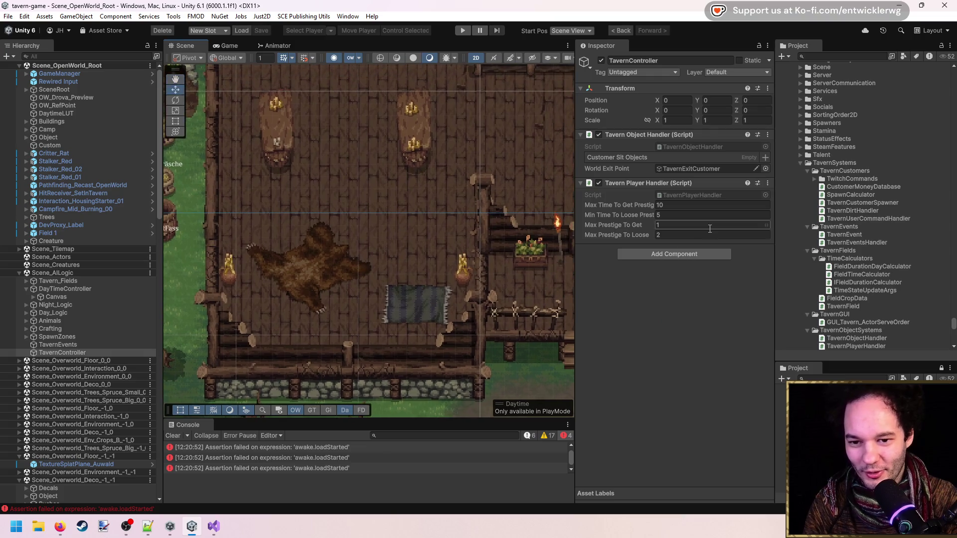
{"action": "scroll", "coordinate": [435, 333], "scroll_direction": "down", "scroll_amount": 3}
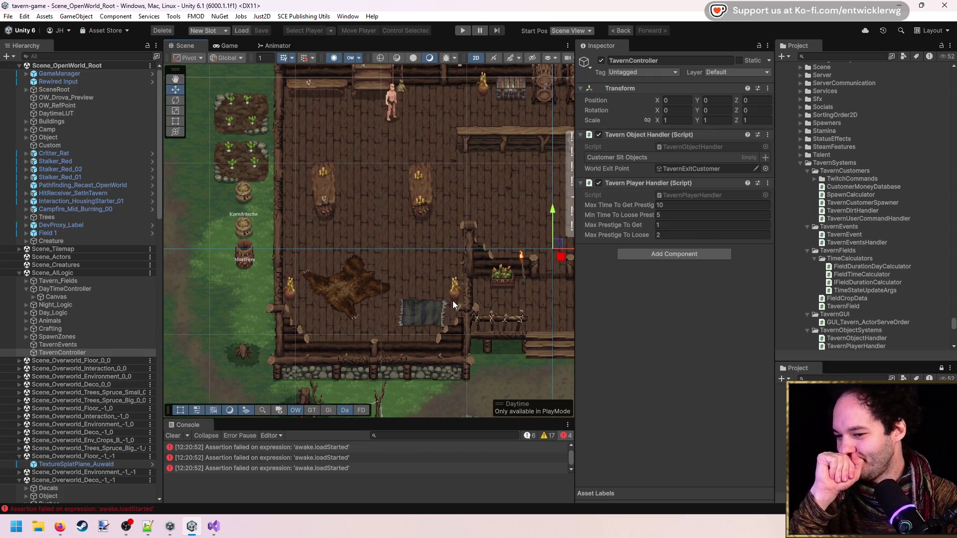
{"action": "left_click", "coordinate": [718, 199]}
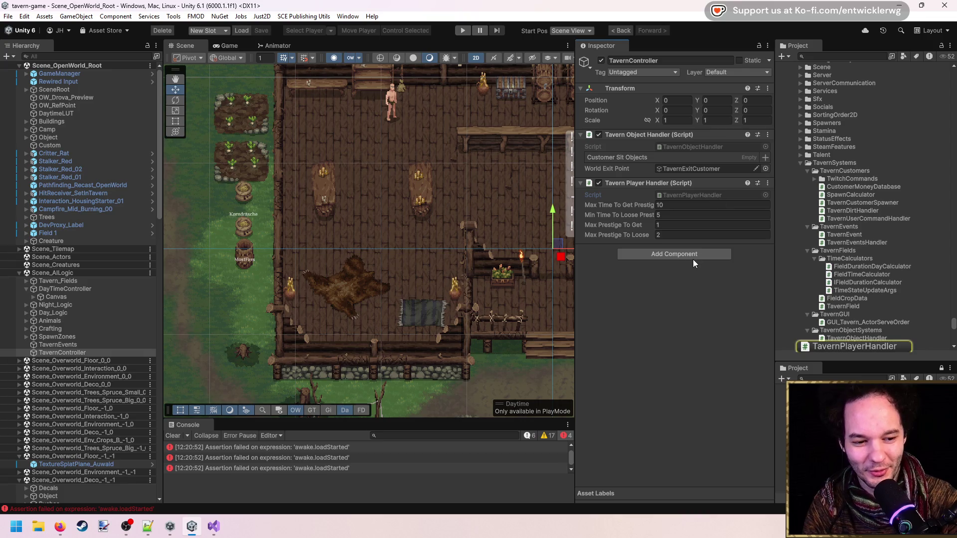
{"action": "scroll", "coordinate": [540, 313], "scroll_direction": "down", "scroll_amount": 5}
{"action": "scroll", "coordinate": [506, 292], "scroll_direction": "up", "scroll_amount": 12}
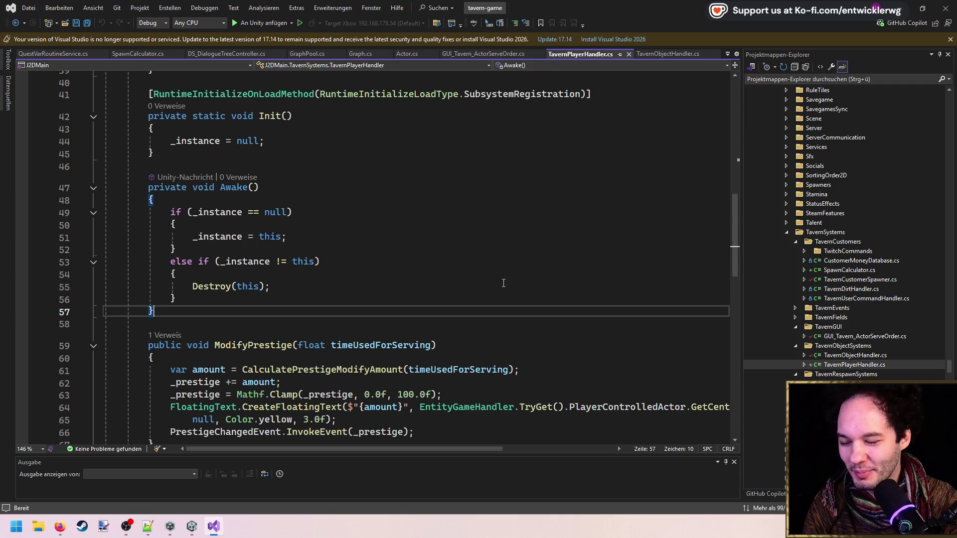
Step: Format the prestige floating-text amount on line 64 as {amount:F2} and save
{"action": "scroll", "coordinate": [498, 277], "scroll_direction": "up", "scroll_amount": 3}
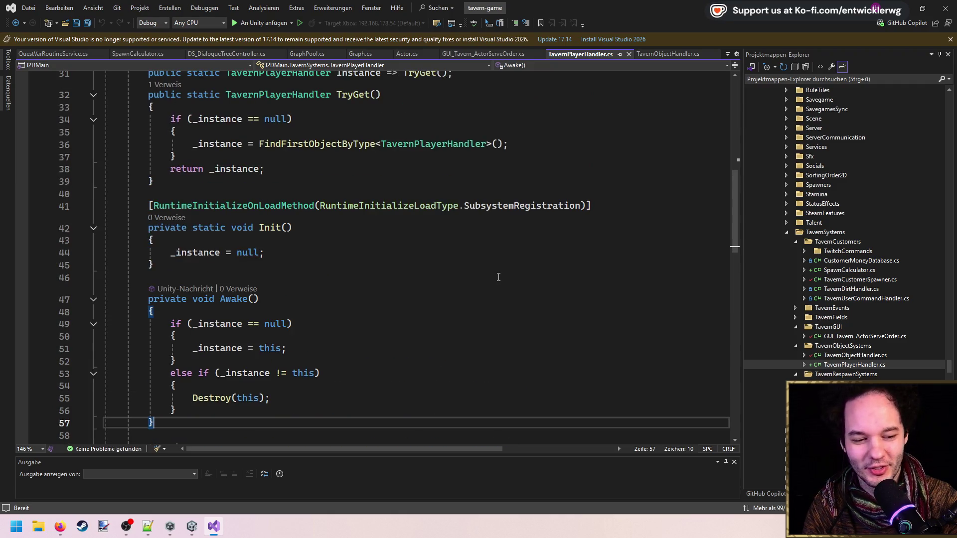
{"action": "scroll", "coordinate": [426, 294], "scroll_direction": "up", "scroll_amount": 4}
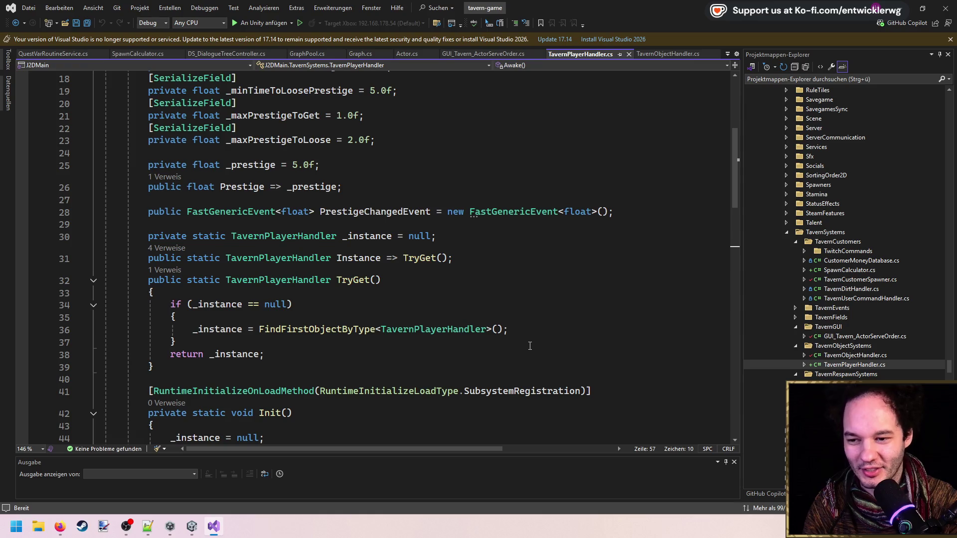
{"action": "scroll", "coordinate": [521, 338], "scroll_direction": "down", "scroll_amount": 4}
{"action": "scroll", "coordinate": [521, 338], "scroll_direction": "down", "scroll_amount": 9}
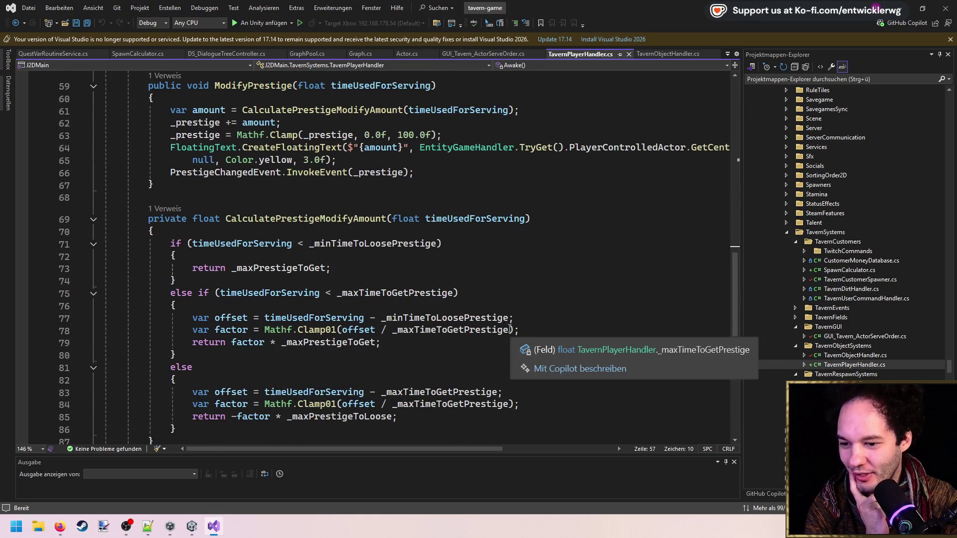
{"action": "scroll", "coordinate": [518, 327], "scroll_direction": "down", "scroll_amount": 4}
{"action": "scroll", "coordinate": [566, 325], "scroll_direction": "up", "scroll_amount": 4}
{"action": "scroll", "coordinate": [732, 279], "scroll_direction": "up", "scroll_amount": 6}
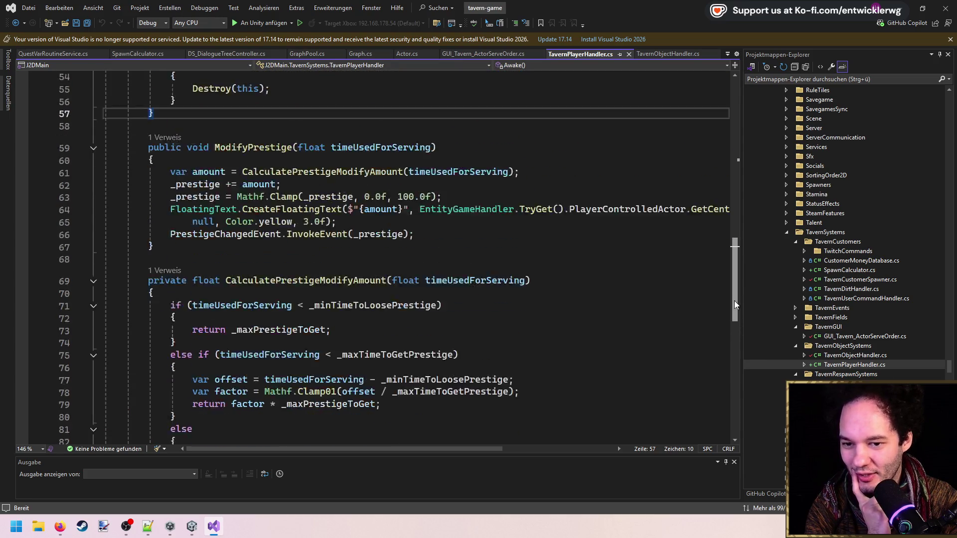
{"action": "scroll", "coordinate": [731, 267], "scroll_direction": "down", "scroll_amount": 1}
{"action": "left_click", "coordinate": [401, 343]}
{"action": "type", "text": ":F2"}
{"action": "key", "text": "ctrl+s"}
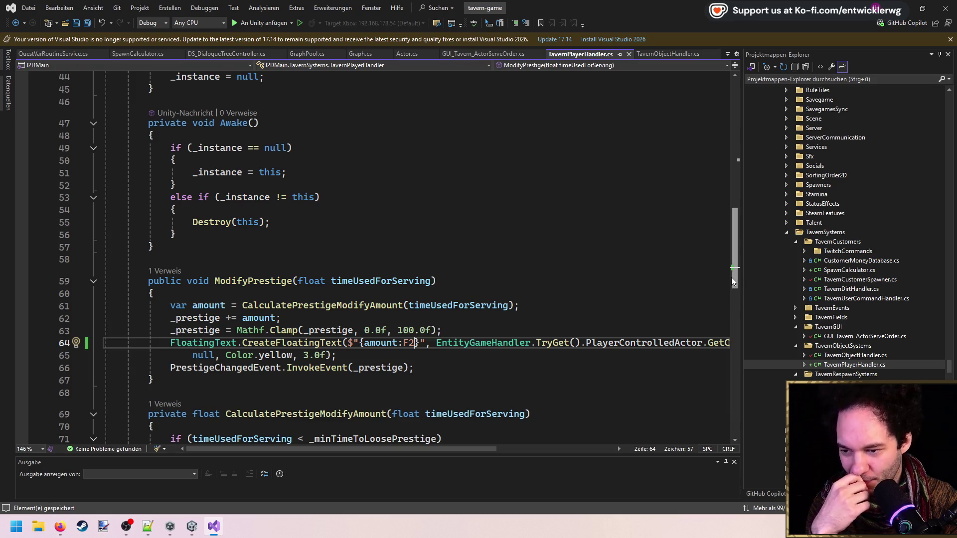
Step: Change the format to {amount:F1}, save TavernPlayerHandler.cs, and bring up SpawnCalculator.cs
{"action": "key", "text": "BackSpace"}
{"action": "type", "text": "1"}
{"action": "key", "text": "ctrl+s"}
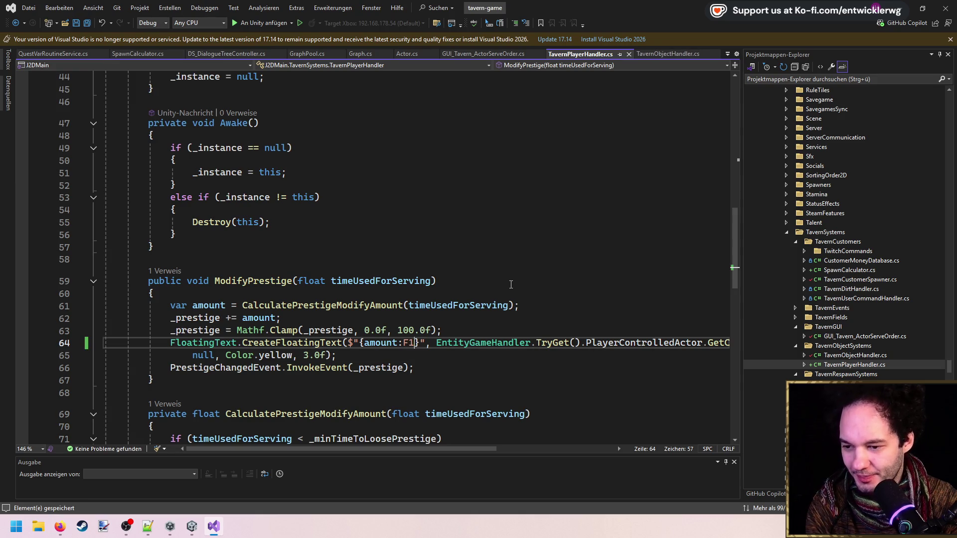
{"action": "left_click", "coordinate": [444, 281]}
{"action": "scroll", "coordinate": [445, 264], "scroll_direction": "up", "scroll_amount": 8}
{"action": "scroll", "coordinate": [445, 264], "scroll_direction": "up", "scroll_amount": 1}
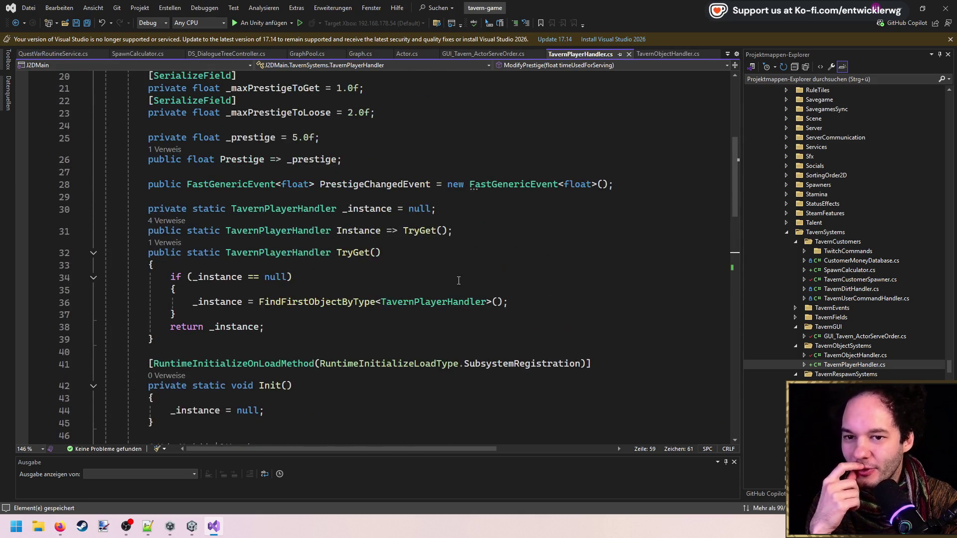
{"action": "key", "text": "ctrl+Tab"}
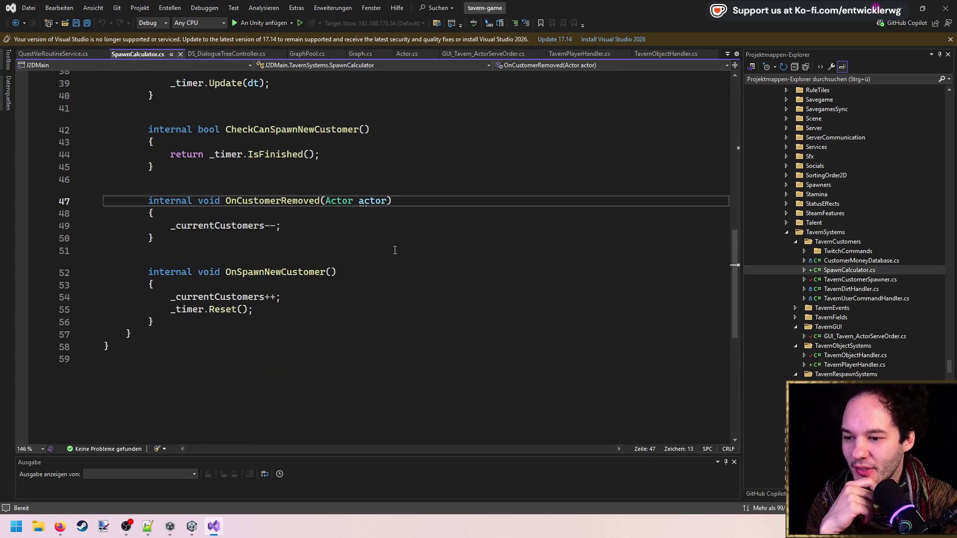
Step: Set a breakpoint at the start of OnCustomerRemoved (line 48) and attach the debugger to Unity
{"action": "left_click", "coordinate": [284, 225]}
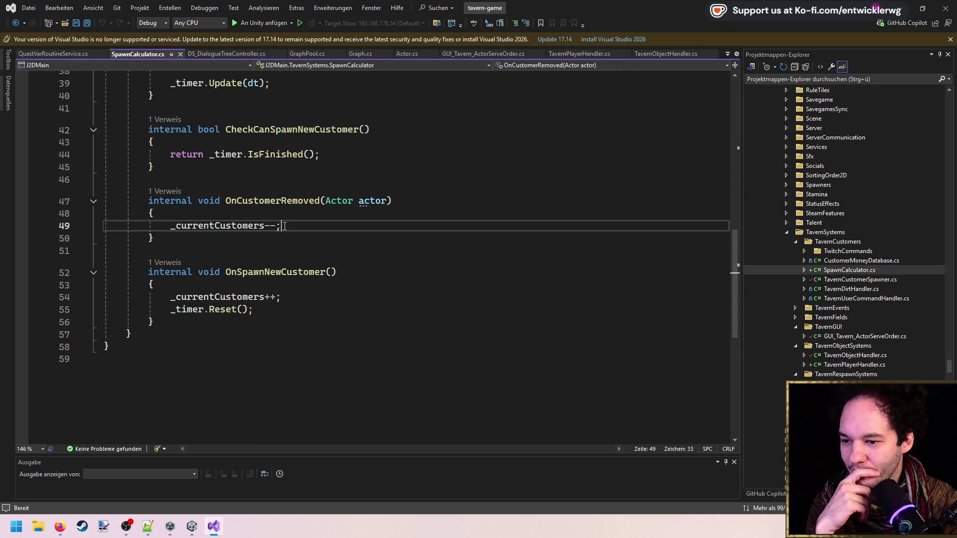
{"action": "left_click_drag", "start_coordinate": [283, 226], "coordinate": [87, 222]}
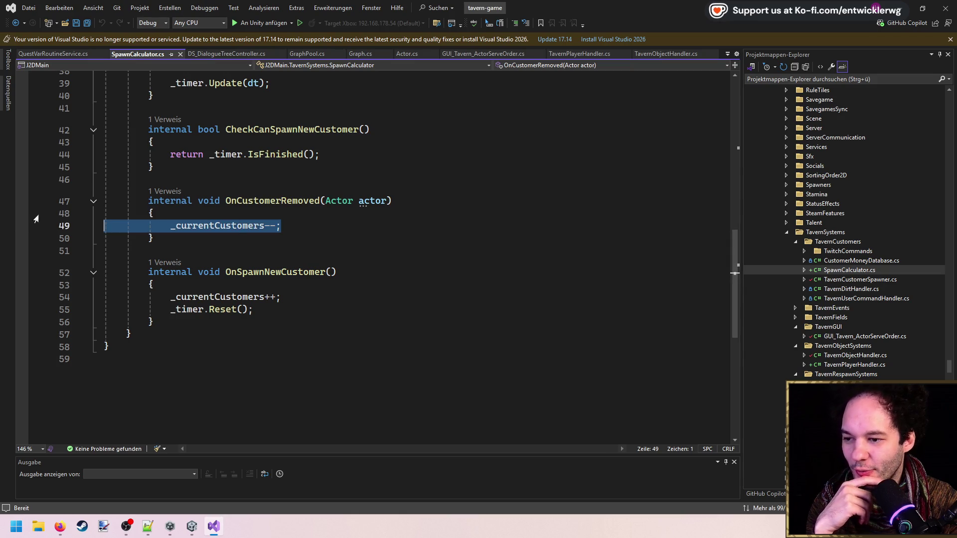
{"action": "left_click", "coordinate": [19, 217]}
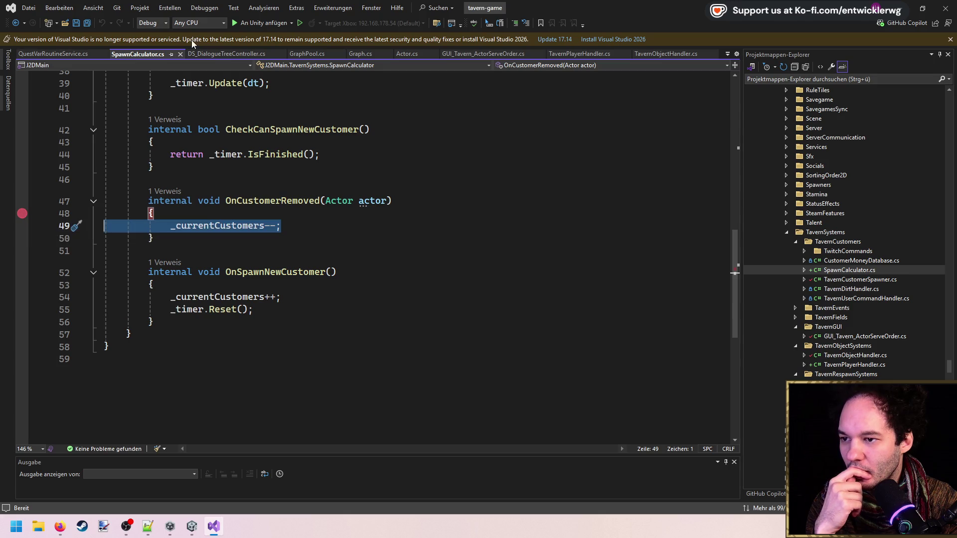
{"action": "left_click", "coordinate": [260, 22]}
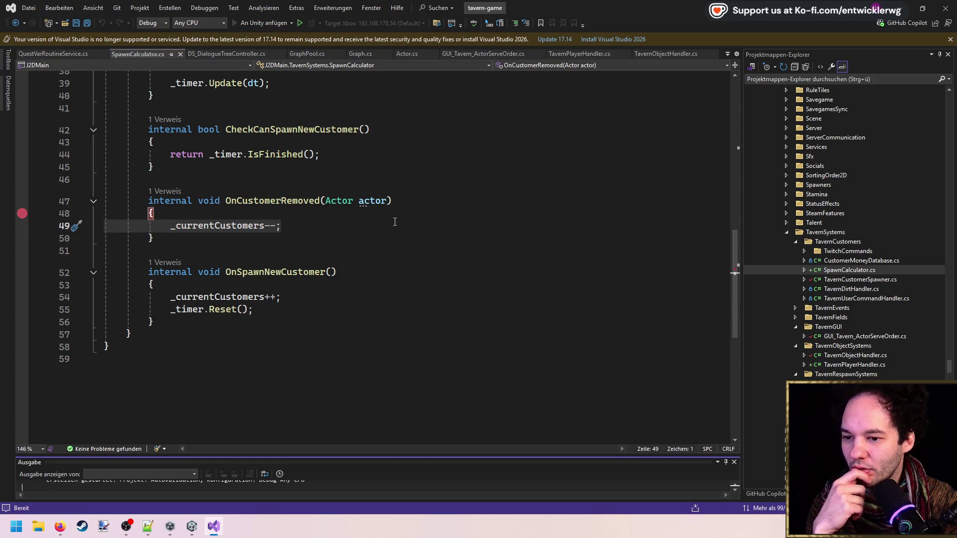
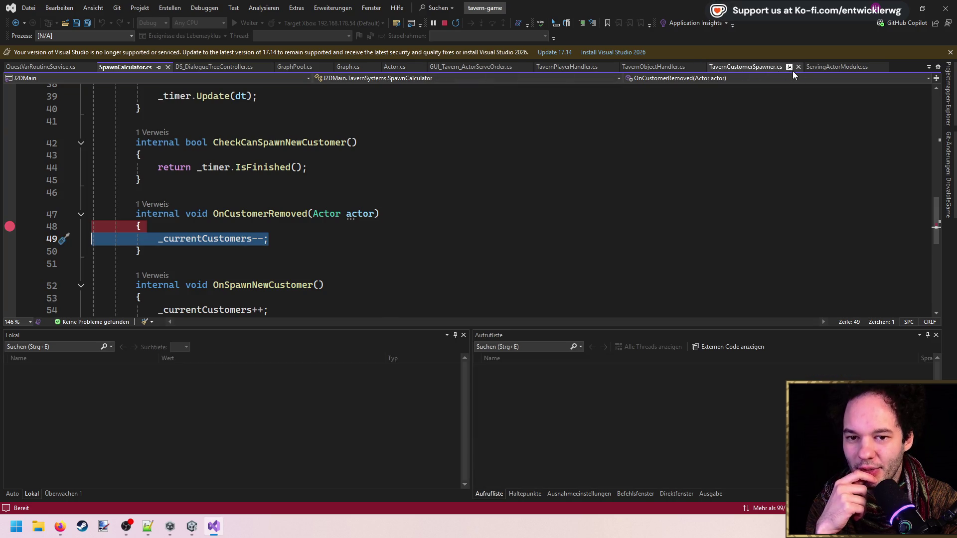
Step: Inspect the IsOccupied field of InteractionTavernSitObject in TavernObjectHandler.cs
{"action": "left_click", "coordinate": [675, 69]}
{"action": "scroll", "coordinate": [344, 236], "scroll_direction": "down", "scroll_amount": 2}
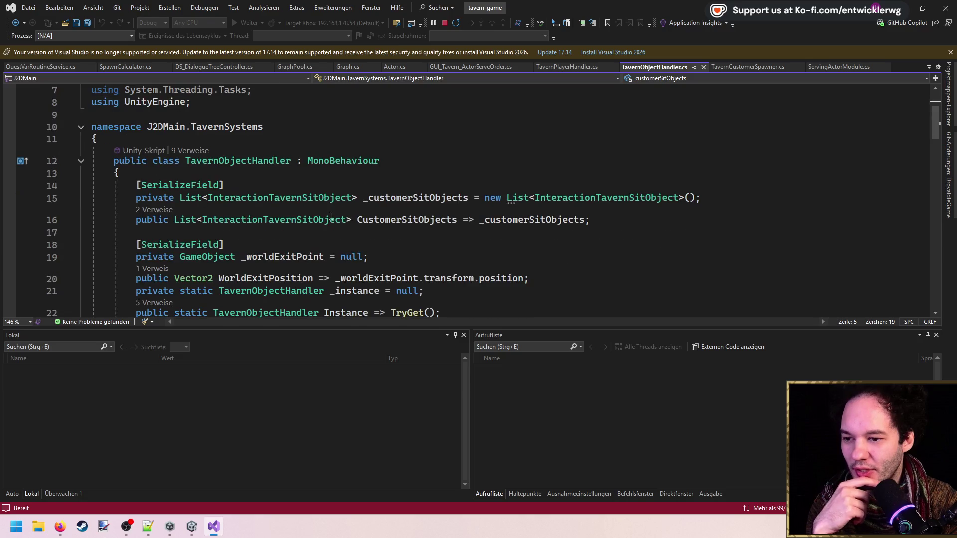
{"action": "left_click", "coordinate": [315, 218], "text": "ctrl"}
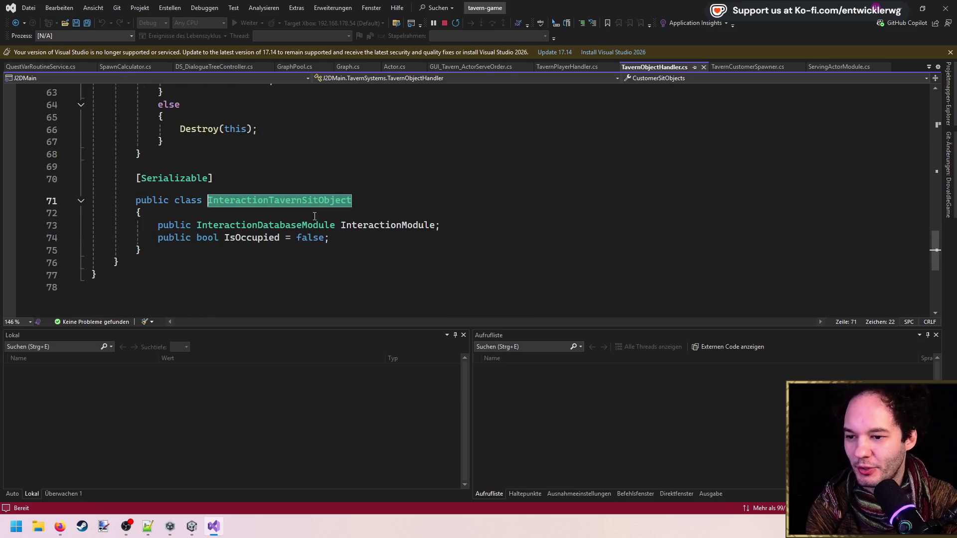
{"action": "left_click", "coordinate": [281, 233]}
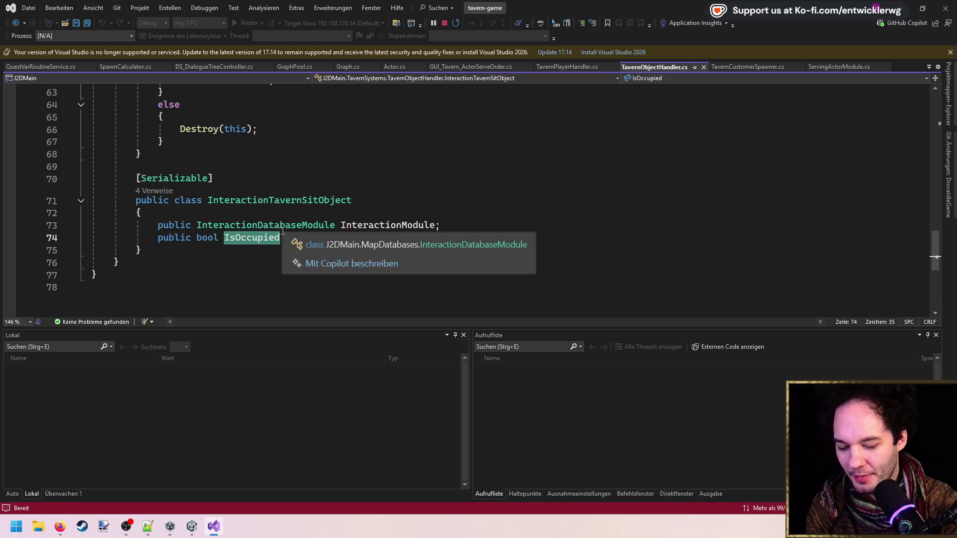
Step: Stop debugging, find all references to IsOccupied, and open its use in TavernPlaceRoutinePoint.cs
{"action": "left_click", "coordinate": [444, 23]}
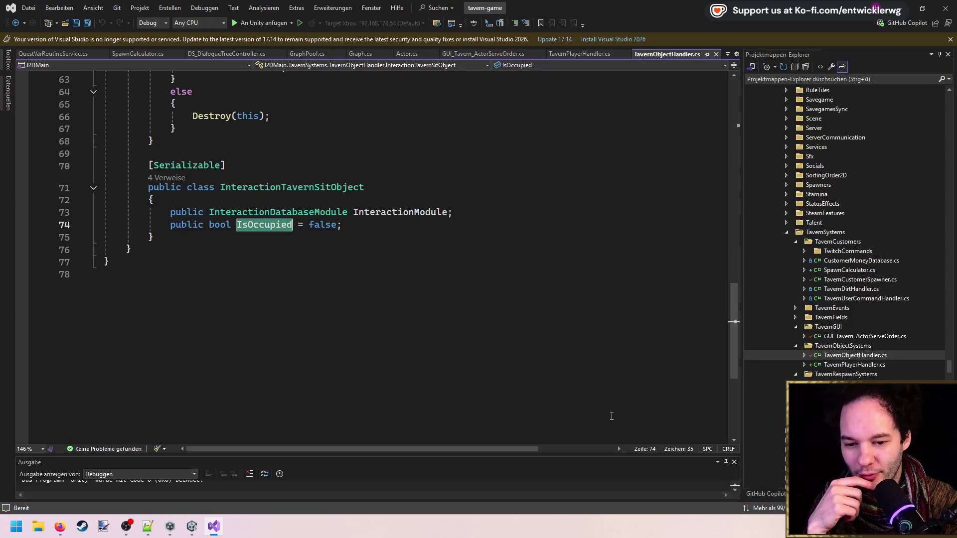
{"action": "left_click", "coordinate": [264, 224], "text": "ctrl"}
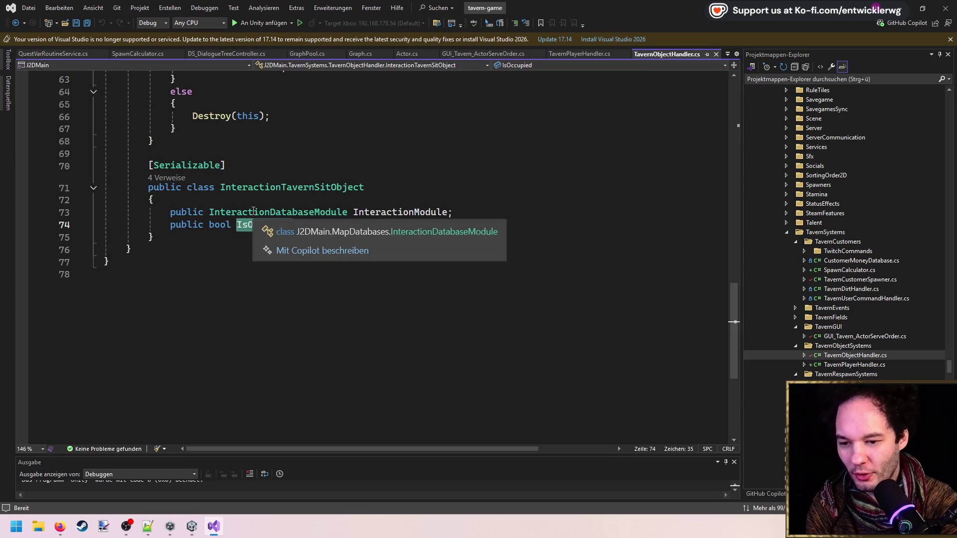
{"action": "double_click", "coordinate": [108, 118]}
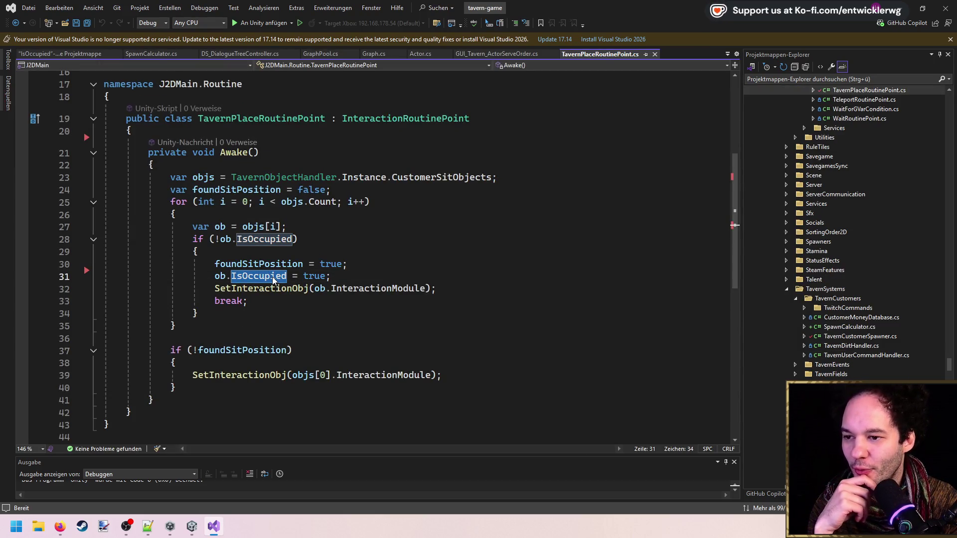
{"action": "mouse_move", "coordinate": [273, 281]}
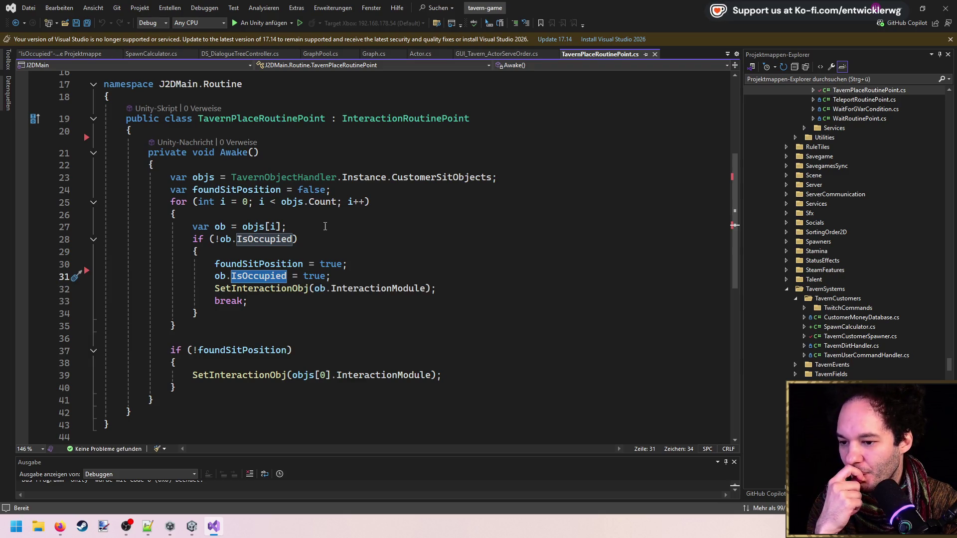
{"action": "left_click", "coordinate": [254, 403]}
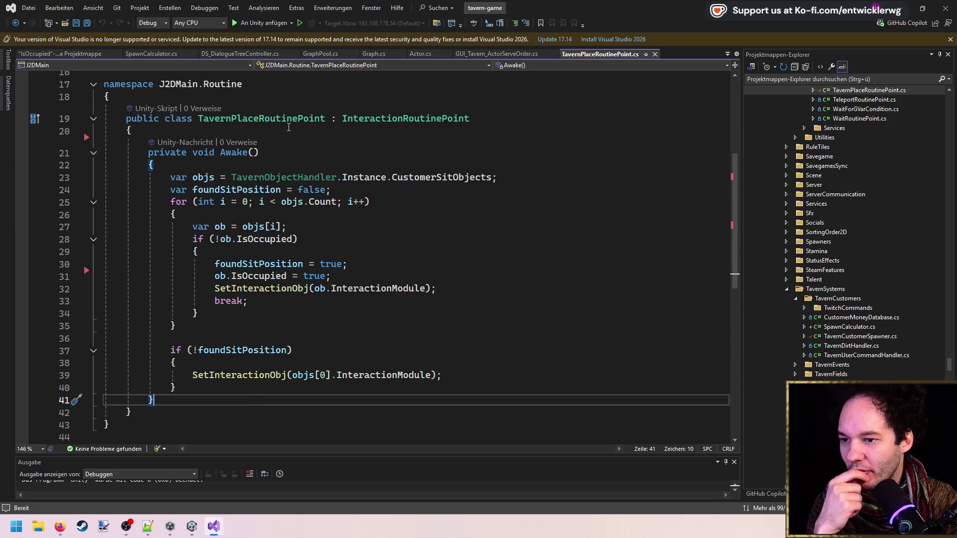
Step: Browse the InteractionRoutinePoint base class definition, then return to TavernPlaceRoutinePoint.cs
{"action": "mouse_move", "coordinate": [299, 123]}
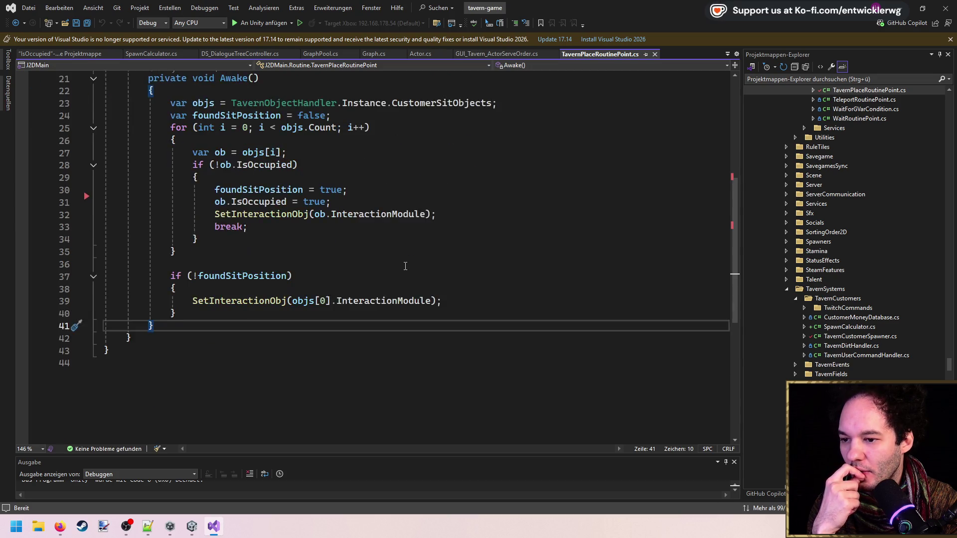
{"action": "scroll", "coordinate": [406, 264], "scroll_direction": "down", "scroll_amount": 1}
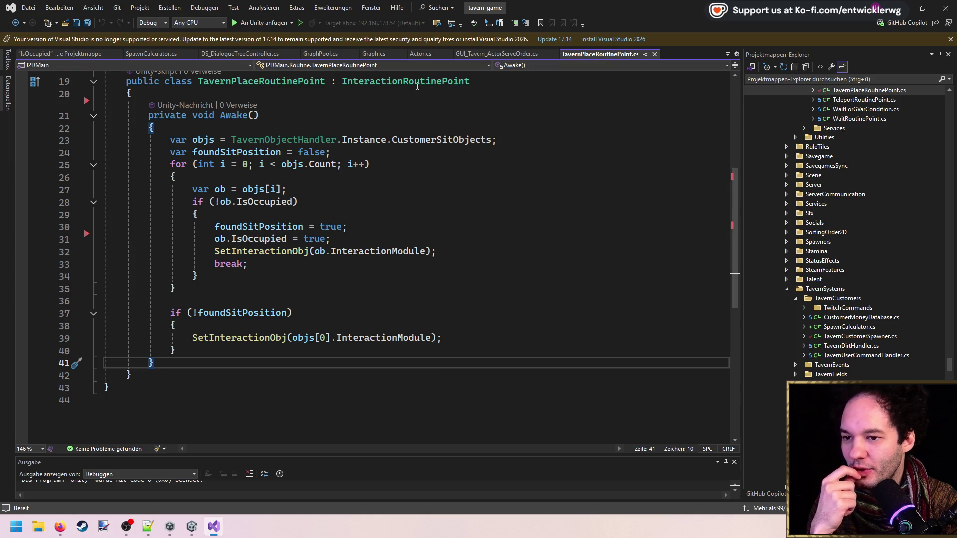
{"action": "mouse_move", "coordinate": [417, 86]}
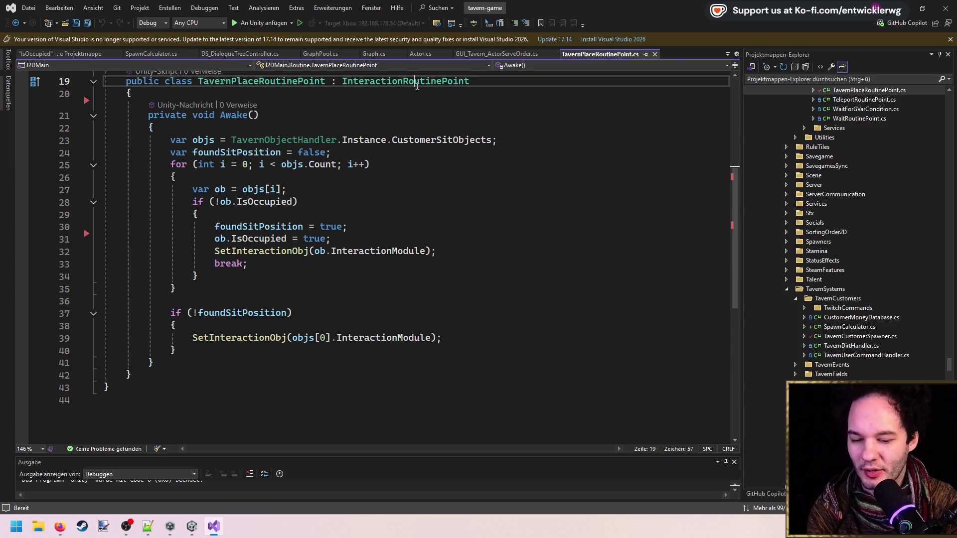
{"action": "left_click", "coordinate": [417, 82], "text": "ctrl"}
{"action": "scroll", "coordinate": [371, 261], "scroll_direction": "down", "scroll_amount": 6}
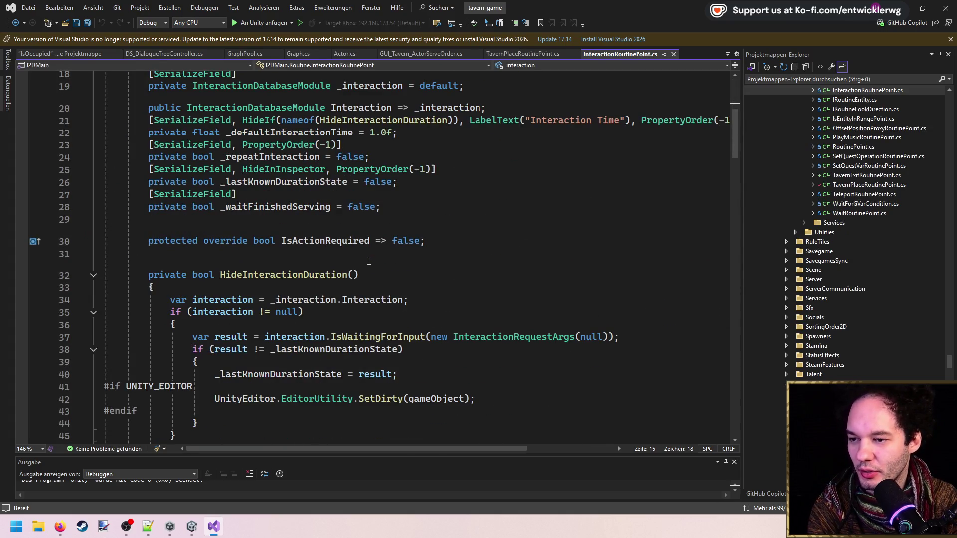
{"action": "scroll", "coordinate": [369, 261], "scroll_direction": "down", "scroll_amount": 9}
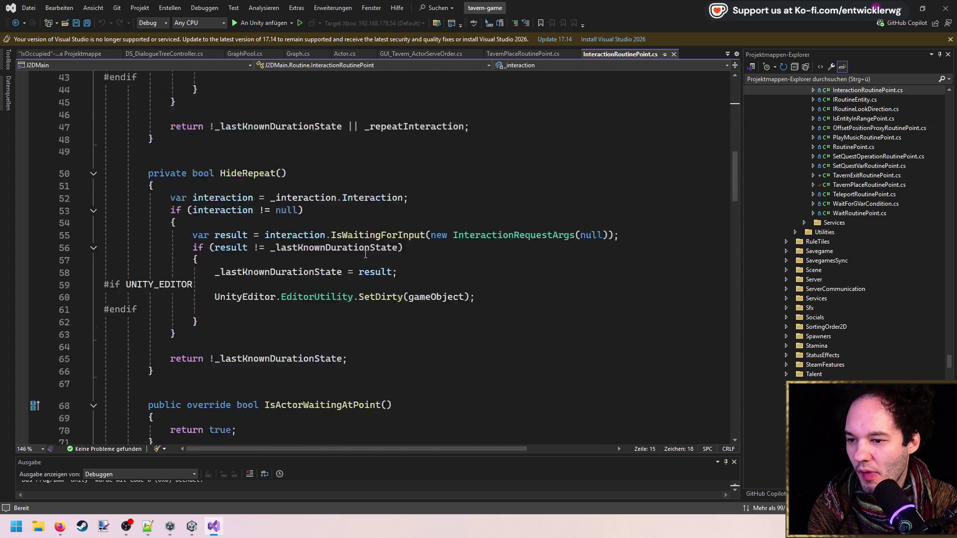
{"action": "scroll", "coordinate": [365, 254], "scroll_direction": "up", "scroll_amount": 13}
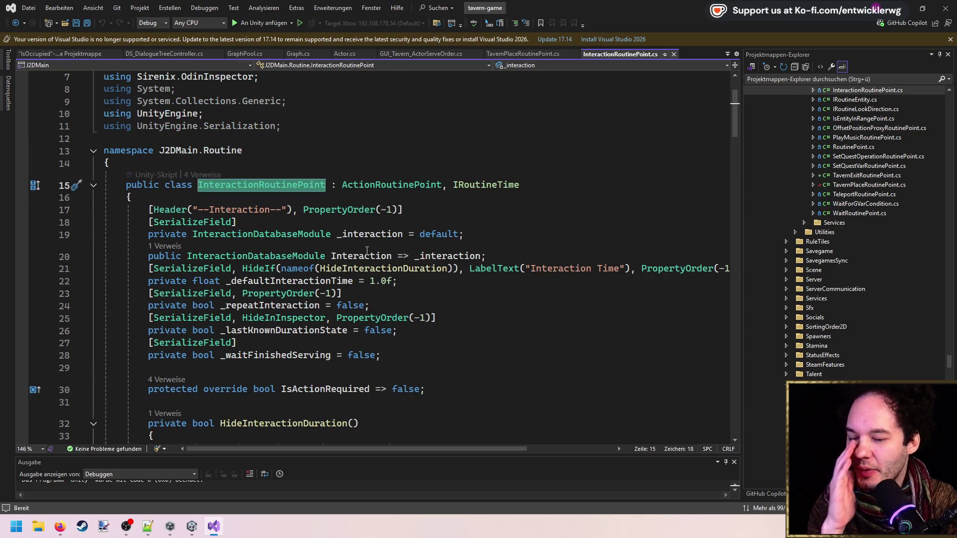
{"action": "scroll", "coordinate": [366, 246], "scroll_direction": "down", "scroll_amount": 5}
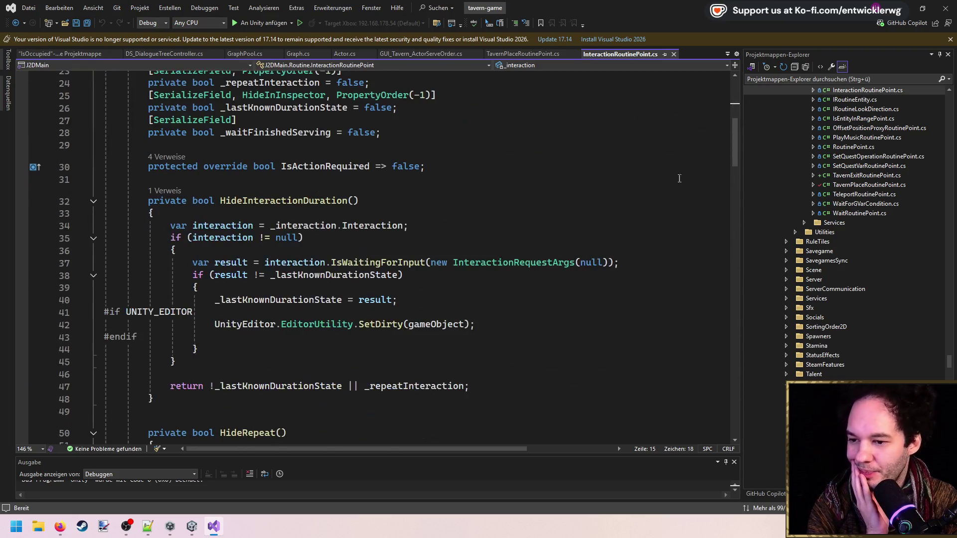
{"action": "scroll", "coordinate": [551, 297], "scroll_direction": "down", "scroll_amount": 20}
{"action": "key", "text": "ctrl+minus"}
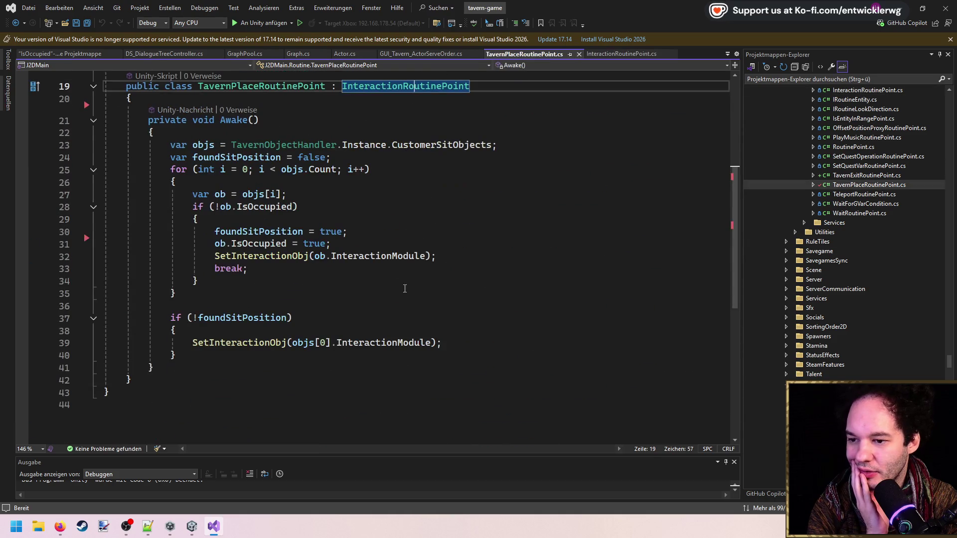
Step: Trace foundSitPosition and the InteractionRoutineCommand class, then start a new line below Awake
{"action": "double_click", "coordinate": [244, 318]}
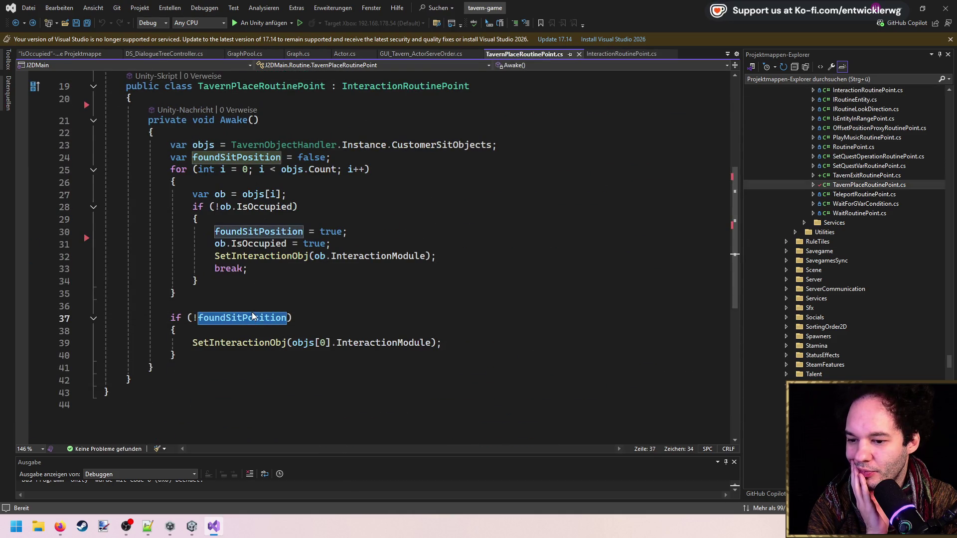
{"action": "left_click", "coordinate": [265, 380]}
{"action": "left_click", "coordinate": [233, 370]}
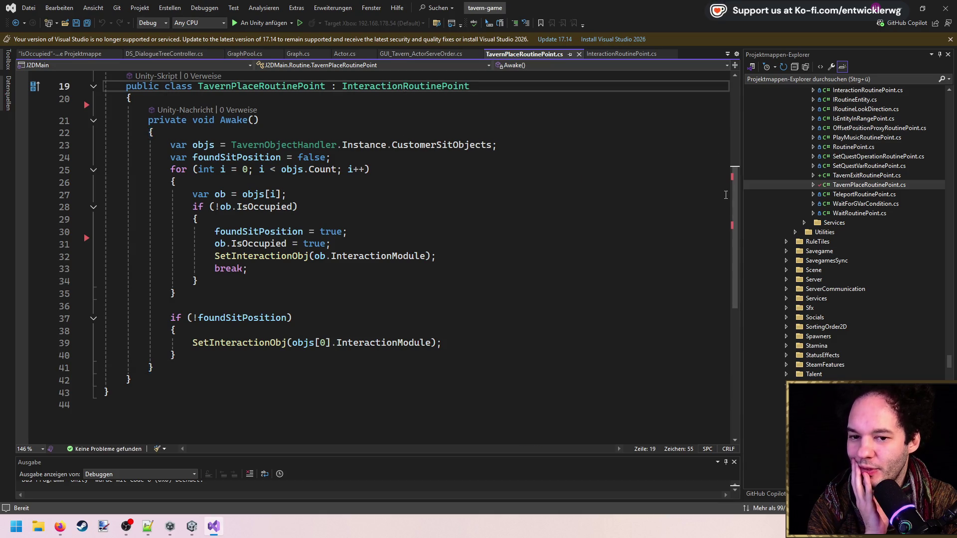
{"action": "left_click", "coordinate": [398, 86], "text": "ctrl"}
{"action": "left_click_drag", "start_coordinate": [735, 115], "coordinate": [735, 355]}
{"action": "left_click", "coordinate": [321, 234], "text": "ctrl"}
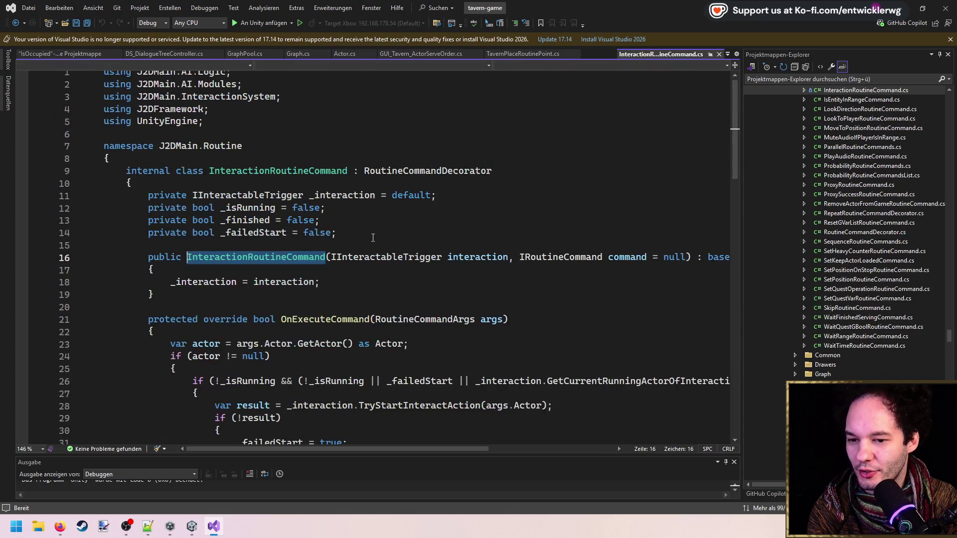
{"action": "scroll", "coordinate": [373, 238], "scroll_direction": "down", "scroll_amount": 14}
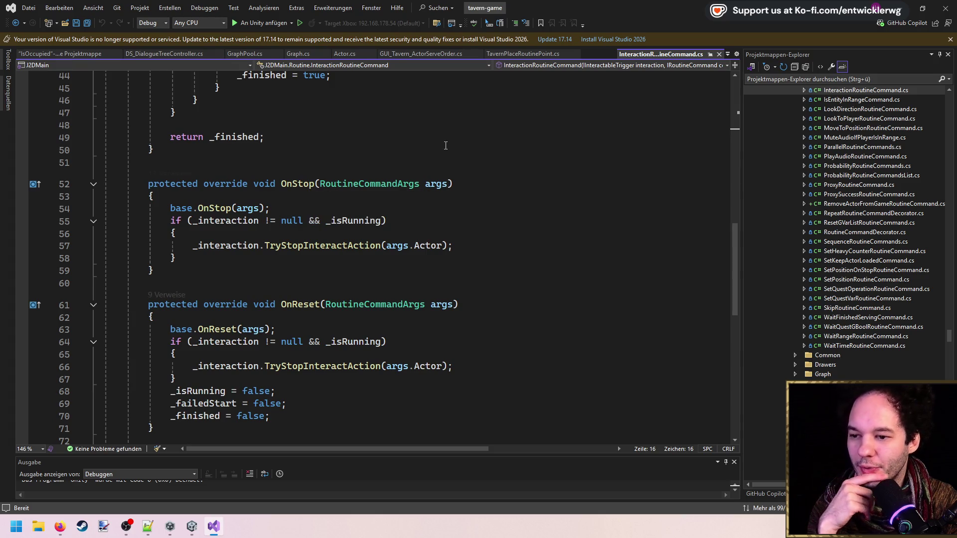
{"action": "key", "text": "ctrl+minus"}
{"action": "key", "text": "ctrl+minus"}
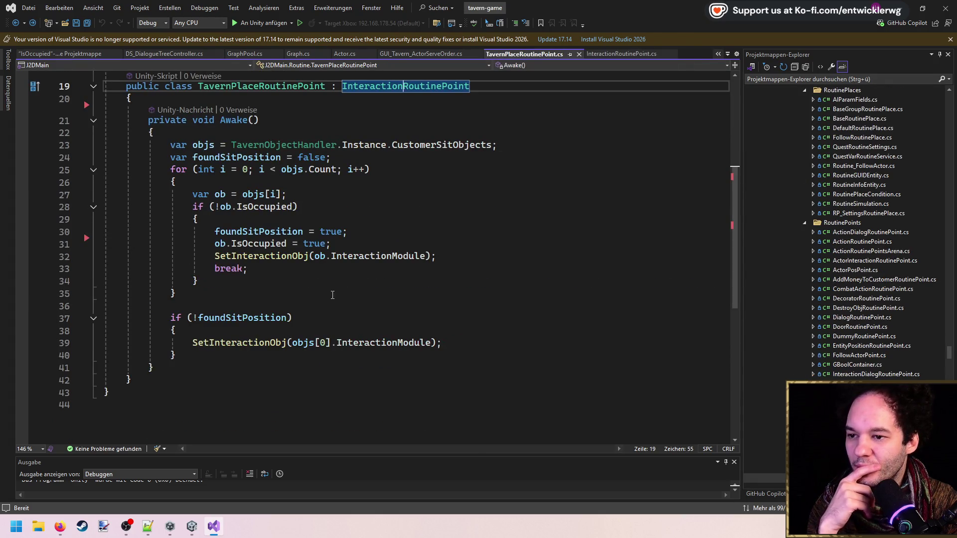
{"action": "left_click", "coordinate": [260, 363]}
{"action": "key", "text": "Return"}
{"action": "key", "text": "Return"}
Step: Add a GetCommand override returning base.GetCommand() to TavernPlaceRoutinePoint.cs and save
{"action": "type", "text": "override get"}
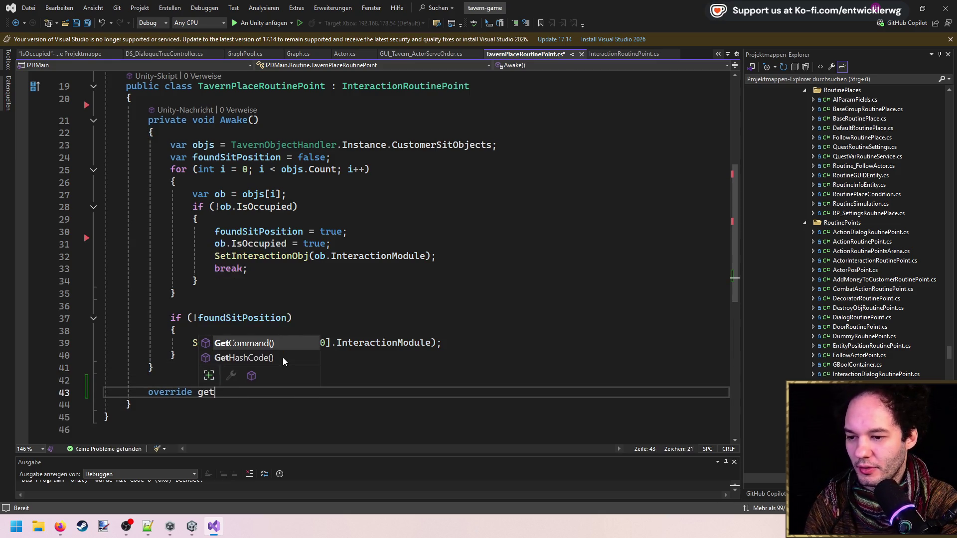
{"action": "key", "text": "Tab"}
{"action": "key", "text": "ctrl+s"}
{"action": "scroll", "coordinate": [266, 308], "scroll_direction": "down", "scroll_amount": 3}
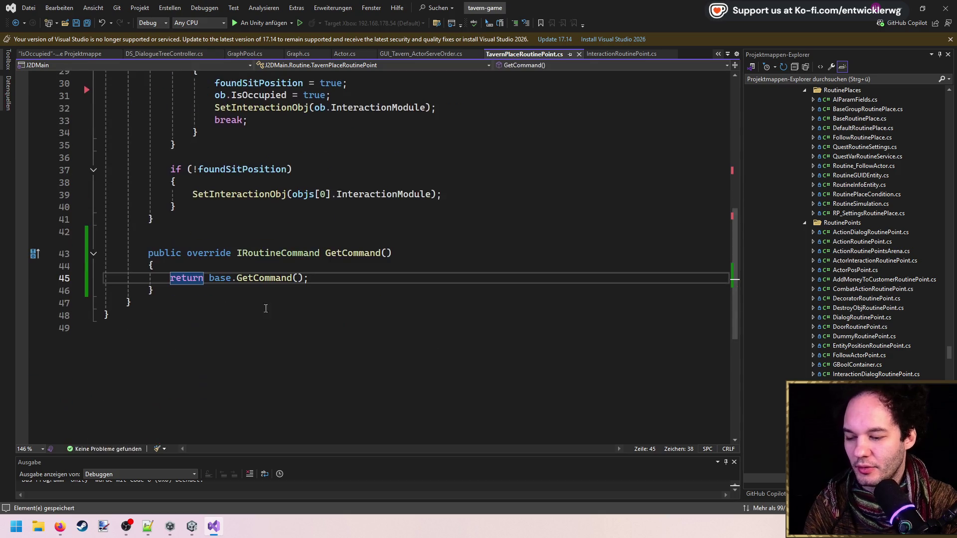
{"action": "scroll", "coordinate": [875, 344], "scroll_direction": "down", "scroll_amount": 4}
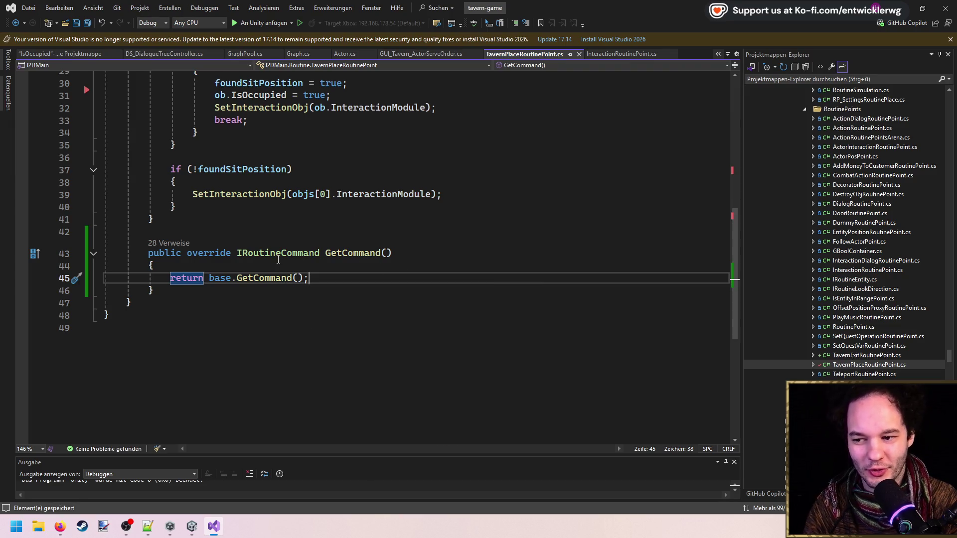
{"action": "left_click", "coordinate": [318, 259]}
{"action": "left_click", "coordinate": [278, 264]}
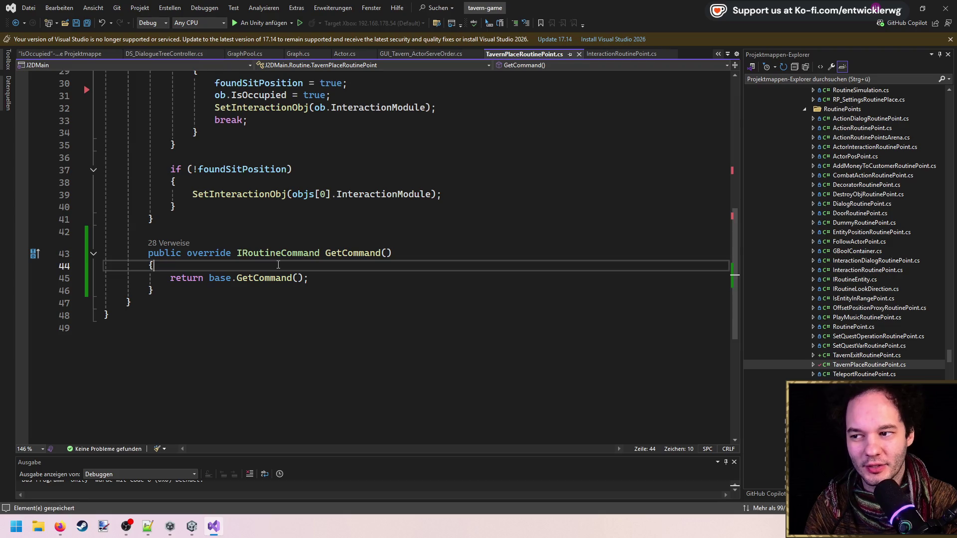
Step: Go to the base GetCommand implementation in InteractionRoutinePoint.cs and review how it builds commands
{"action": "scroll", "coordinate": [278, 265], "scroll_direction": "up", "scroll_amount": 4}
{"action": "scroll", "coordinate": [277, 264], "scroll_direction": "down", "scroll_amount": 2}
{"action": "scroll", "coordinate": [277, 264], "scroll_direction": "up", "scroll_amount": 1}
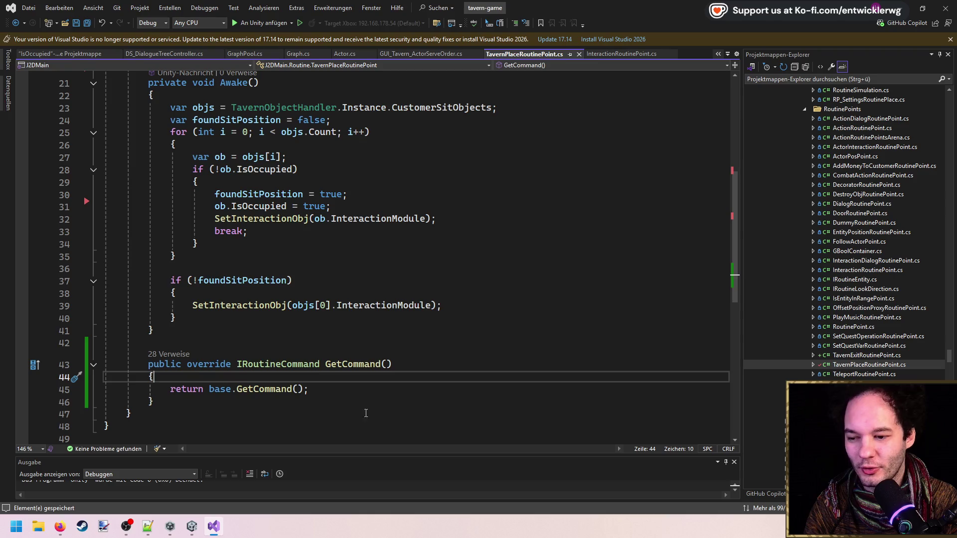
{"action": "left_click", "coordinate": [264, 390]}
{"action": "key", "text": "F12"}
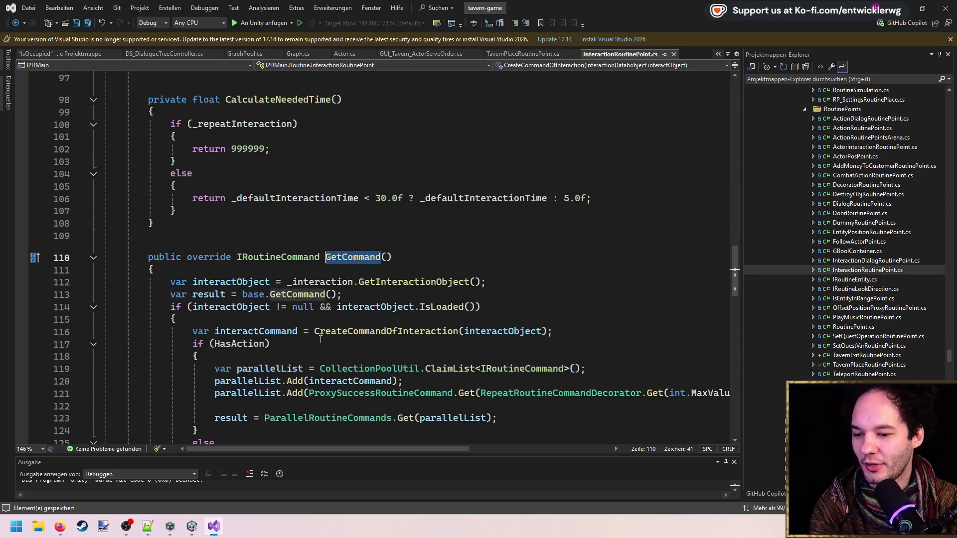
{"action": "scroll", "coordinate": [354, 401], "scroll_direction": "down", "scroll_amount": 5}
{"action": "scroll", "coordinate": [354, 401], "scroll_direction": "up", "scroll_amount": 2}
{"action": "mouse_move", "coordinate": [107, 130]}
{"action": "left_mouse_down"}
{"action": "mouse_move", "coordinate": [215, 196]}
{"action": "mouse_move", "coordinate": [353, 321]}
{"action": "left_mouse_up"}
{"action": "left_click", "coordinate": [352, 362]}
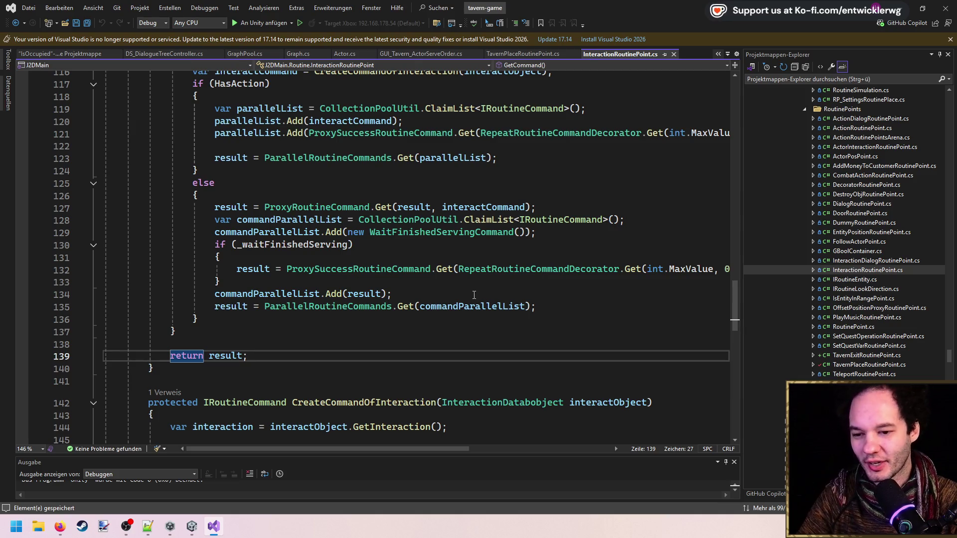
Step: Review the Awake seat-search code, then go to ProxySuccessRoutineCommand's definition
{"action": "key", "text": "ctrl+minus"}
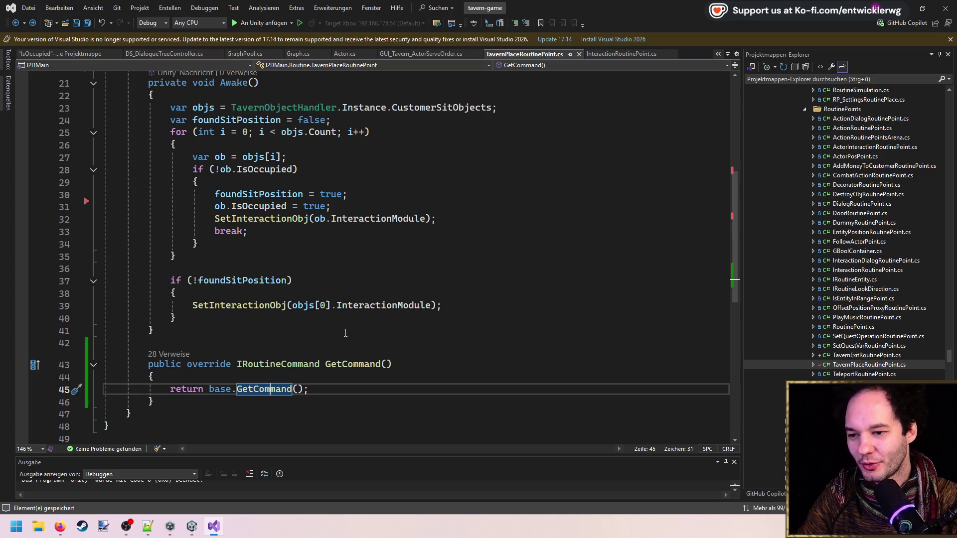
{"action": "left_click_drag", "start_coordinate": [450, 324], "coordinate": [34, 110]}
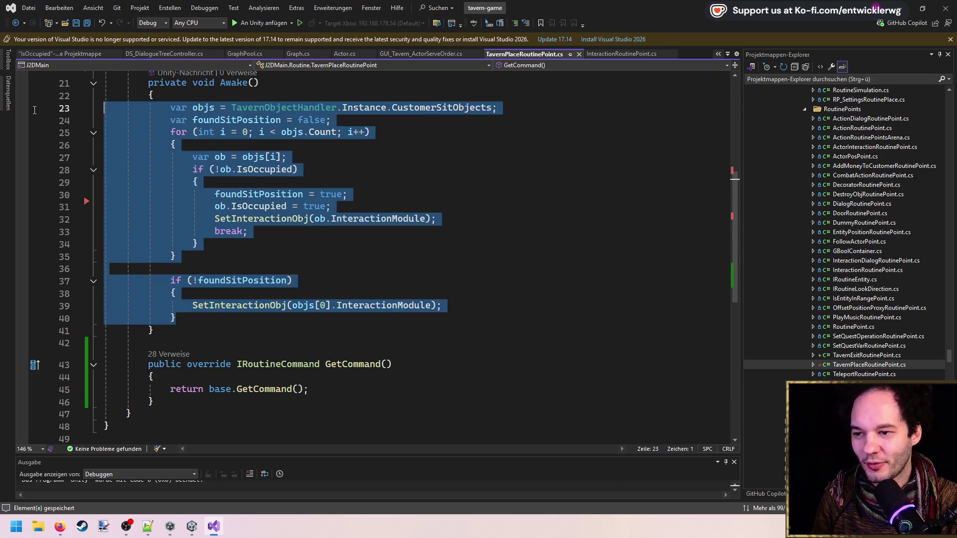
{"action": "left_click", "coordinate": [418, 239]}
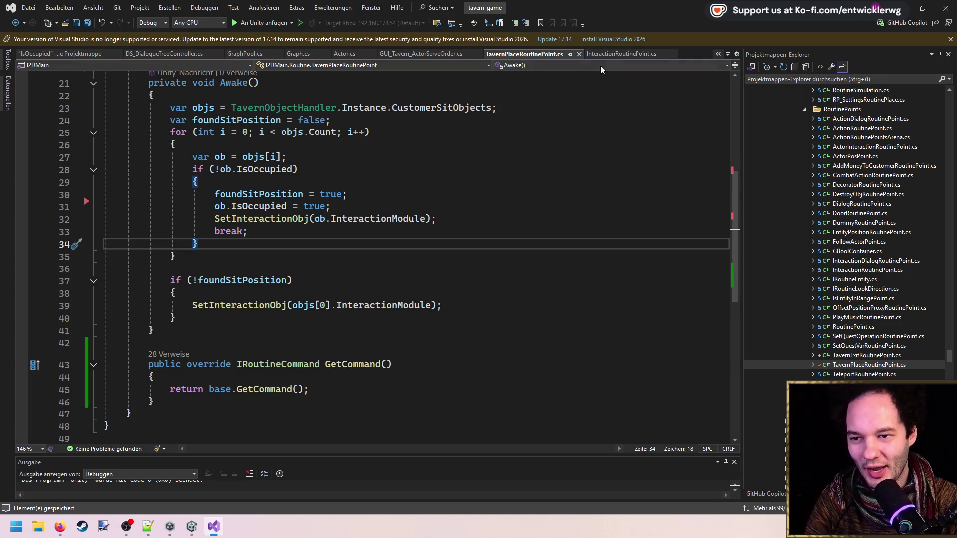
{"action": "left_click", "coordinate": [269, 389], "text": "ctrl"}
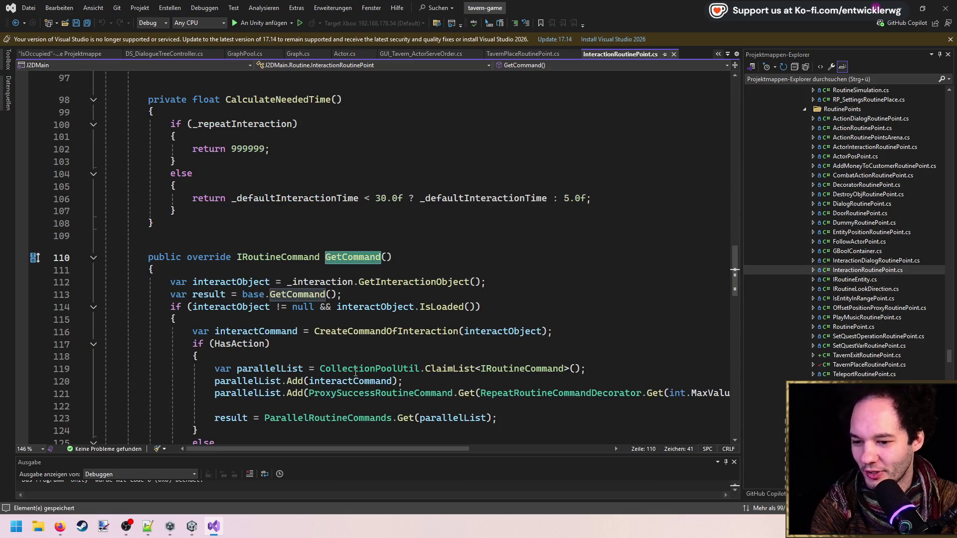
{"action": "left_click", "coordinate": [377, 394]}
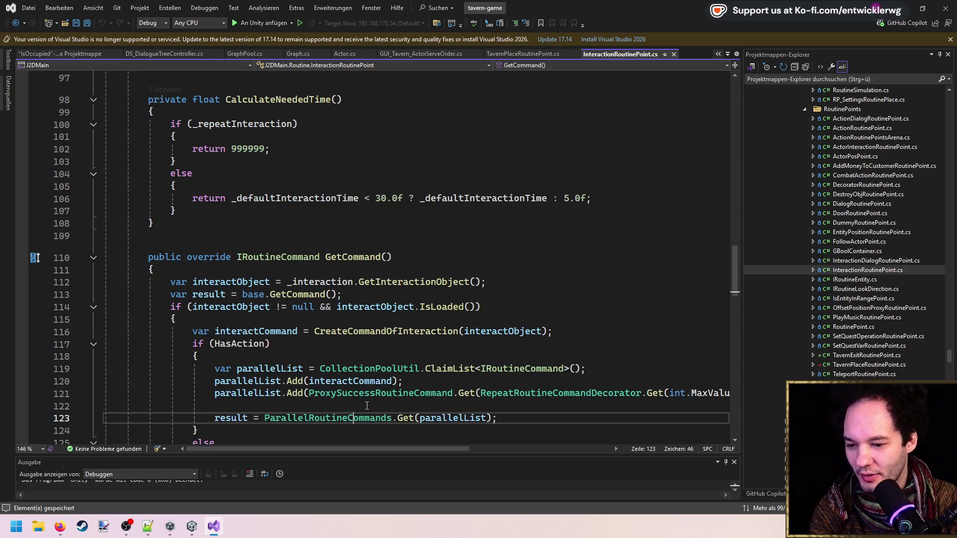
{"action": "key", "text": "F12"}
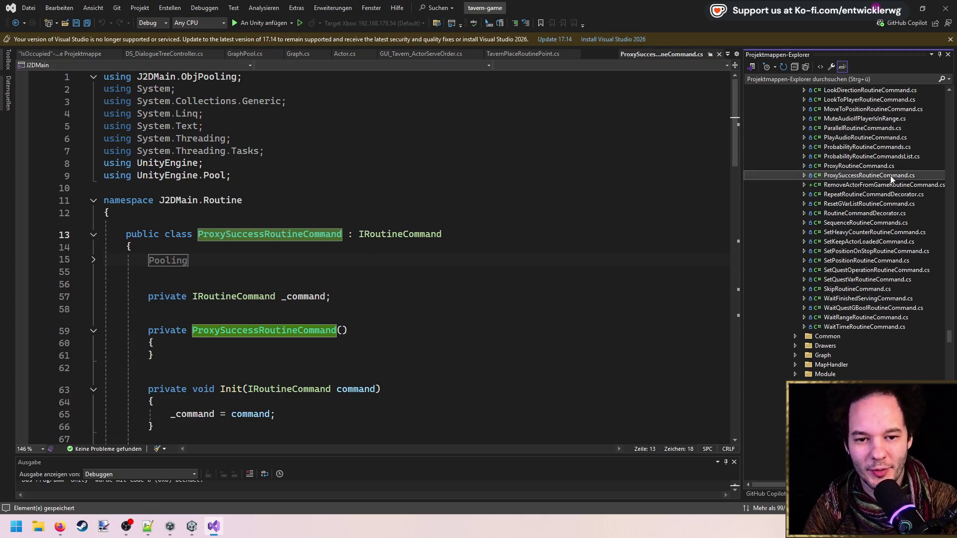
Step: Duplicate the ProxySuccessRoutineCommand file and rename the copy's class to ResetSitObjectTavernRoutineCommand
{"action": "key", "text": "ctrl+c"}
{"action": "key", "text": "ctrl+v"}
{"action": "left_click", "coordinate": [861, 175]}
{"action": "key", "text": "F2"}
{"action": "type", "text": "Reset"}
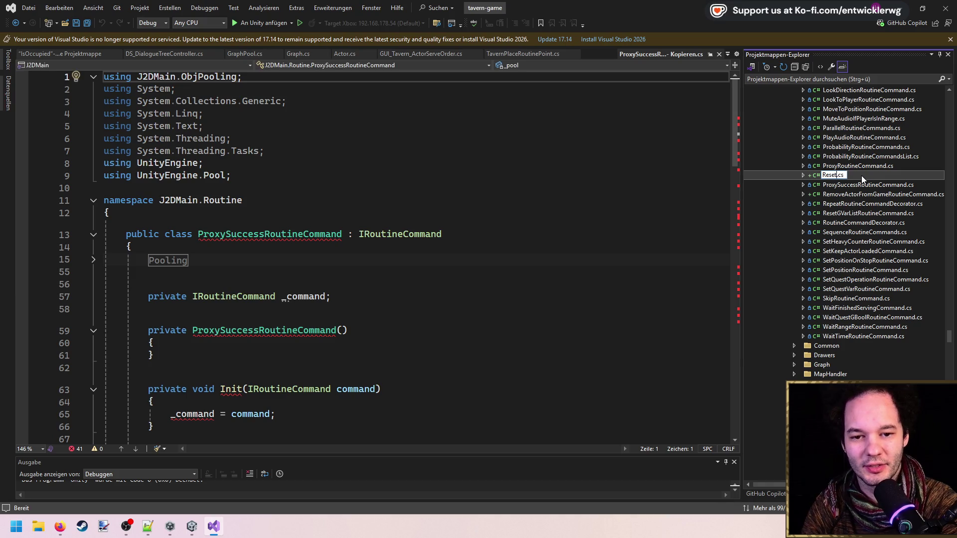
{"action": "type", "text": "Positio"}
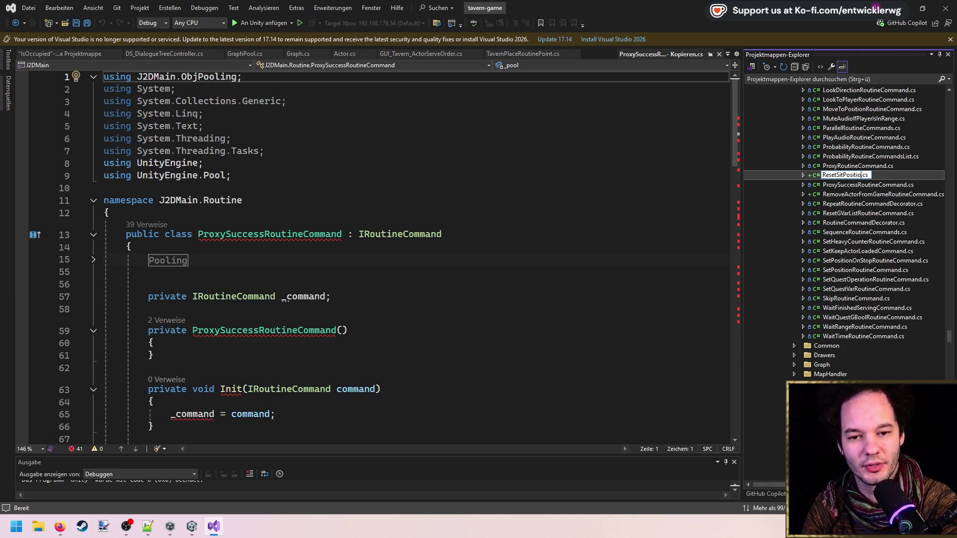
{"action": "type", "text": "ObjectTavernRoutineCommand"}
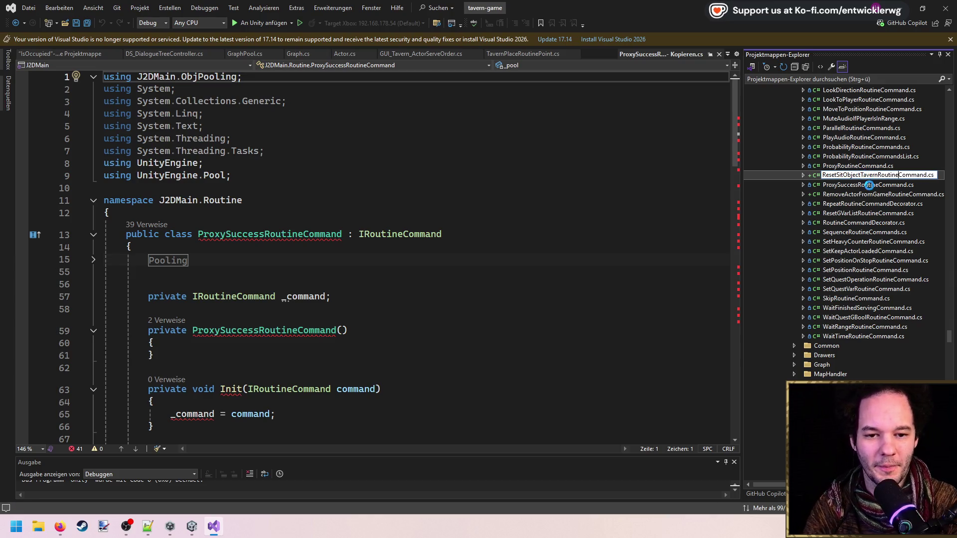
{"action": "left_click", "coordinate": [310, 234]}
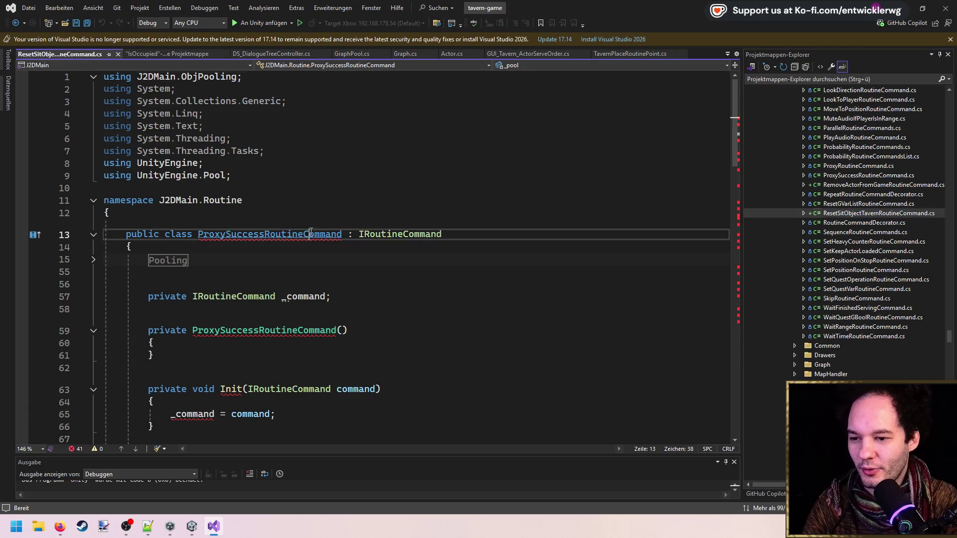
{"action": "double_click", "coordinate": [310, 234]}
{"action": "key", "text": "ctrl+v"}
Step: Delete the Pooling region, the _command field and the Init method
{"action": "left_click", "coordinate": [93, 259]}
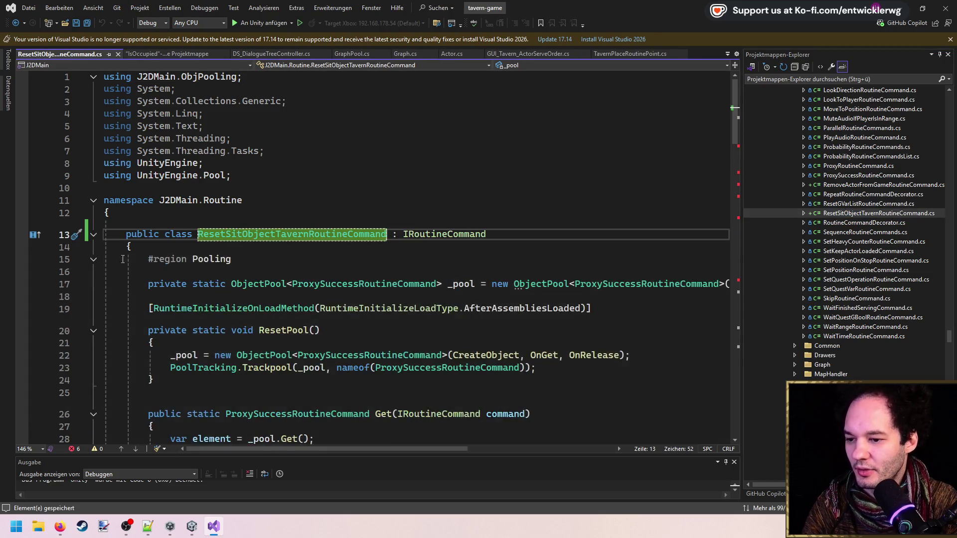
{"action": "scroll", "coordinate": [233, 257], "scroll_direction": "down", "scroll_amount": 2}
{"action": "left_click", "coordinate": [93, 185]}
{"action": "left_click", "coordinate": [132, 172]}
{"action": "key", "text": "shift+Down"}
{"action": "key", "text": "Delete"}
{"action": "key", "text": "Delete"}
{"action": "key", "text": "Down"}
{"action": "key", "text": "shift+Down"}
{"action": "key", "text": "shift+Down"}
{"action": "key", "text": "Delete"}
{"action": "key", "text": "Down"}
{"action": "key", "text": "Down"}
{"action": "key", "text": "Down"}
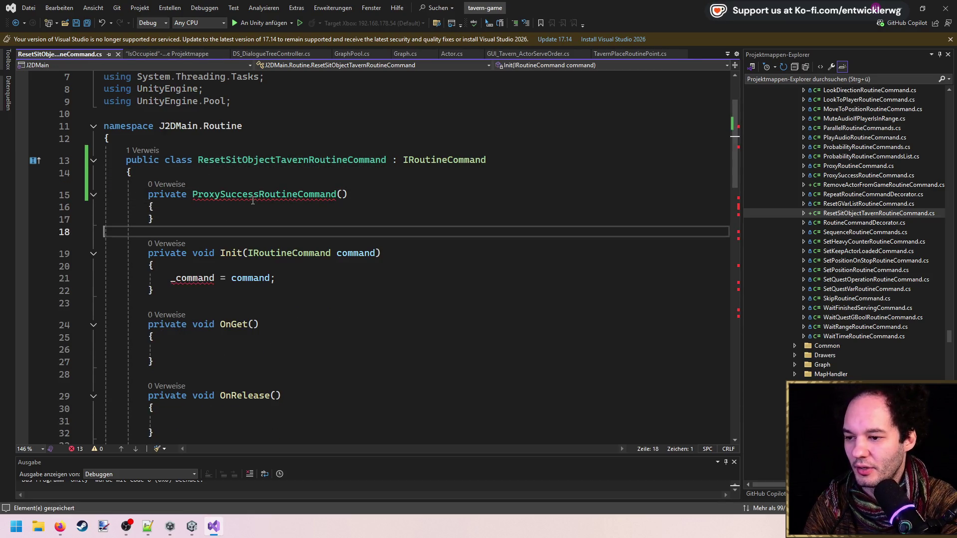
{"action": "key", "text": "shift+Down"}
{"action": "key", "text": "shift+Down"}
{"action": "key", "text": "shift+Down"}
{"action": "key", "text": "Delete"}
Step: Remove OnGet, OnRelease and Dispose, and empty the ExecuteCommand, Reset, IsPossible and Stop bodies
{"action": "key", "text": "ctrl+shift+l"}
{"action": "key", "text": "ctrl+shift+l"}
{"action": "key", "text": "ctrl+shift+l"}
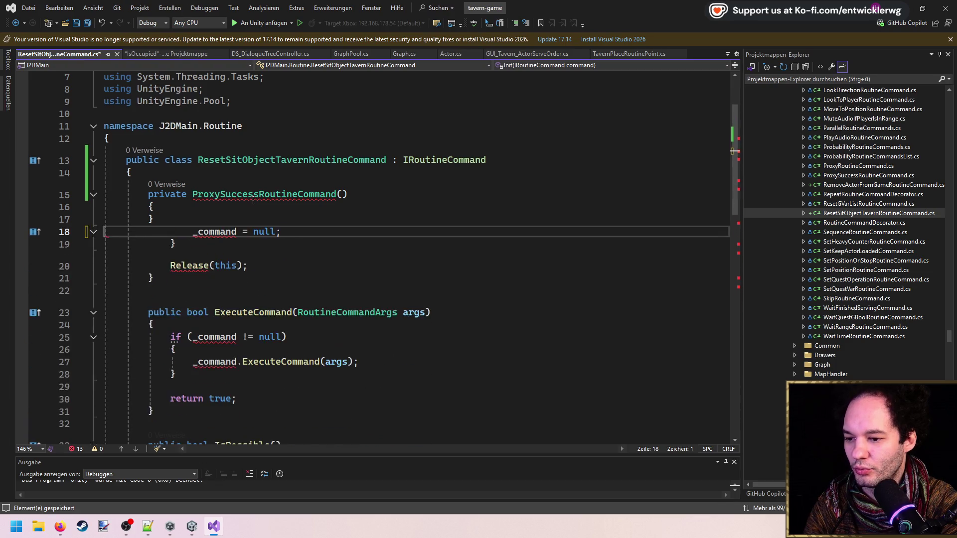
{"action": "key", "text": "Down"}
{"action": "key", "text": "Down"}
{"action": "key", "text": "ctrl+shift+l"}
{"action": "key", "text": "ctrl+shift+l"}
{"action": "key", "text": "ctrl+shift+l"}
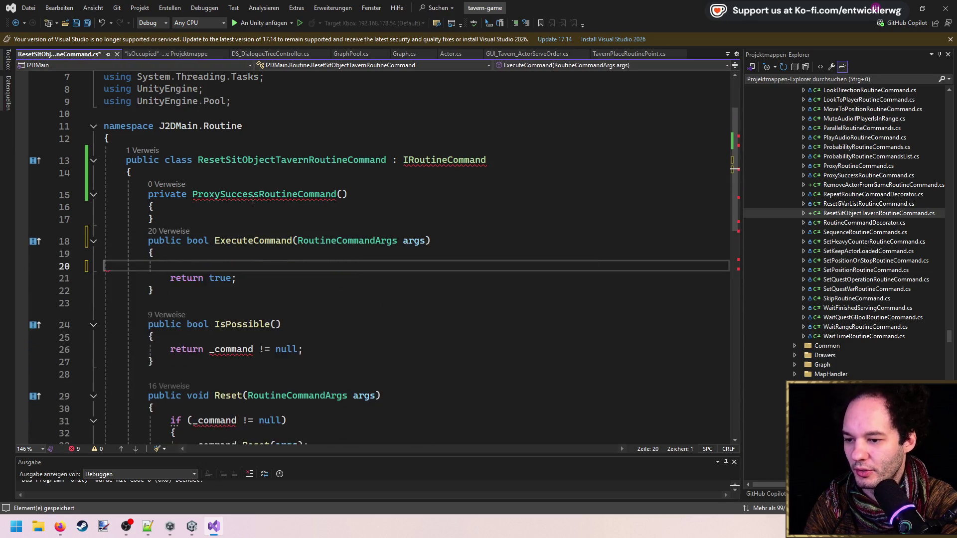
{"action": "key", "text": "Down"}
{"action": "key", "text": "Down"}
{"action": "key", "text": "Down"}
{"action": "key", "text": "Down"}
{"action": "key", "text": "ctrl+shift+l"}
{"action": "key", "text": "Down"}
{"action": "key", "text": "Down"}
{"action": "key", "text": "Down"}
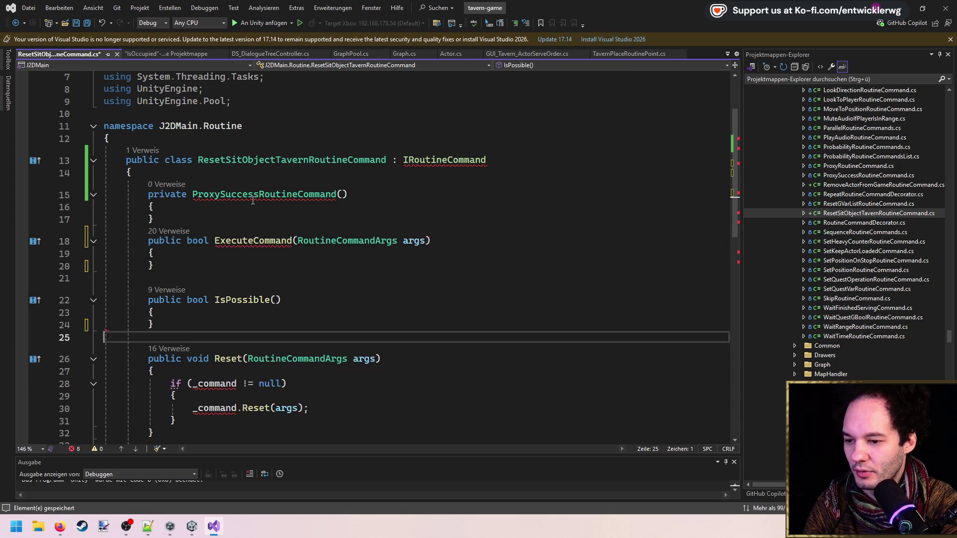
{"action": "key", "text": "ctrl+shift+l"}
{"action": "key", "text": "ctrl+shift+l"}
{"action": "key", "text": "ctrl+shift+l"}
{"action": "key", "text": "ctrl+shift+l"}
{"action": "scroll", "coordinate": [253, 201], "scroll_direction": "down", "scroll_amount": 5}
{"action": "mouse_move", "coordinate": [313, 294]}
{"action": "left_mouse_down"}
{"action": "mouse_move", "coordinate": [279, 264]}
{"action": "mouse_move", "coordinate": [290, 248]}
{"action": "left_mouse_up"}
{"action": "key", "text": "Delete"}
{"action": "scroll", "coordinate": [290, 247], "scroll_direction": "up", "scroll_amount": 4}
Step: Change the base type to RoutineCommandDecorator and rename the constructor to match the class
{"action": "double_click", "coordinate": [425, 158]}
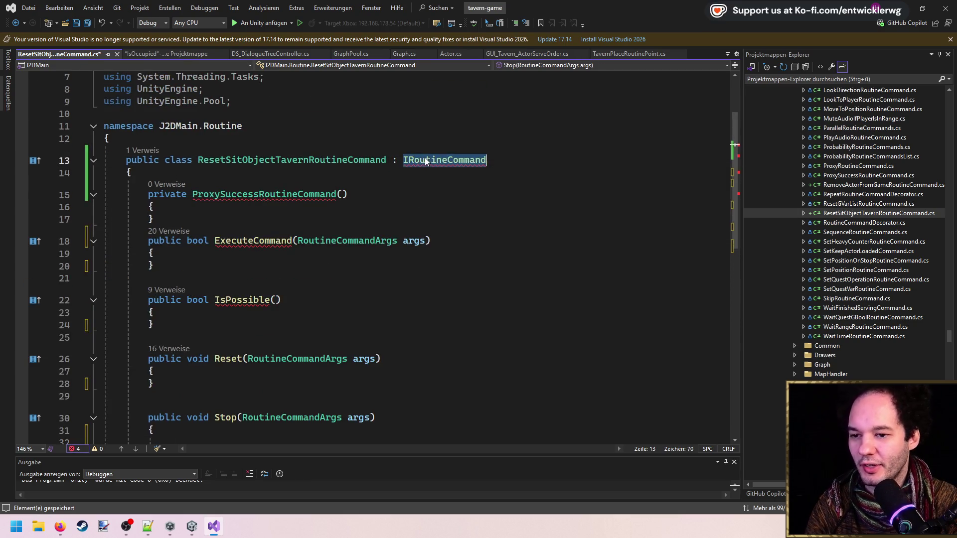
{"action": "type", "text": "RoutineCom"}
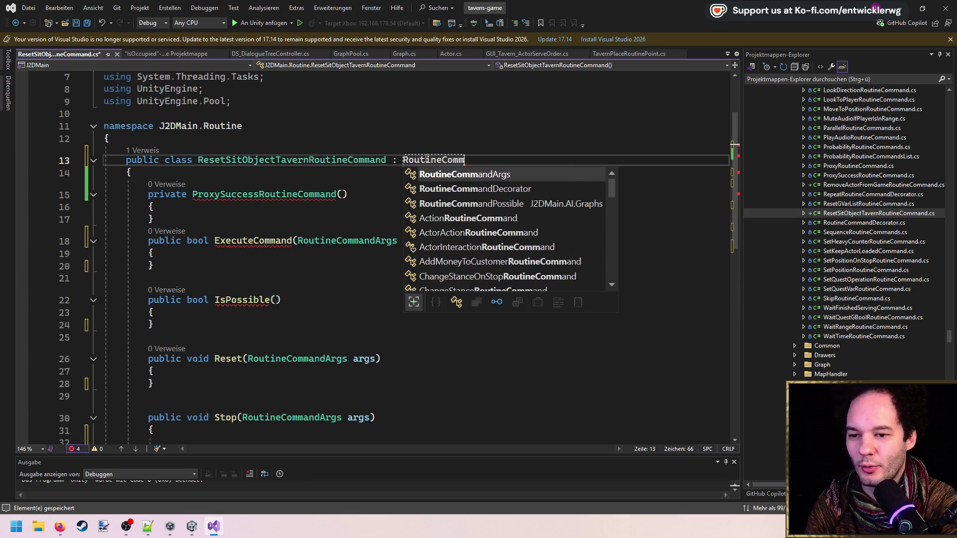
{"action": "key", "text": "Tab"}
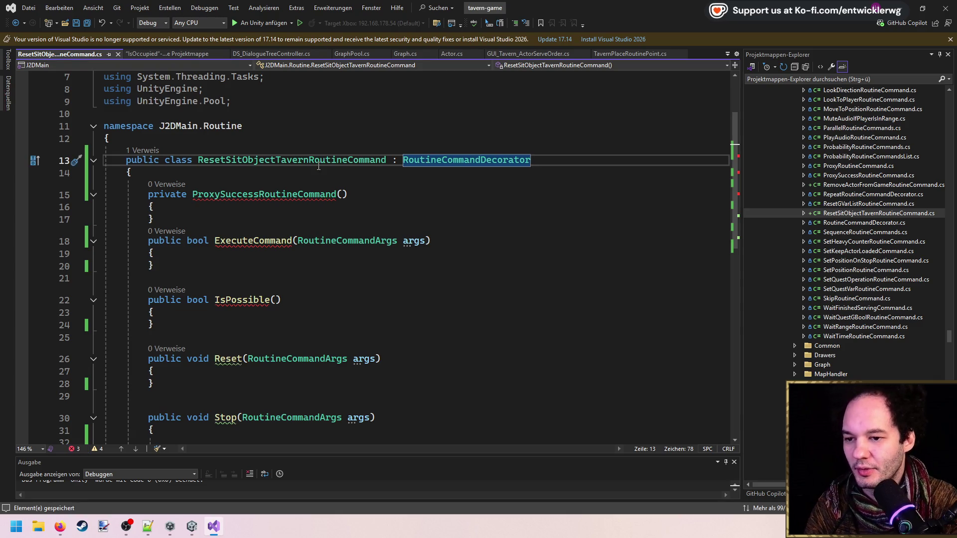
{"action": "double_click", "coordinate": [319, 162]}
{"action": "key", "text": "ctrl+c"}
{"action": "double_click", "coordinate": [280, 194]}
{"action": "key", "text": "ctrl+v"}
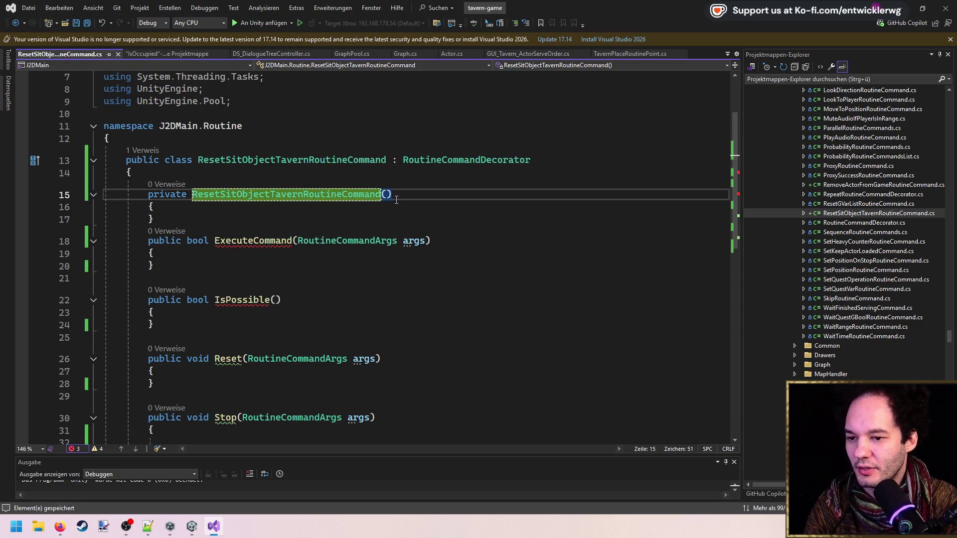
Step: Add blank lines around the constructor body and make the constructor public
{"action": "key", "text": "Down"}
{"action": "key", "text": "Down"}
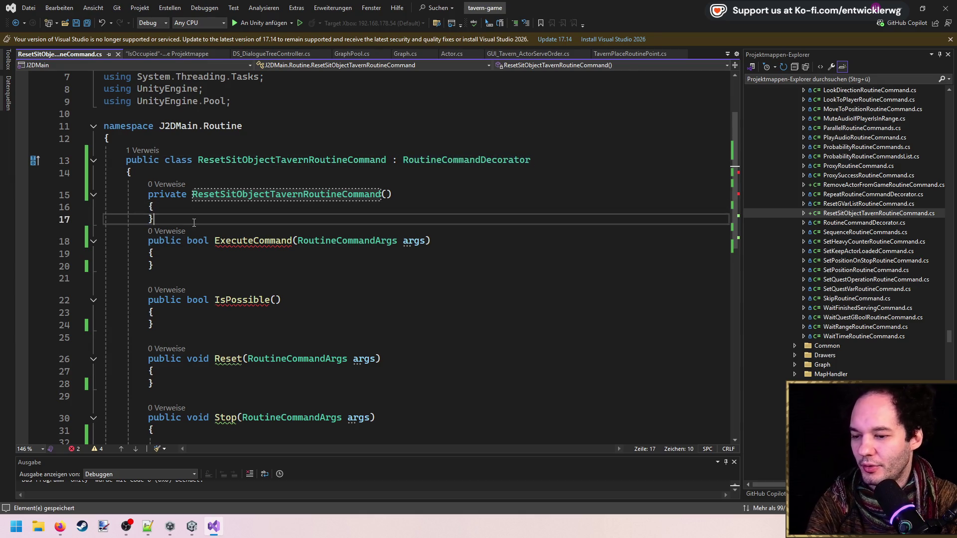
{"action": "key", "text": "Return"}
{"action": "key", "text": "Up"}
{"action": "key", "text": "Up"}
{"action": "key", "text": "End"}
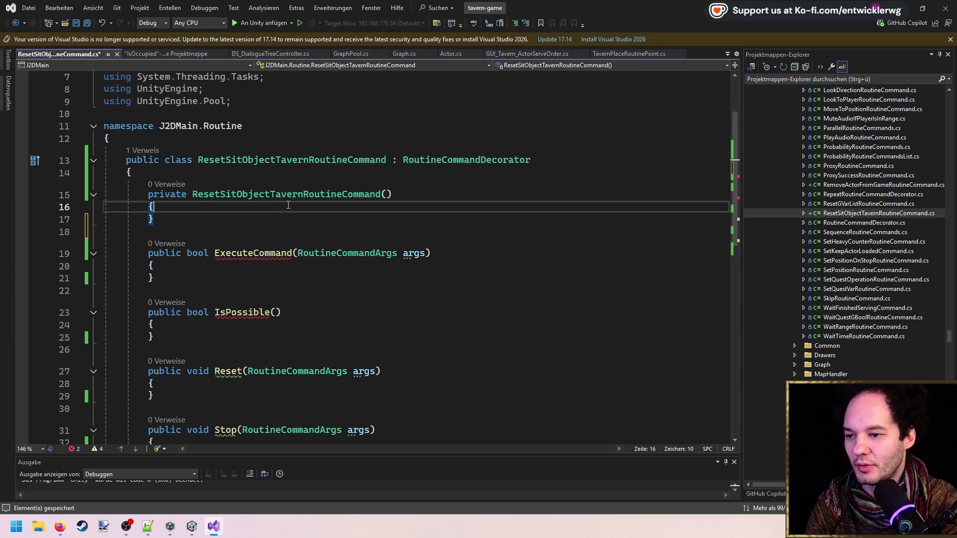
{"action": "key", "text": "Return"}
{"action": "key", "text": "Up"}
{"action": "key", "text": "Up"}
{"action": "key", "text": "ctrl+w"}
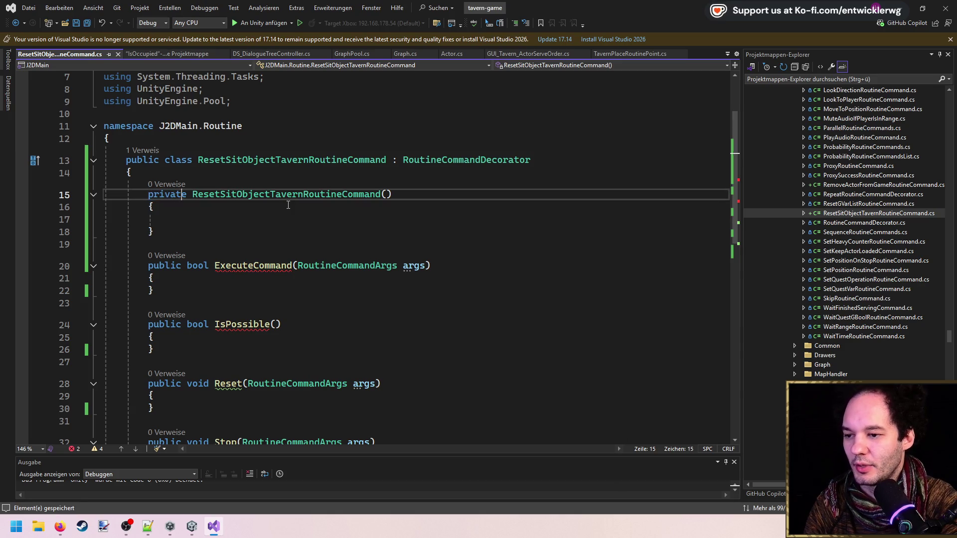
{"action": "type", "text": "pub"}
{"action": "key", "text": "Tab"}
{"action": "key", "text": "ctrl+s"}
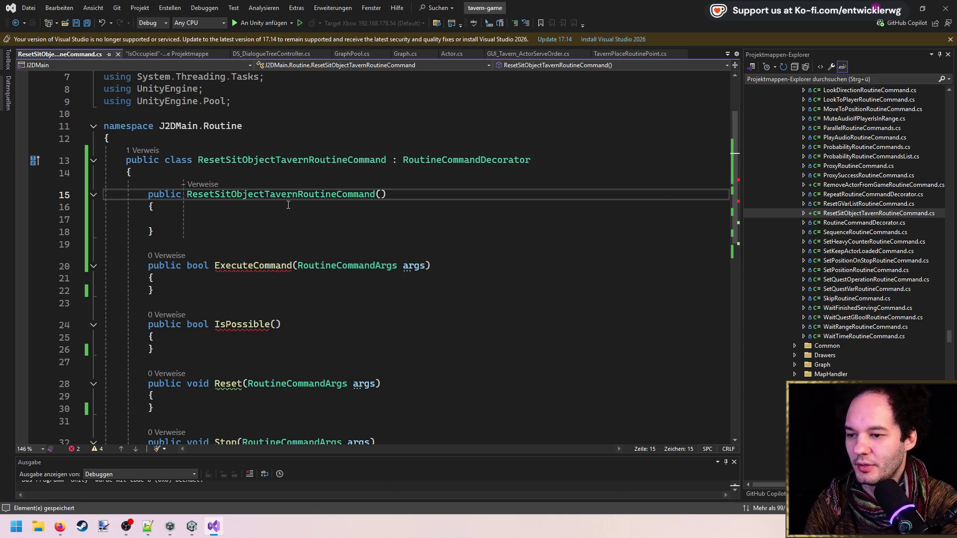
Step: Give the constructor an IRoutineCommand command parameter passed to base(command), and save
{"action": "type", "text": "IRouti"}
{"action": "key", "text": "Tab"}
{"action": "type", "text": "com"}
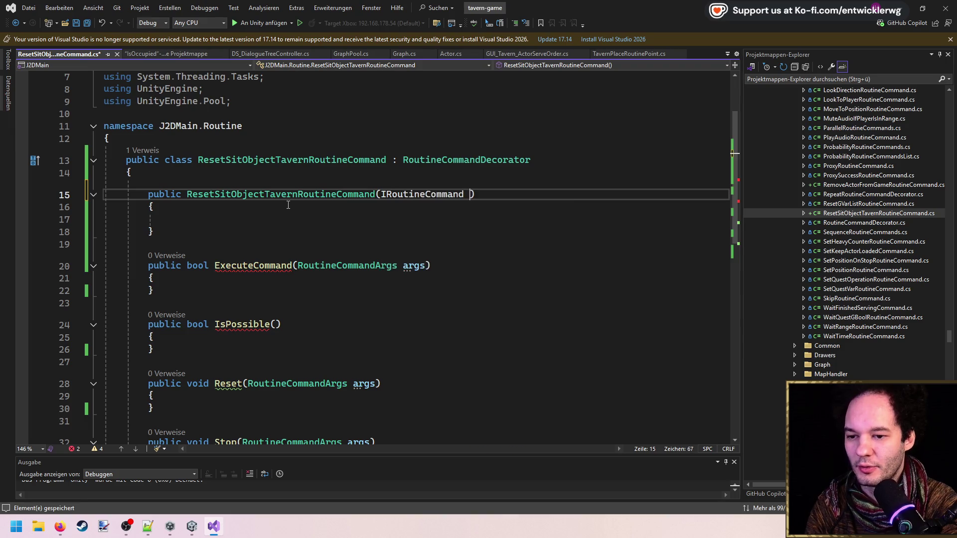
{"action": "key", "text": "Tab"}
{"action": "type", "text": ") : b"}
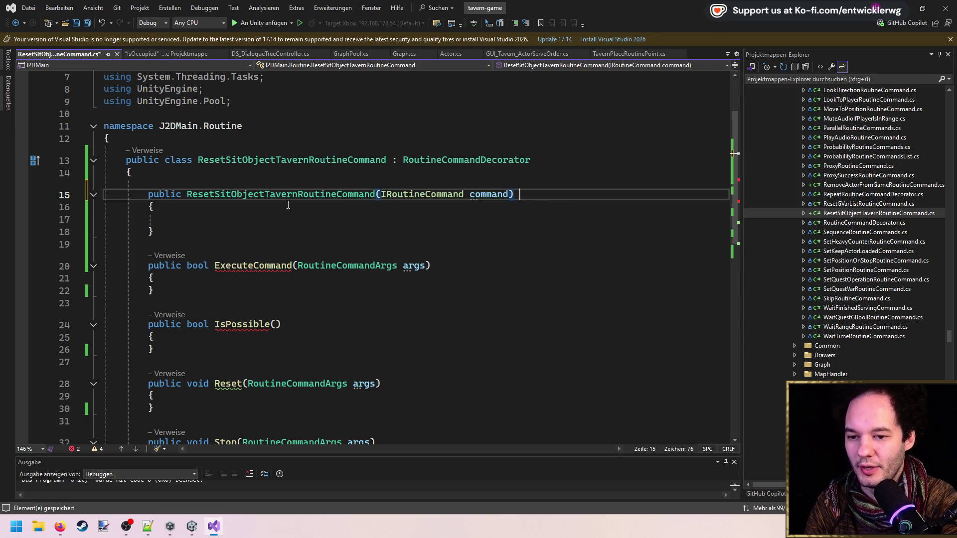
{"action": "type", "text": "ase("}
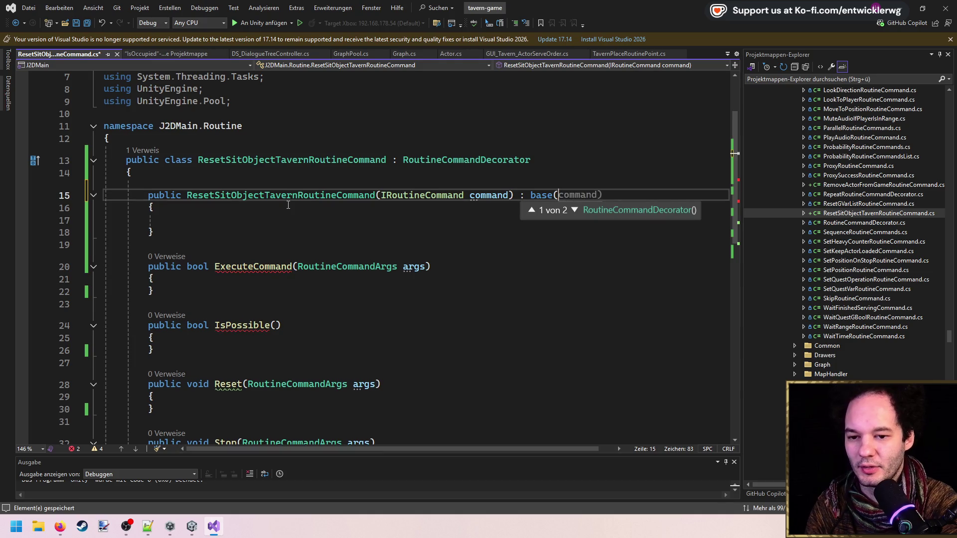
{"action": "key", "text": "Tab"}
{"action": "key", "text": "ctrl+s"}
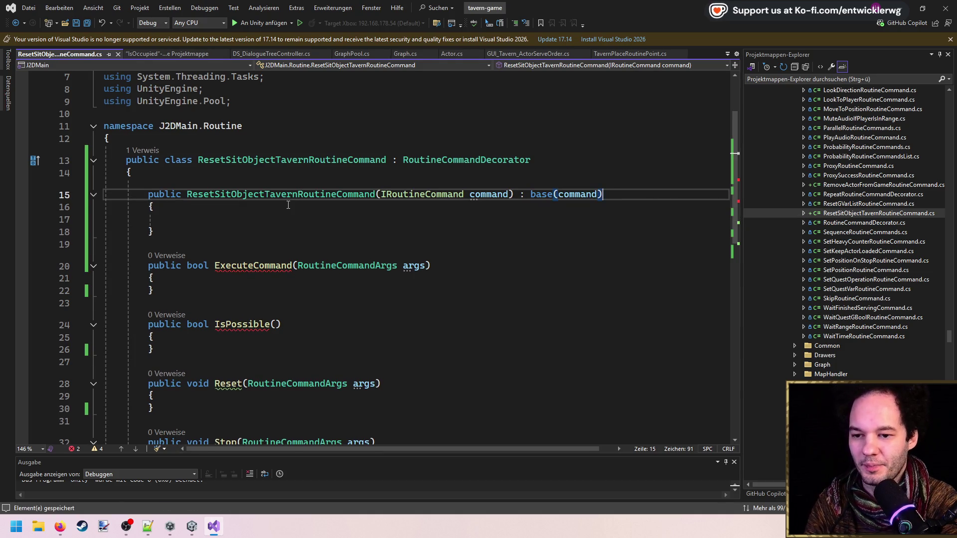
{"action": "type", "text": ","}
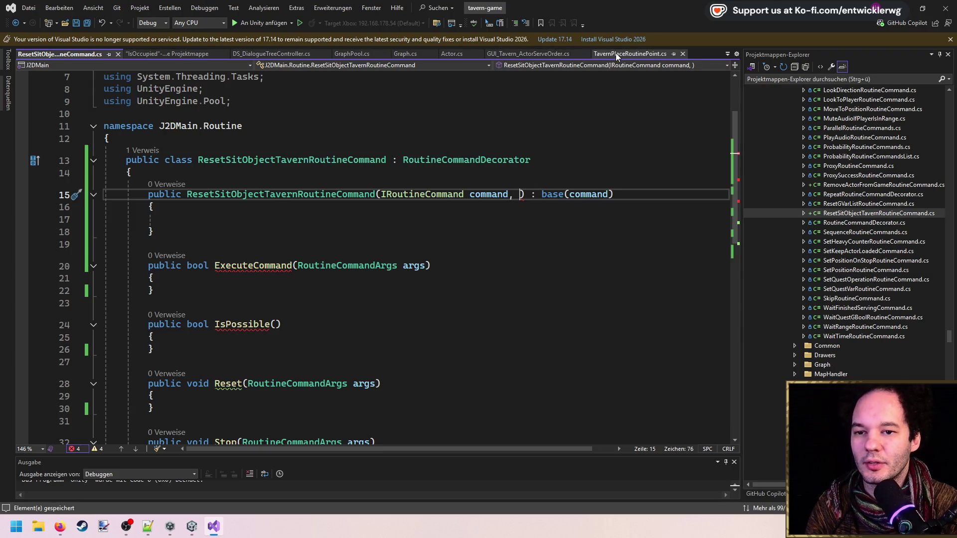
Step: Pin the TavernPlaceRoutinePoint.cs tab, then return to the reset command file
{"action": "left_click", "coordinate": [617, 54]}
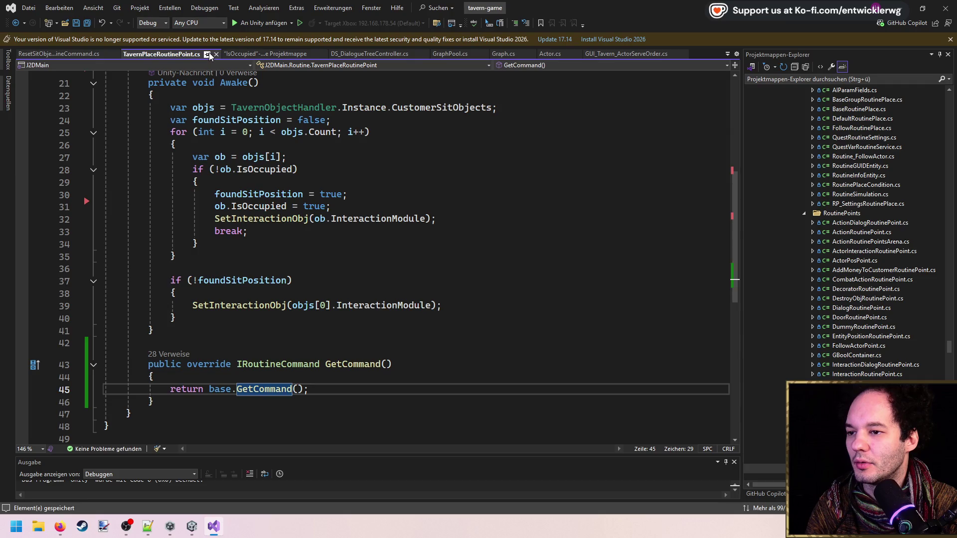
{"action": "left_click", "coordinate": [207, 55]}
{"action": "scroll", "coordinate": [312, 274], "scroll_direction": "up", "scroll_amount": 1}
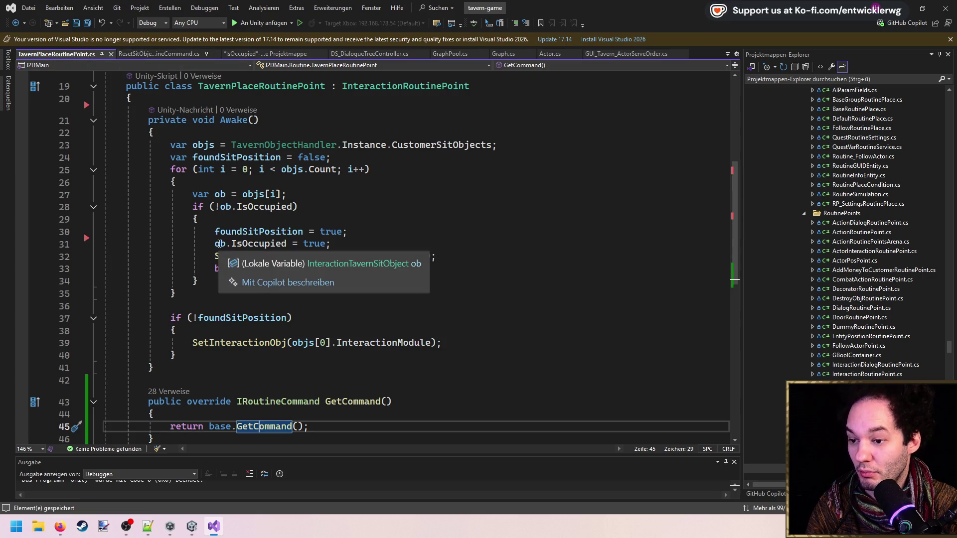
{"action": "left_click", "coordinate": [159, 54]}
Step: Start a private field and look up where InteractionTavernSitObject is defined in TavernPlaceRoutinePoint
{"action": "key", "text": "Return"}
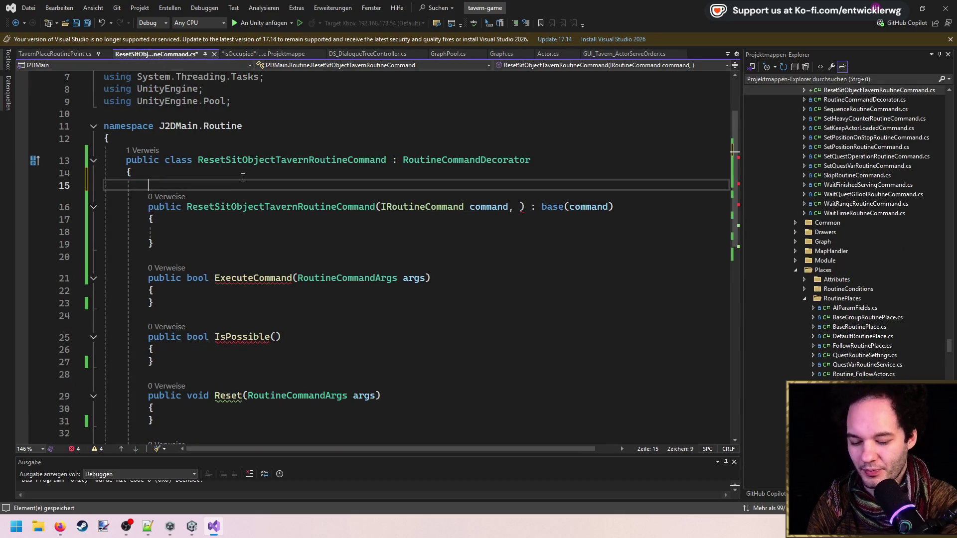
{"action": "type", "text": "private TavernS"}
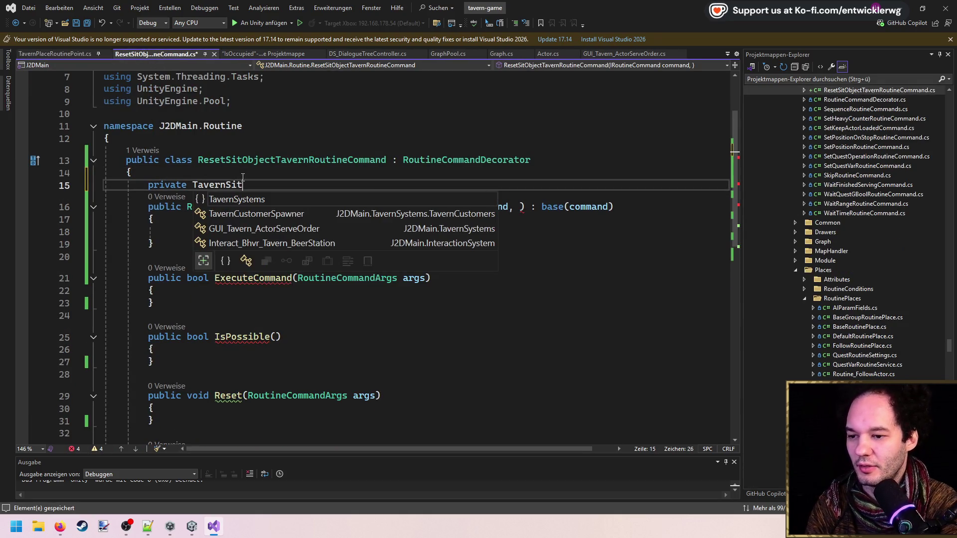
{"action": "key", "text": "BackSpace"}
{"action": "type", "text": "Inter"}
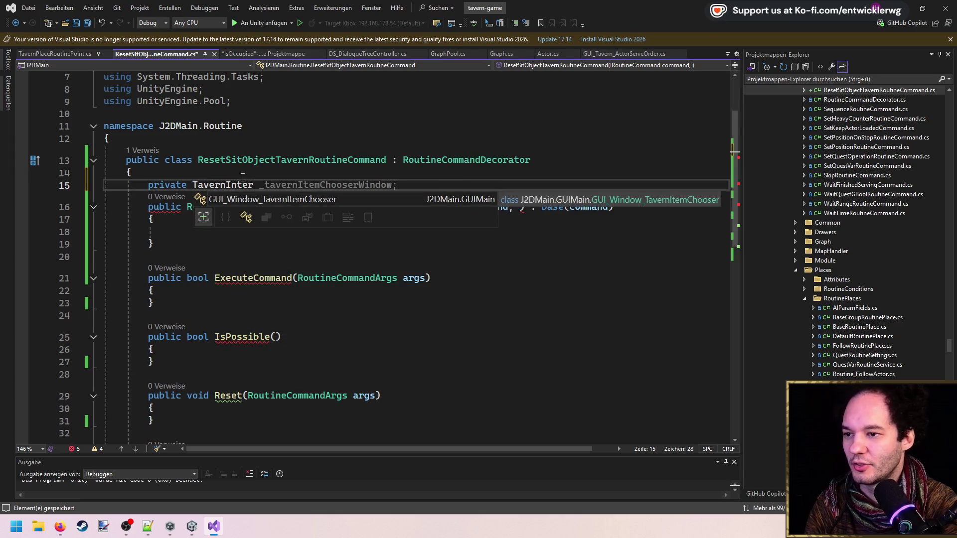
{"action": "left_click", "coordinate": [67, 56]}
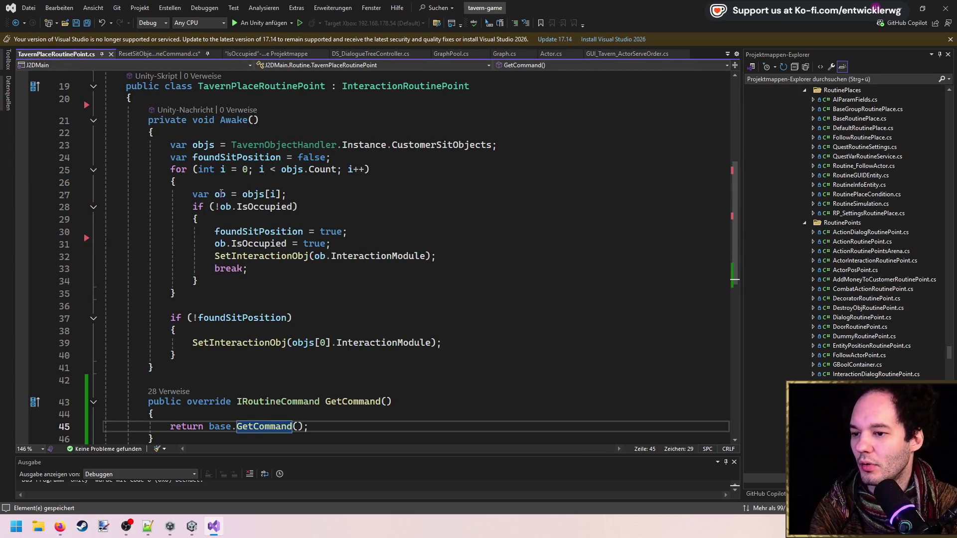
{"action": "scroll", "coordinate": [229, 250], "scroll_direction": "up", "scroll_amount": 3}
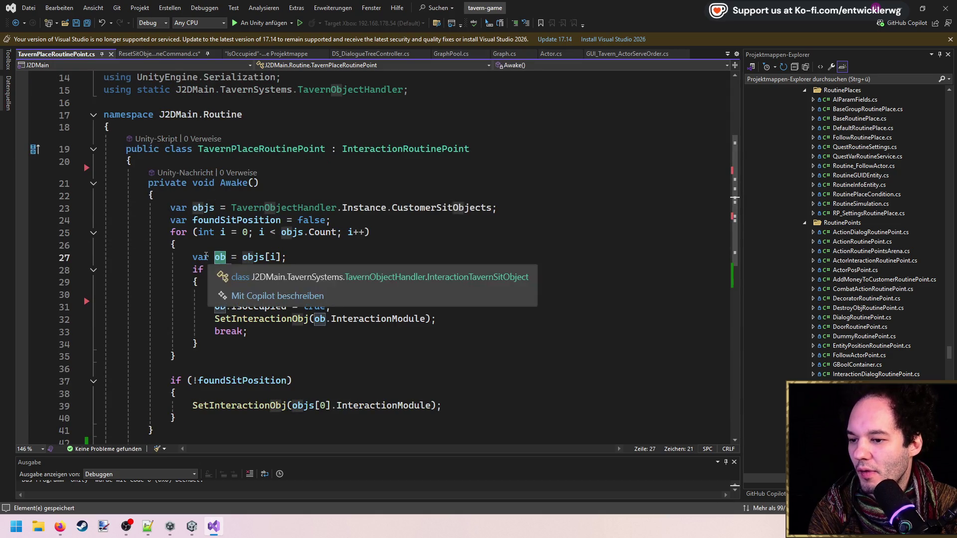
{"action": "left_click", "coordinate": [206, 255], "text": "ctrl"}
{"action": "double_click", "coordinate": [252, 257]}
{"action": "scroll", "coordinate": [254, 249], "scroll_direction": "up", "scroll_amount": 19}
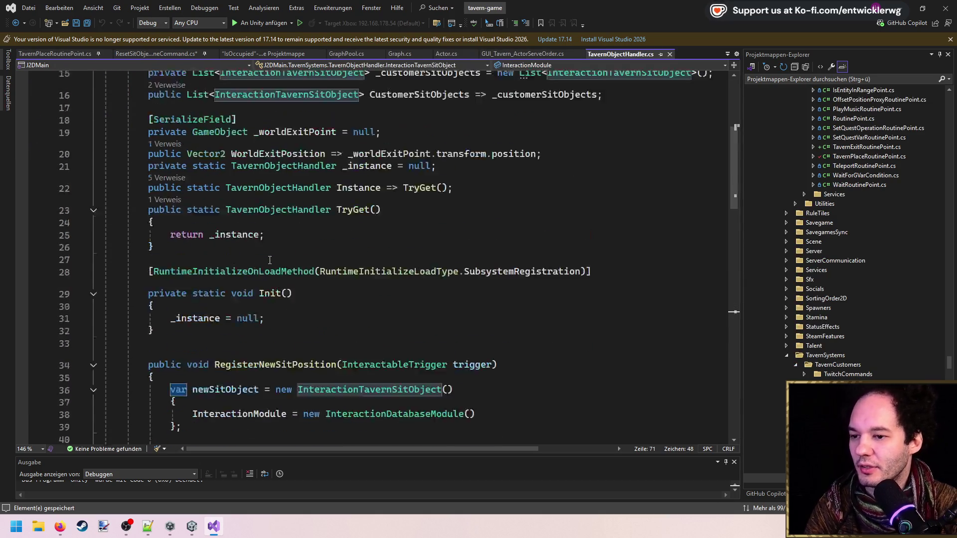
{"action": "left_click", "coordinate": [258, 221]}
{"action": "key", "text": "ctrl+minus"}
{"action": "key", "text": "ctrl+minus"}
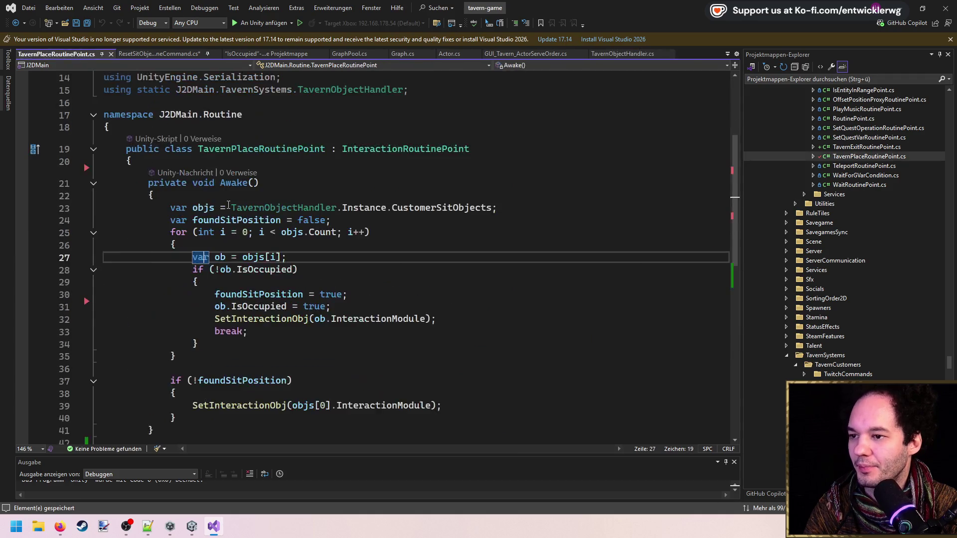
Step: Complete 'private TavernObjectHandler.InteractionTavernSitObject _sitObject;' and import J2DMain.TavernSystems via quick fix
{"action": "key", "text": "BackSpace"}
{"action": "key", "text": "BackSpace"}
{"action": "key", "text": "BackSpace"}
{"action": "type", "text": "Obj"}
{"action": "key", "text": "Tab"}
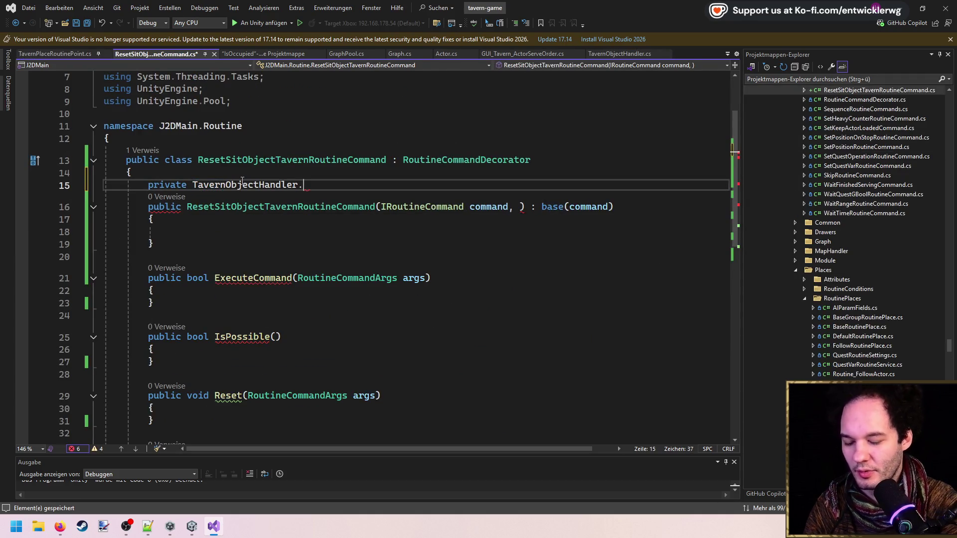
{"action": "key", "text": "BackSpace"}
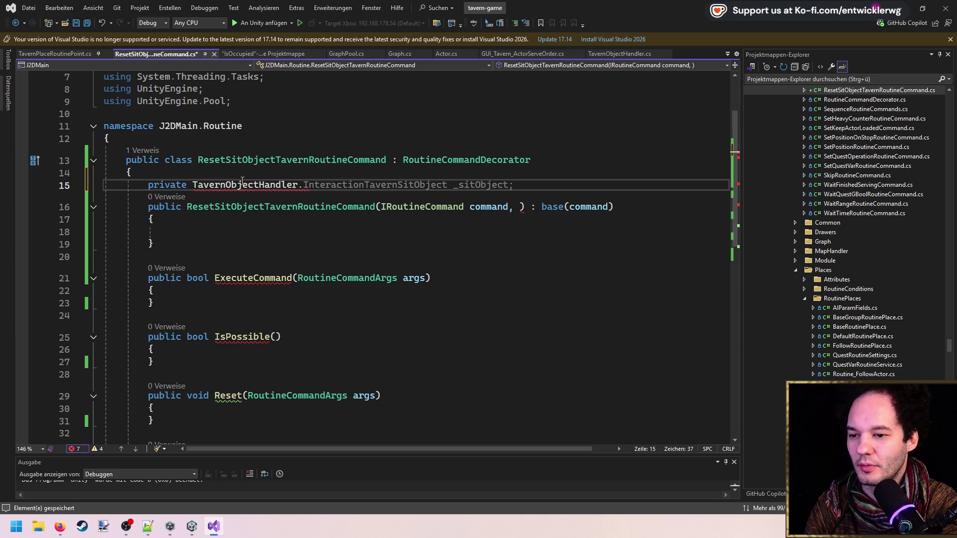
{"action": "key", "text": "Tab"}
{"action": "left_click", "coordinate": [242, 182]}
{"action": "key", "text": "ctrl+period"}
{"action": "key", "text": "Return"}
{"action": "key", "text": "End"}
{"action": "key", "text": "Return"}
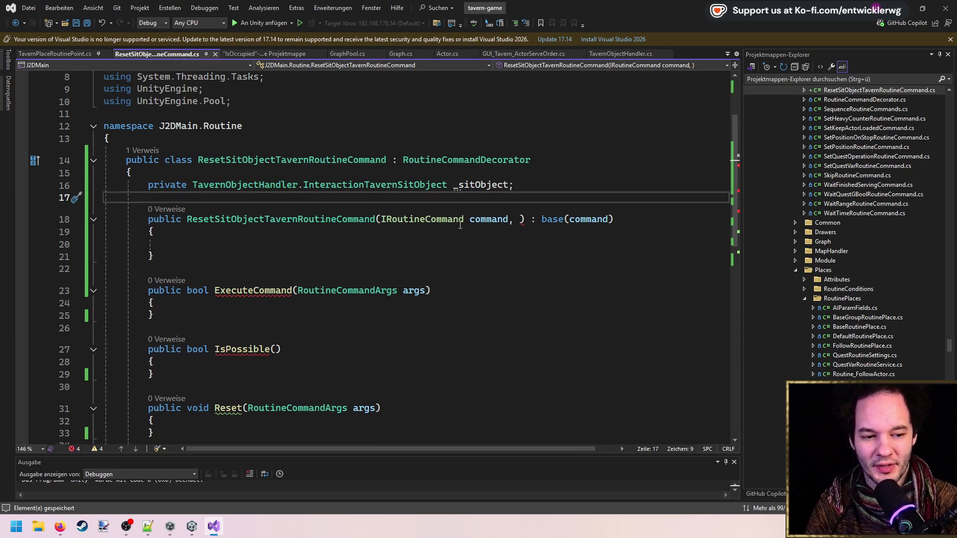
Step: Add an InteractionTavernSitObject sitObj constructor parameter and assign _sitObject = sitObj in the constructor
{"action": "left_click", "coordinate": [520, 220]}
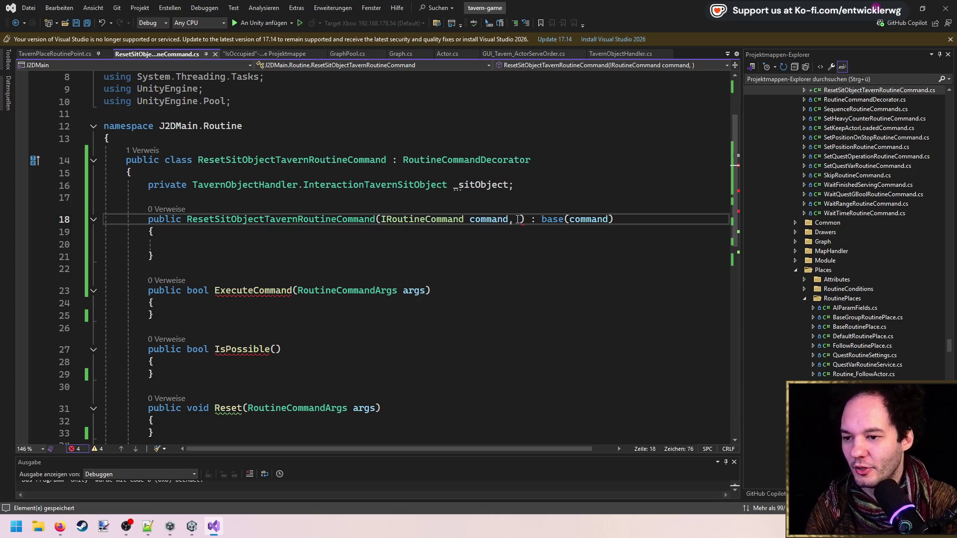
{"action": "type", "text": "TavernObjectHandler."}
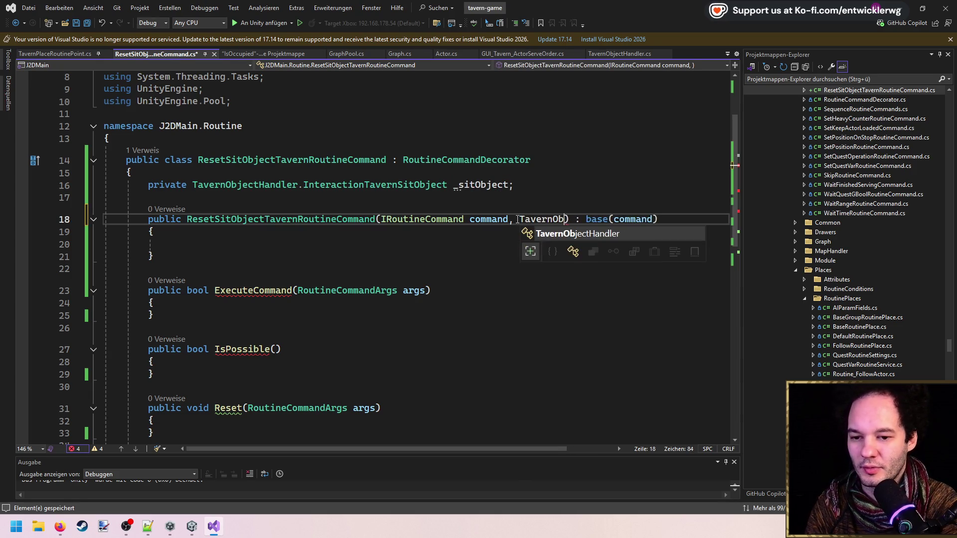
{"action": "key", "text": "Tab"}
{"action": "type", "text": "sitObject"}
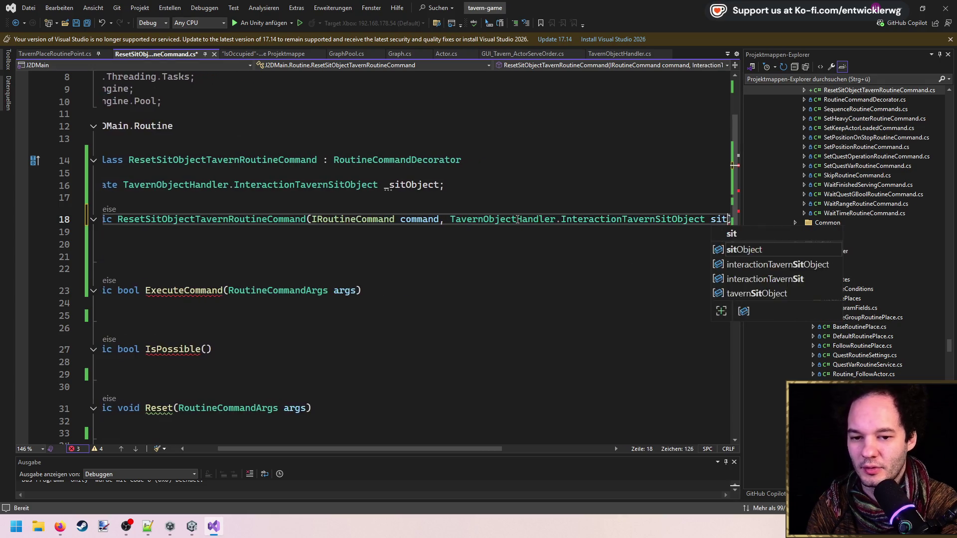
{"action": "key", "text": "ctrl+s"}
{"action": "key", "text": "Down"}
{"action": "key", "text": "Return"}
{"action": "type", "text": "_si"}
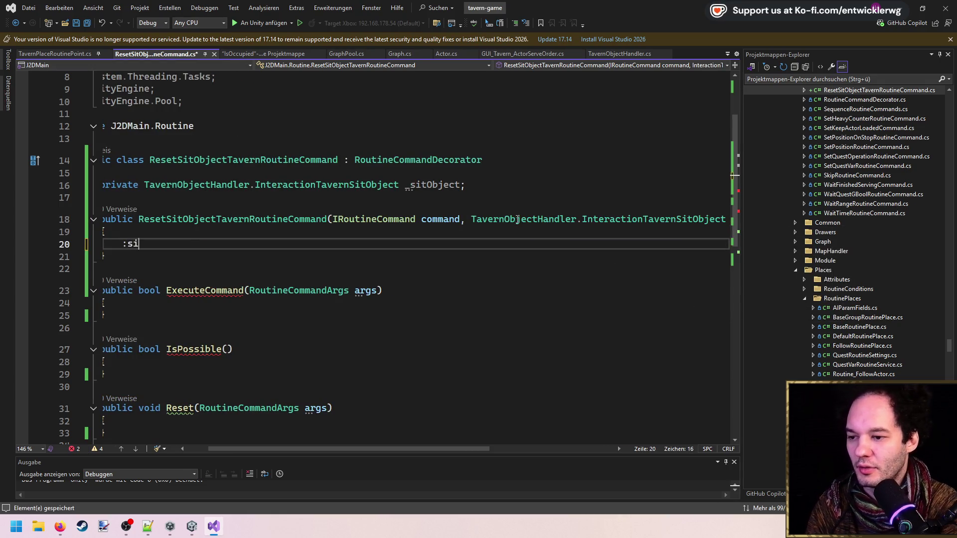
{"action": "type", "text": "itObject ="}
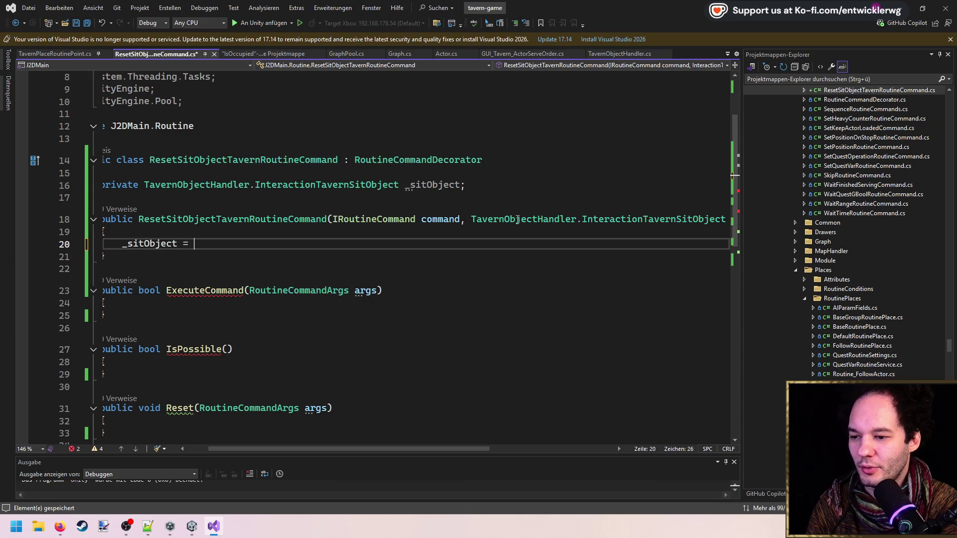
{"action": "key", "text": "Tab"}
{"action": "key", "text": "Home"}
{"action": "key", "text": "Home"}
{"action": "key", "text": "ctrl+s"}
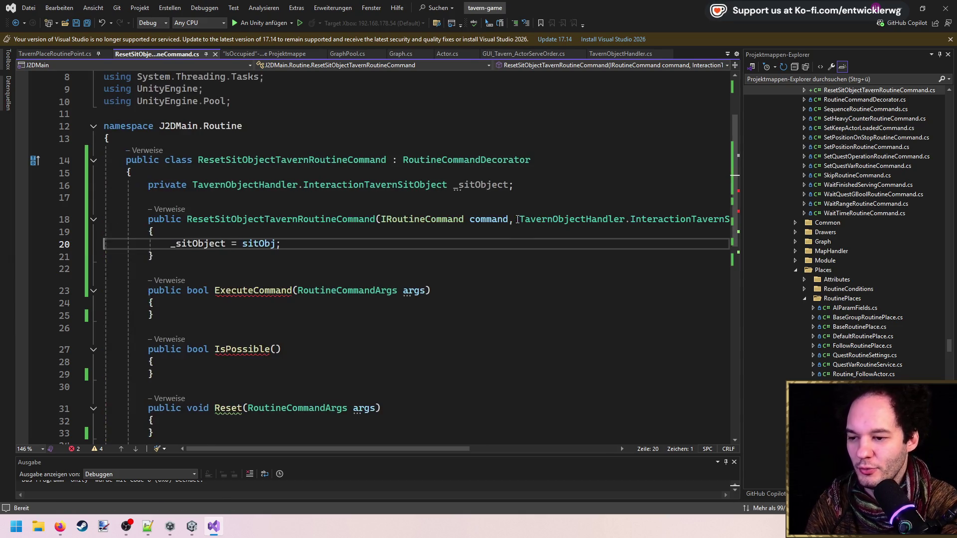
{"action": "left_click", "coordinate": [282, 304]}
{"action": "key", "text": "Return"}
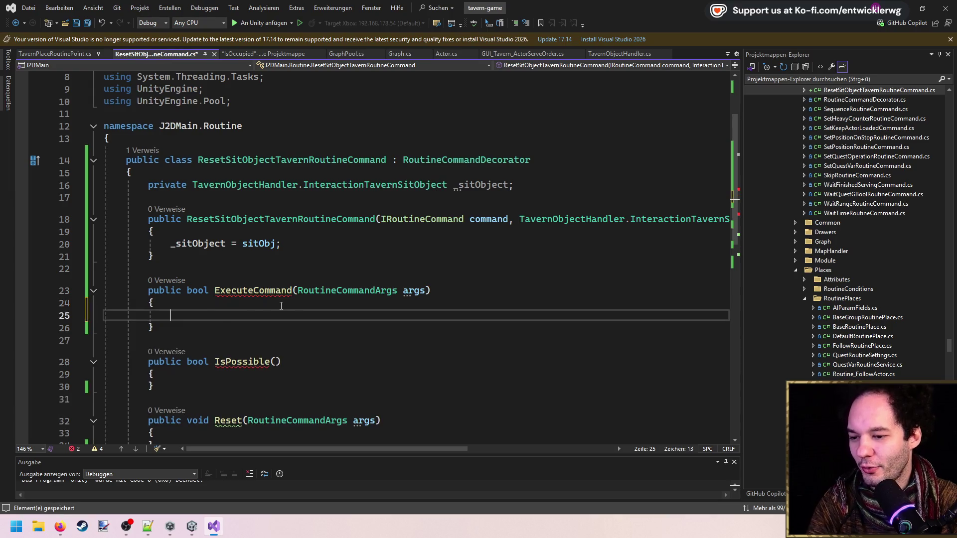
{"action": "type", "text": "eru"}
Step: Remove the ExecuteCommand, IsPossible, Reset and Stop stub methods
{"action": "key", "text": "BackSpace"}
{"action": "key", "text": "BackSpace"}
{"action": "type", "text": "return"}
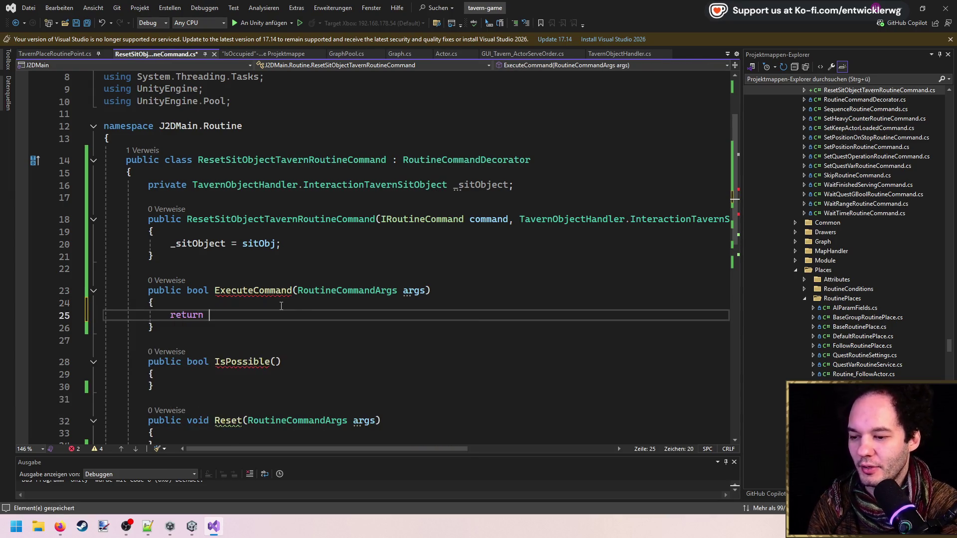
{"action": "key", "text": "Tab"}
{"action": "key", "text": "ctrl+s"}
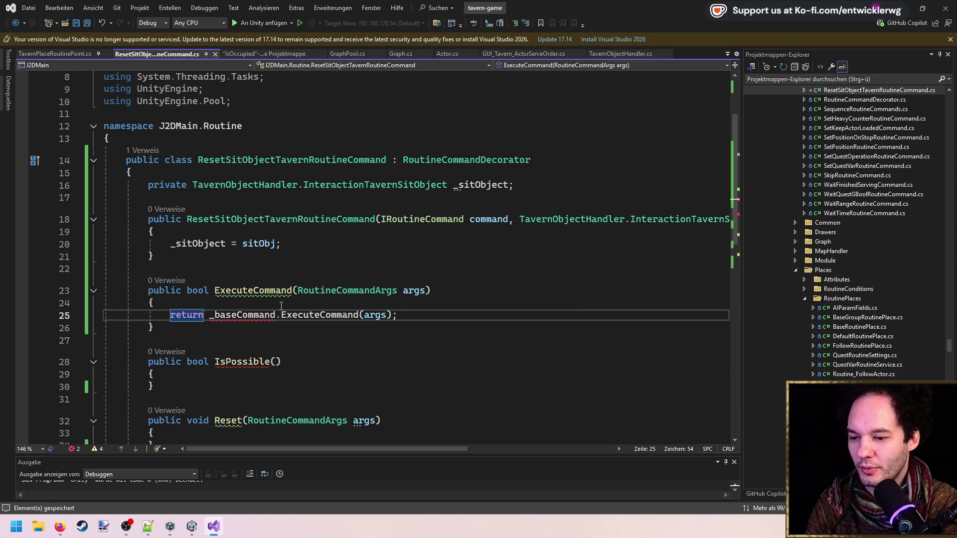
{"action": "key", "text": "ctrl+shift+Left"}
{"action": "key", "text": "ctrl+shift+Left"}
{"action": "key", "text": "ctrl+shift+Left"}
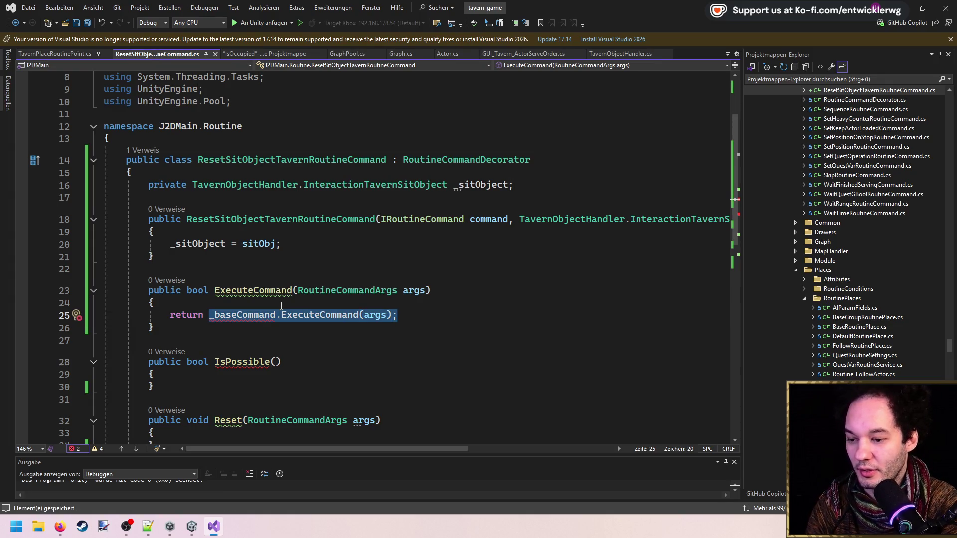
{"action": "type", "text": "base.E"}
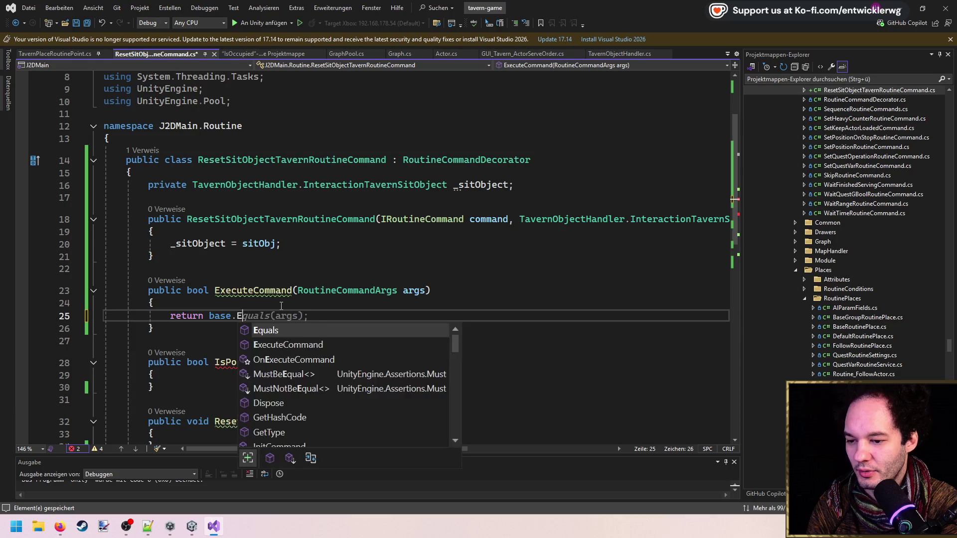
{"action": "type", "text": "x"}
{"action": "key", "text": "Tab"}
{"action": "key", "text": "ctrl+z"}
{"action": "key", "text": "ctrl+z"}
{"action": "key", "text": "ctrl+z"}
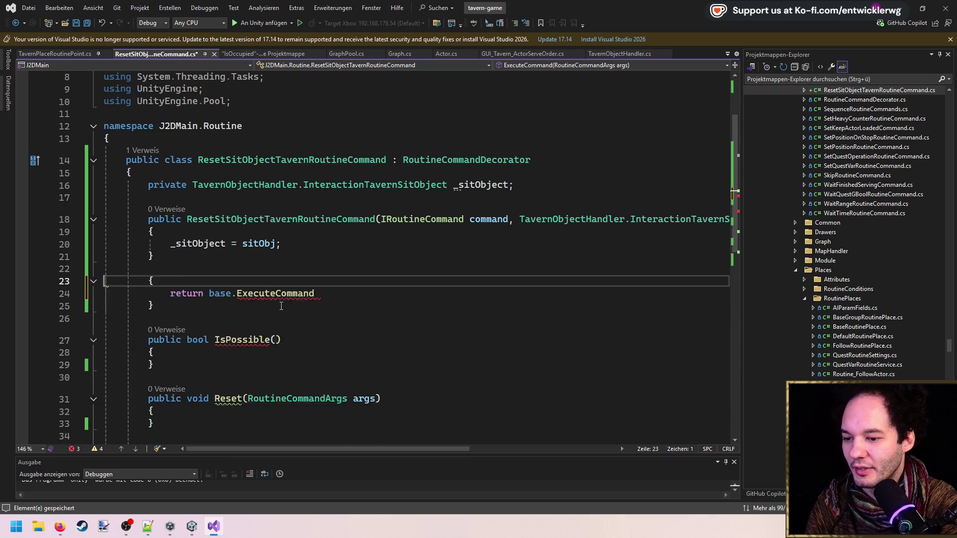
{"action": "scroll", "coordinate": [300, 289], "scroll_direction": "down", "scroll_amount": 2}
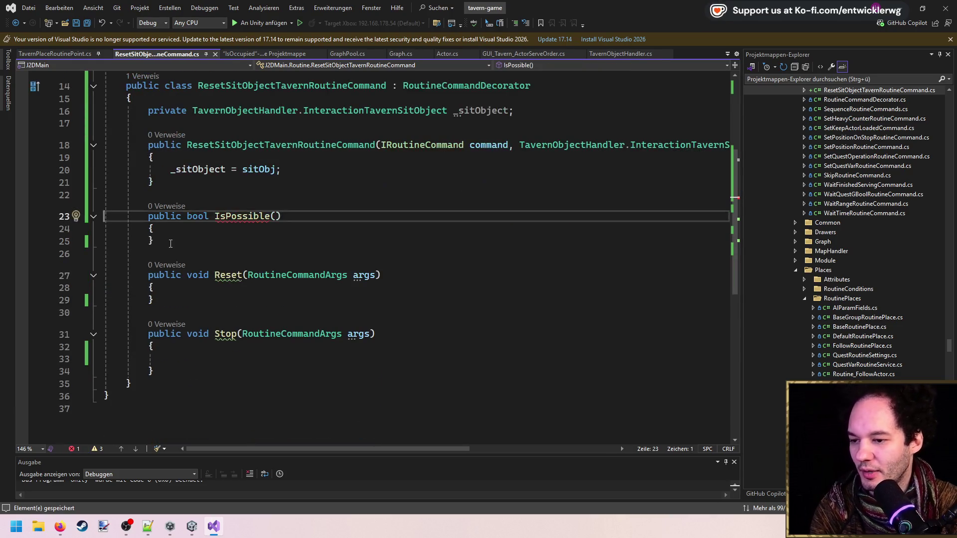
{"action": "left_click_drag", "start_coordinate": [158, 241], "coordinate": [165, 178]}
{"action": "key", "text": "Delete"}
{"action": "left_click_drag", "start_coordinate": [155, 279], "coordinate": [230, 199]}
{"action": "key", "text": "Delete"}
Step: Add an OnReset override that sets _sitObject.IsOccupied = false after base.OnReset(args)
{"action": "type", "text": "erride"}
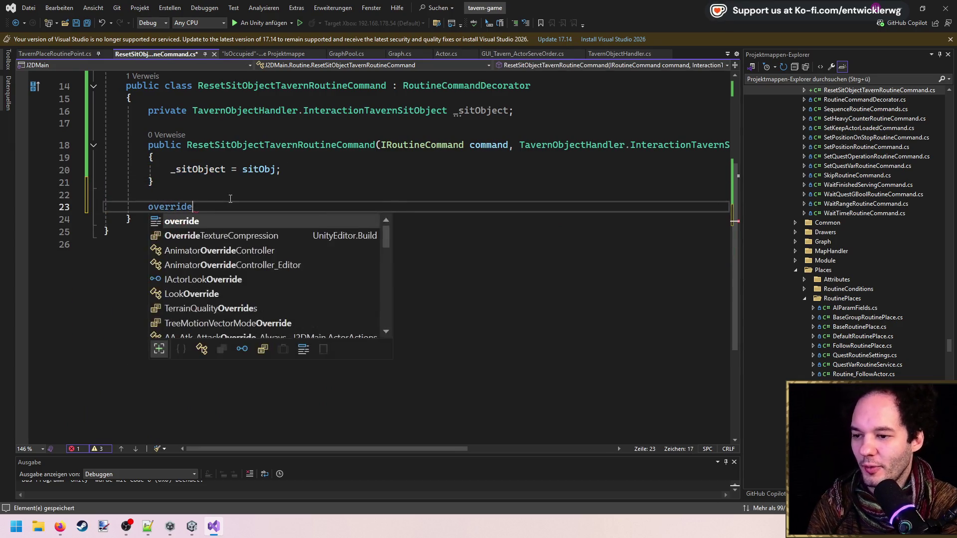
{"action": "key", "text": "Down"}
{"action": "key", "text": "Down"}
{"action": "key", "text": "Down"}
{"action": "key", "text": "Down"}
{"action": "key", "text": "Down"}
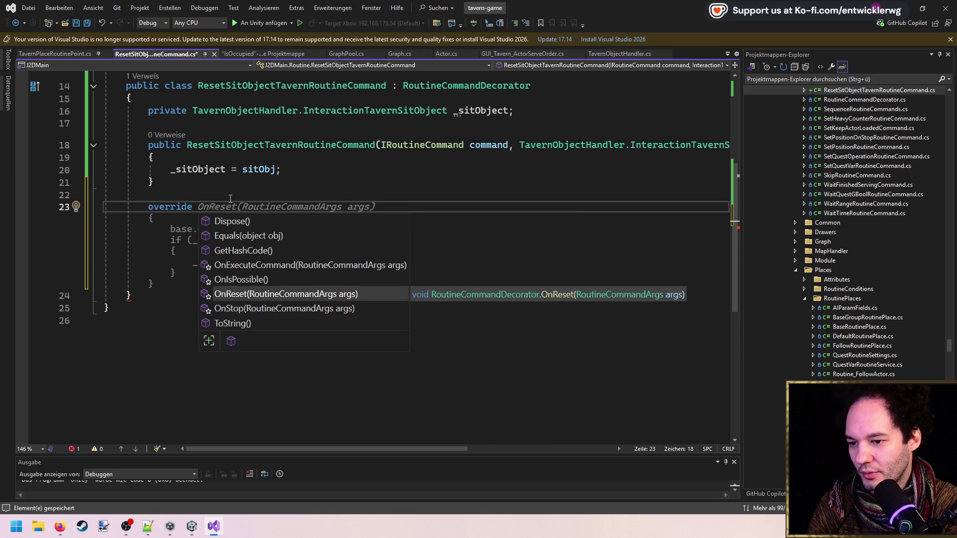
{"action": "key", "text": "Return"}
{"action": "key", "text": "Return"}
{"action": "type", "text": "_sitObject."}
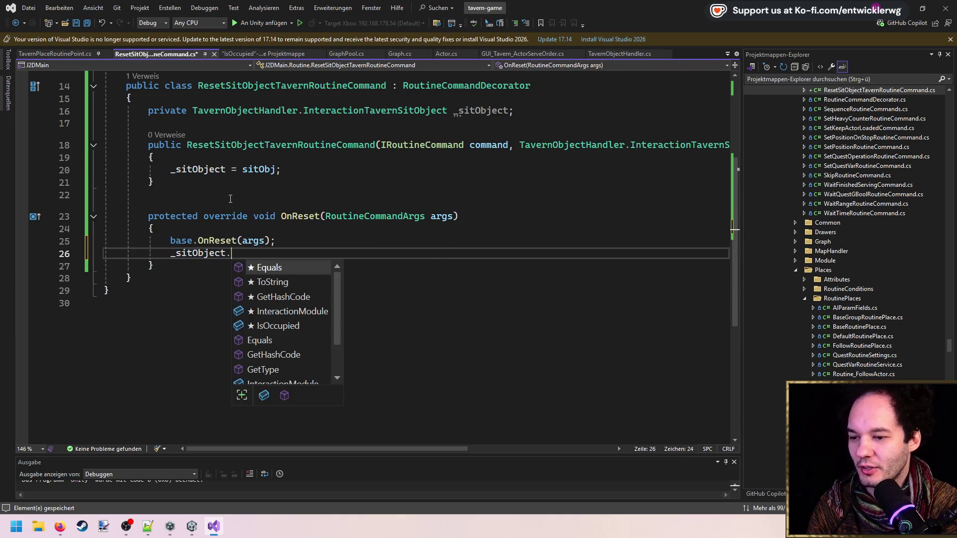
{"action": "type", "text": "oc"}
{"action": "key", "text": "Tab"}
{"action": "type", "text": "= fale"}
{"action": "key", "text": "BackSpace"}
{"action": "type", "text": "se;"}
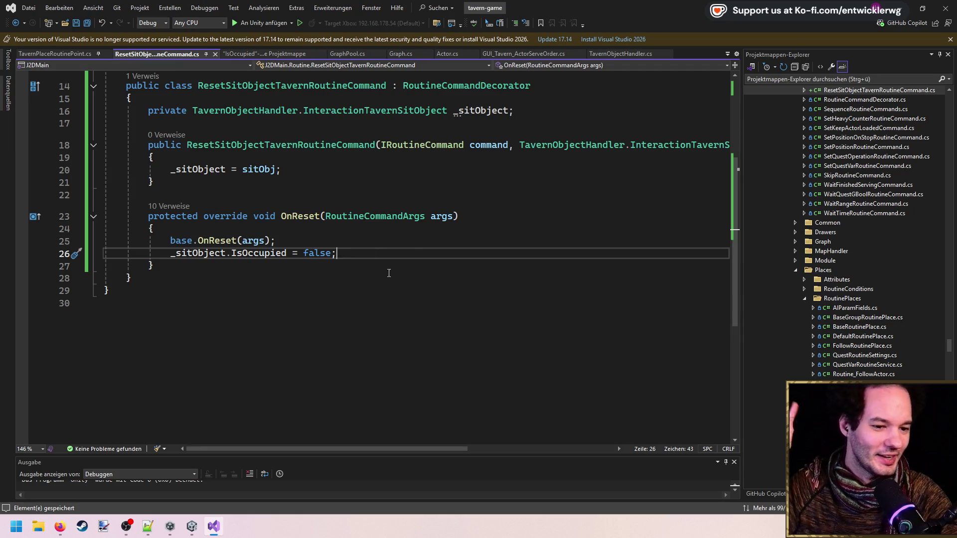
Step: Review the new OnReset override and its IsOccupied reset line
{"action": "double_click", "coordinate": [290, 217]}
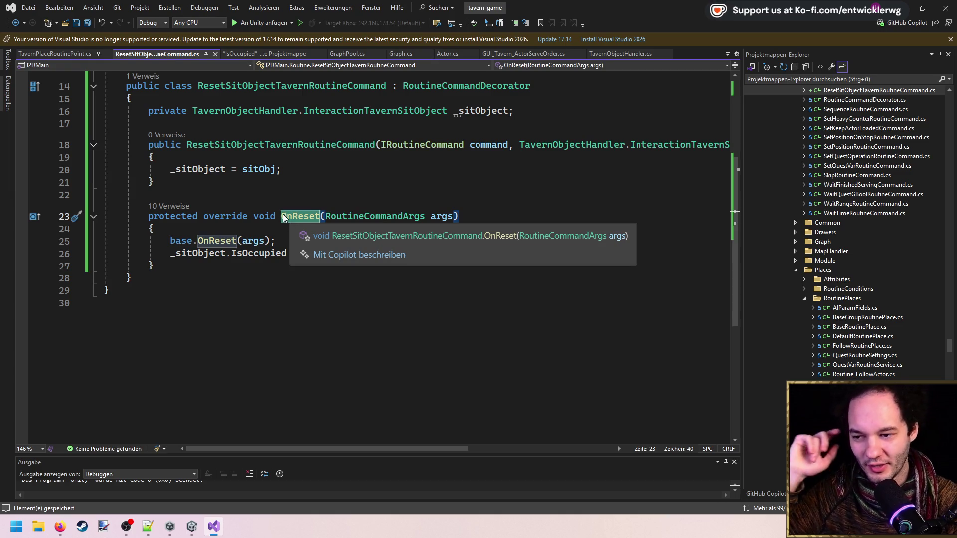
{"action": "left_click", "coordinate": [308, 184]}
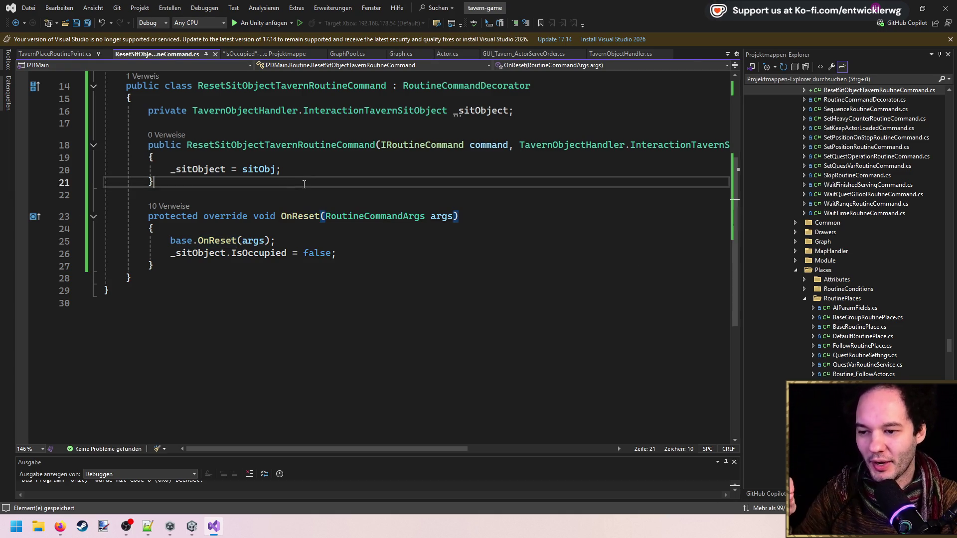
{"action": "left_click_drag", "start_coordinate": [337, 254], "coordinate": [172, 255]}
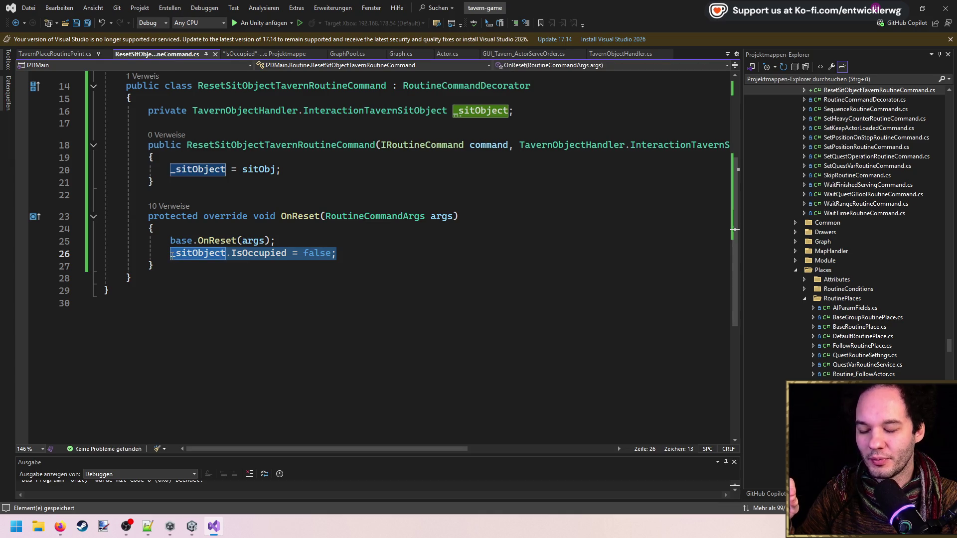
{"action": "left_click", "coordinate": [319, 195]}
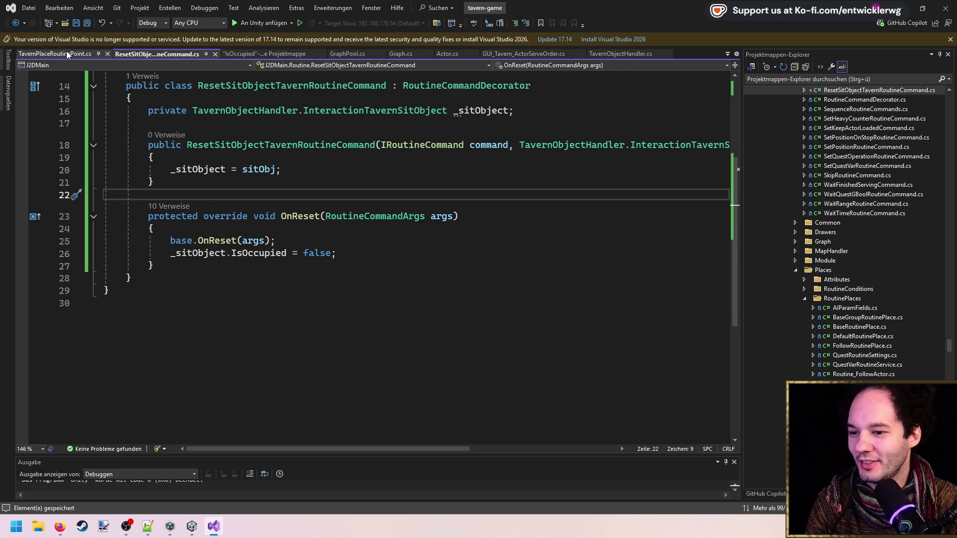
Step: In TavernPlaceRoutinePoint, discard a half-written declaration at the start of the class body
{"action": "left_click", "coordinate": [67, 51]}
{"action": "scroll", "coordinate": [381, 235], "scroll_direction": "down", "scroll_amount": 5}
{"action": "scroll", "coordinate": [381, 234], "scroll_direction": "up", "scroll_amount": 4}
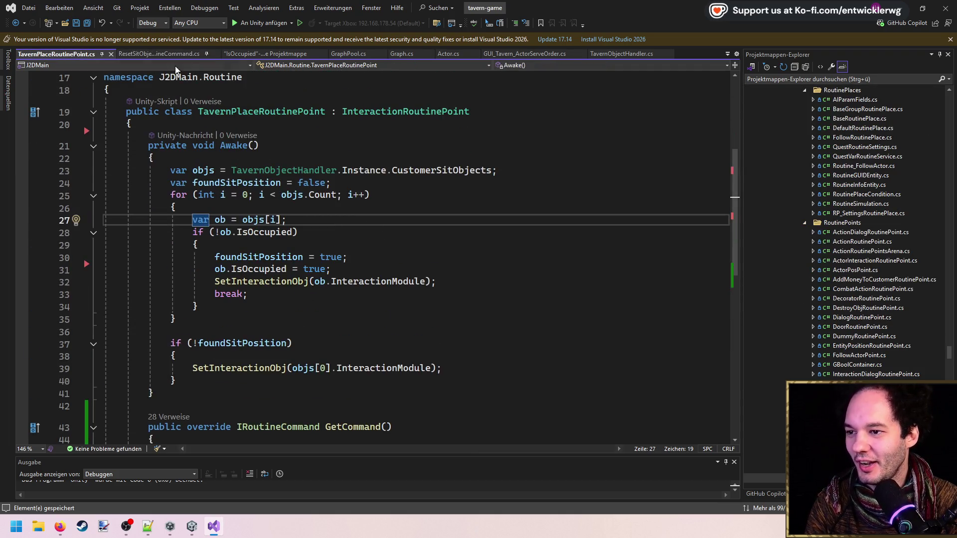
{"action": "left_click", "coordinate": [270, 121]}
{"action": "key", "text": "Return"}
{"action": "type", "text": "private"}
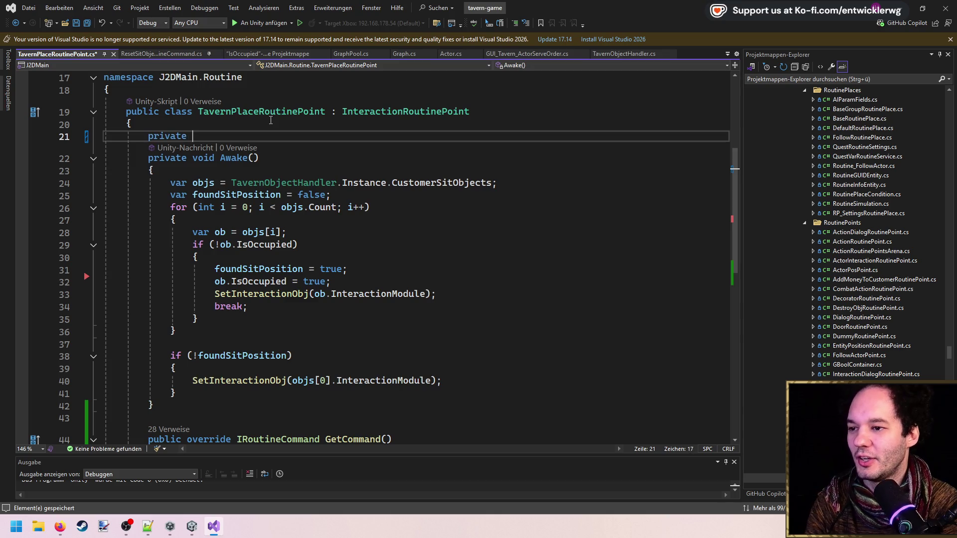
{"action": "key", "text": "ctrl+shift+Left"}
{"action": "key", "text": "BackSpace"}
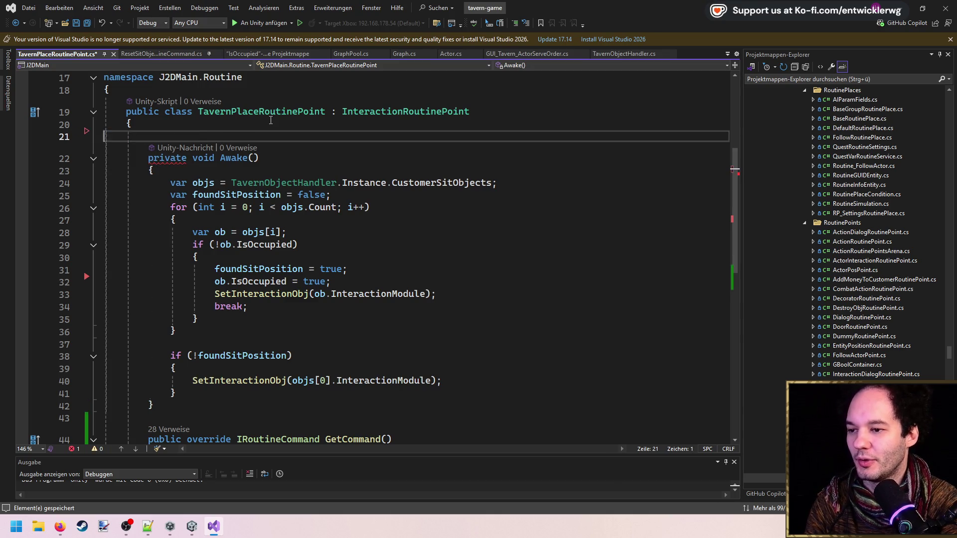
{"action": "key", "text": "BackSpace"}
{"action": "key", "text": "ctrl+s"}
{"action": "scroll", "coordinate": [271, 121], "scroll_direction": "down", "scroll_amount": 3}
{"action": "scroll", "coordinate": [271, 120], "scroll_direction": "up", "scroll_amount": 3}
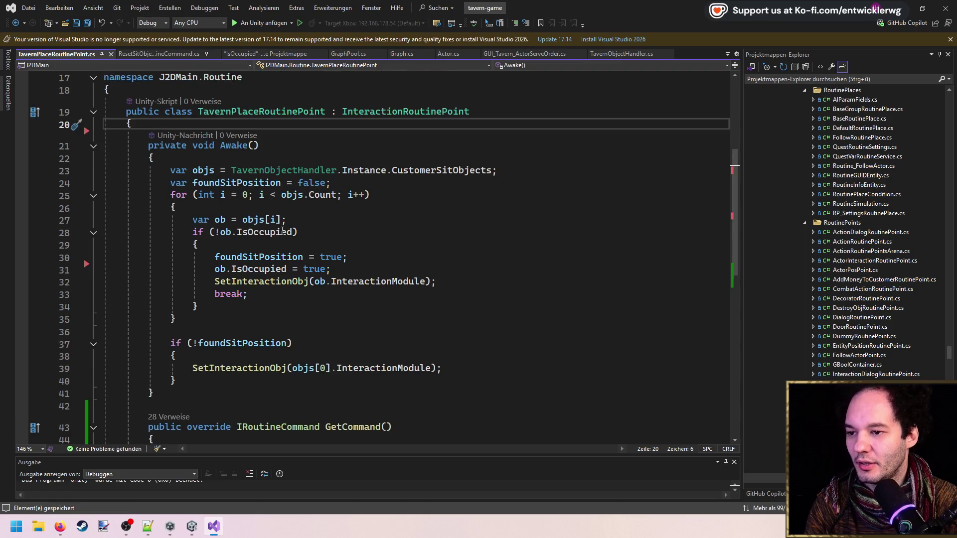
Step: Declare 'private TavernObjectHandler.InteractionTavernSitObject _sitObj;' above Awake and save
{"action": "key", "text": "Return"}
{"action": "type", "text": "private T"}
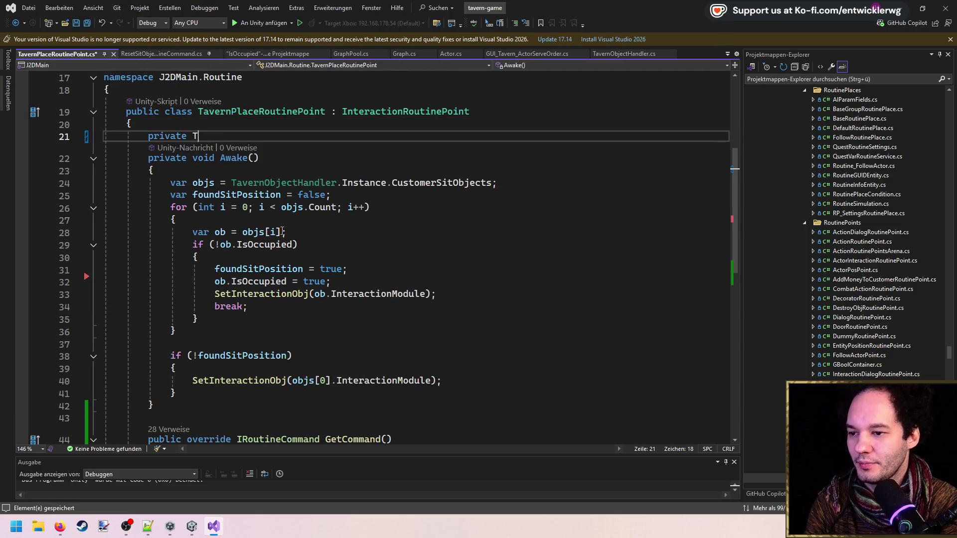
{"action": "type", "text": "avernObjectHandler."}
{"action": "key", "text": "Tab"}
{"action": "type", "text": "_sitObj;"}
{"action": "key", "text": "ctrl+s"}
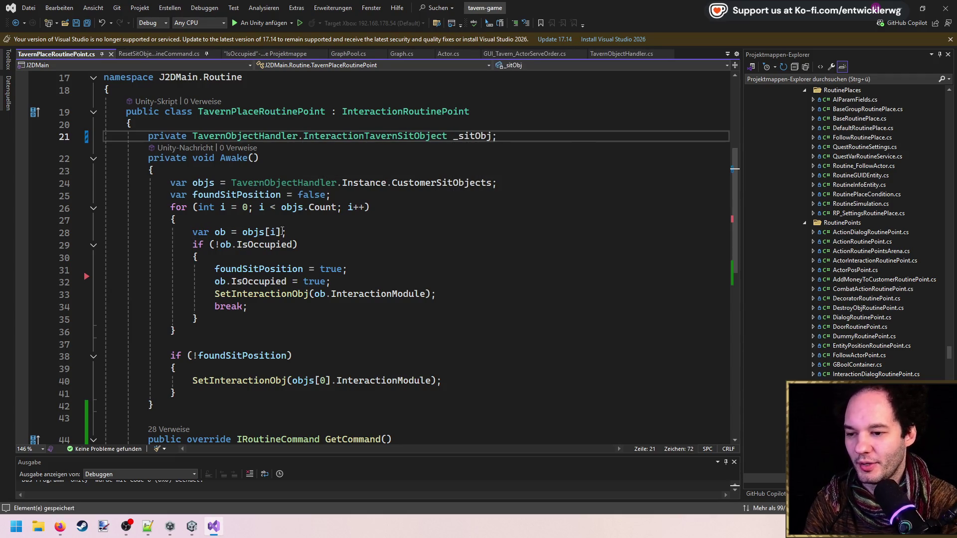
{"action": "key", "text": "Left"}
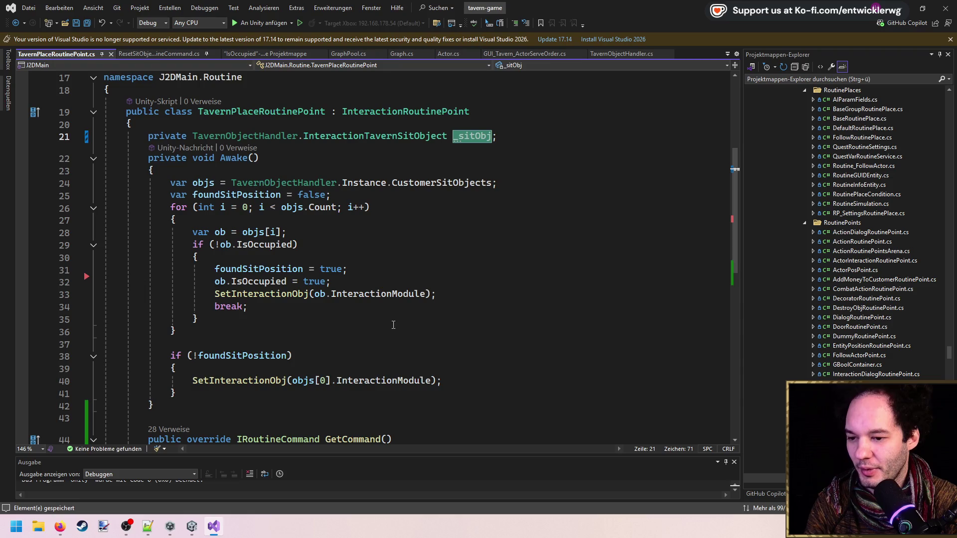
Step: Store the found seat with '_sitObj = ob;' after the IsOccupied assignment in Awake's loop
{"action": "scroll", "coordinate": [368, 252], "scroll_direction": "down", "scroll_amount": 1}
{"action": "left_click", "coordinate": [372, 248]}
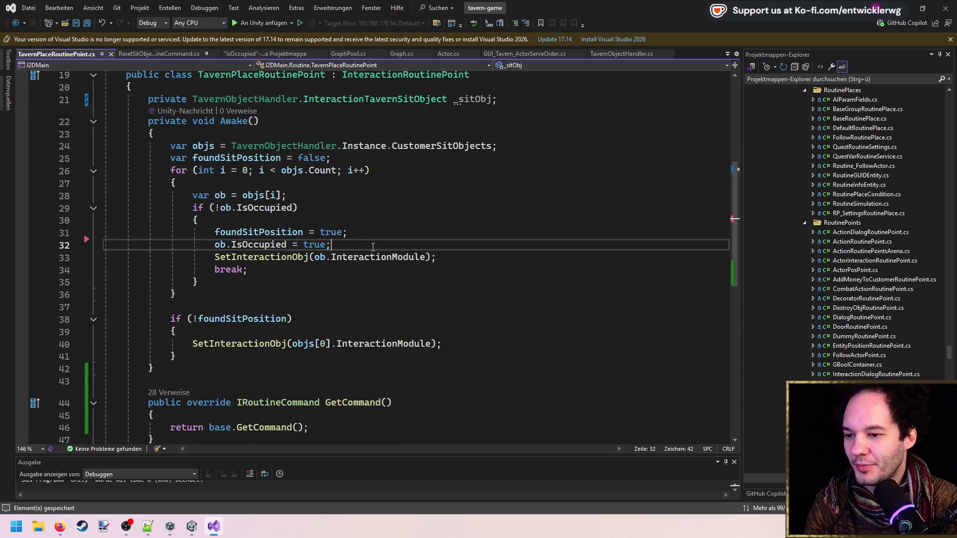
{"action": "key", "text": "Return"}
{"action": "type", "text": "_sitObj = ob;"}
{"action": "key", "text": "ctrl+s"}
{"action": "key", "text": "Down"}
{"action": "key", "text": "Down"}
{"action": "key", "text": "Down"}
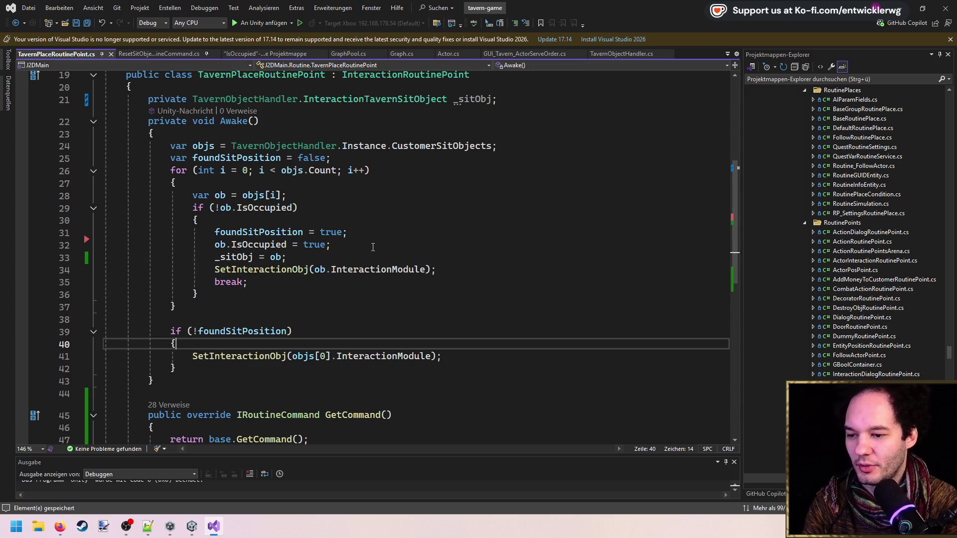
{"action": "scroll", "coordinate": [330, 239], "scroll_direction": "down", "scroll_amount": 1}
{"action": "left_click_drag", "start_coordinate": [180, 332], "coordinate": [125, 296]}
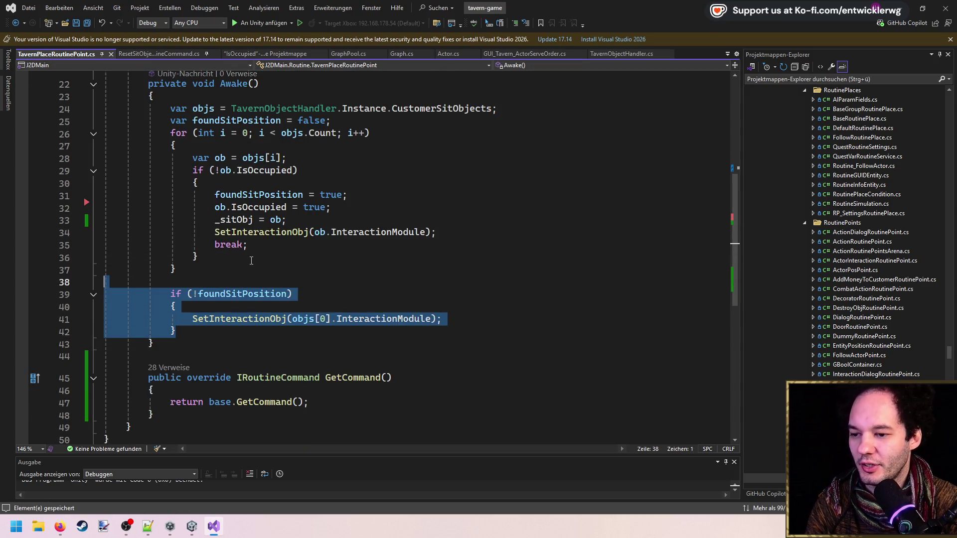
{"action": "double_click", "coordinate": [243, 220]}
{"action": "scroll", "coordinate": [243, 220], "scroll_direction": "down", "scroll_amount": 2}
Step: When _sitObj != null, return new ResetSitObjectTavernRoutineCommand(base.GetCommand(), _sitObj) from GetCommand
{"action": "left_click", "coordinate": [301, 316]}
{"action": "key", "text": "Return"}
{"action": "type", "text": "if(_sitObj != null"}
{"action": "key", "text": "End"}
{"action": "key", "text": "Return"}
{"action": "type", "text": "{"}
{"action": "key", "text": "Return"}
{"action": "type", "text": "return "}
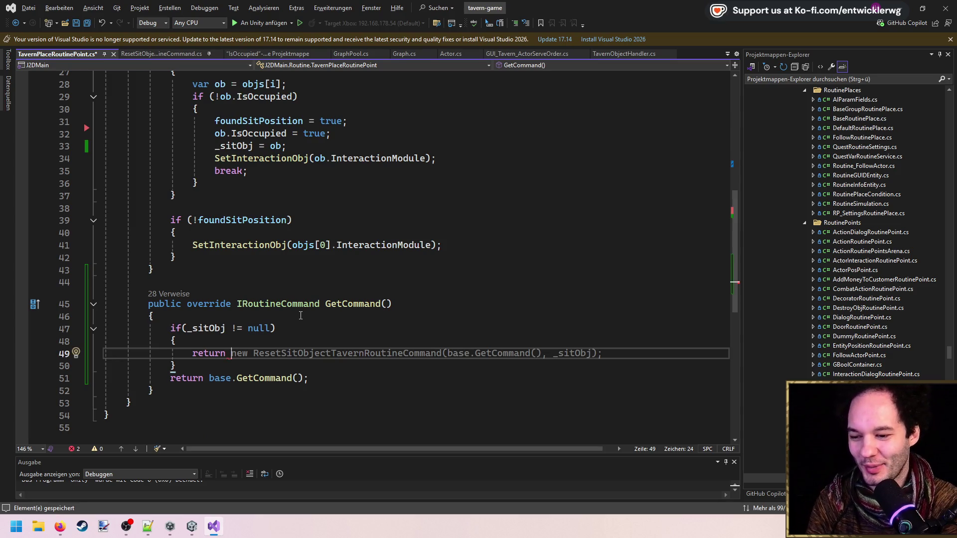
{"action": "type", "text": "new Reset"}
{"action": "key", "text": "Tab"}
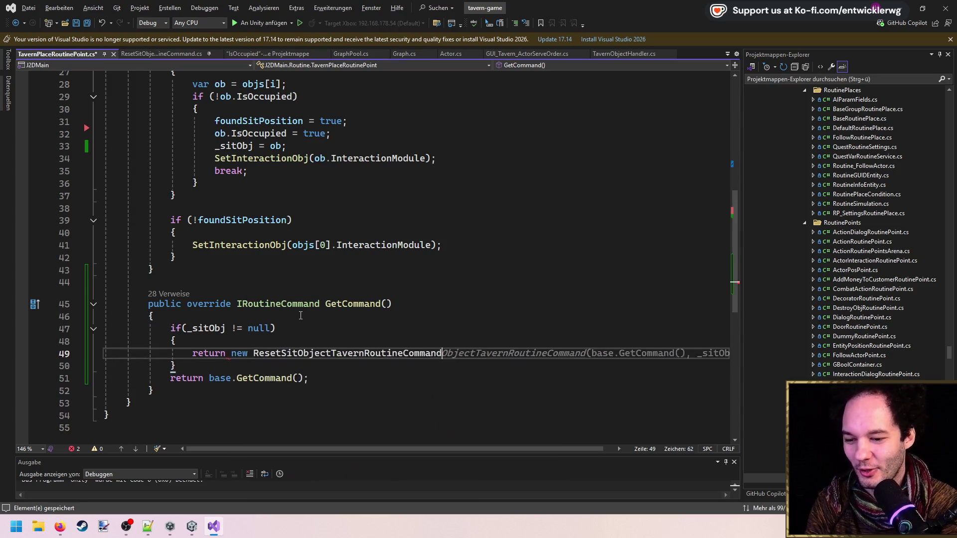
{"action": "type", "text": "("}
{"action": "type", "text": "base.g"}
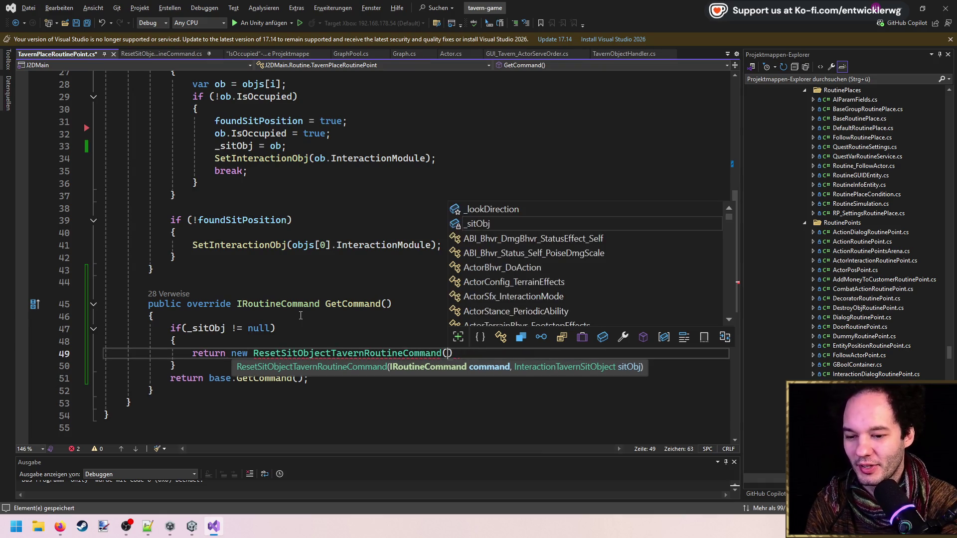
{"action": "key", "text": "BackSpace"}
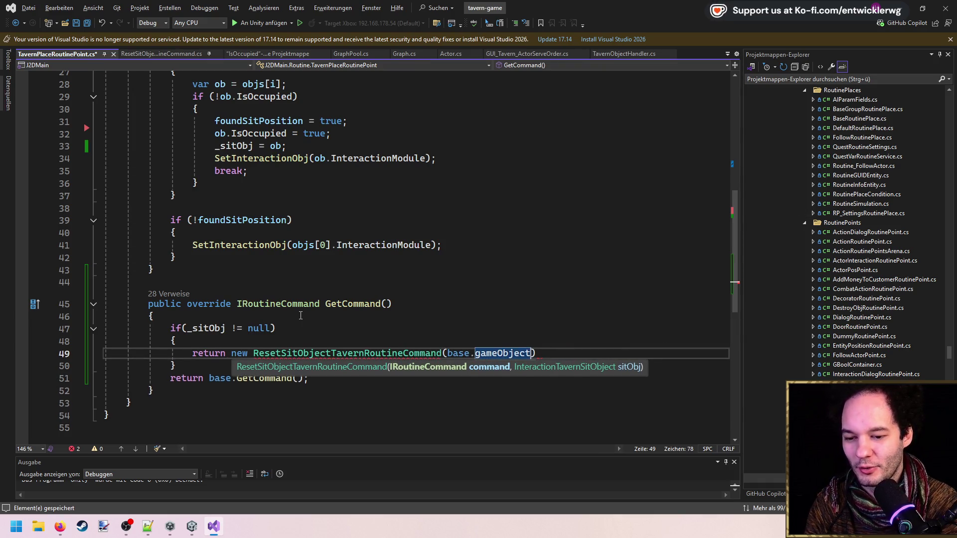
{"action": "type", "text": "GetCommand"}
{"action": "type", "text": "(),"}
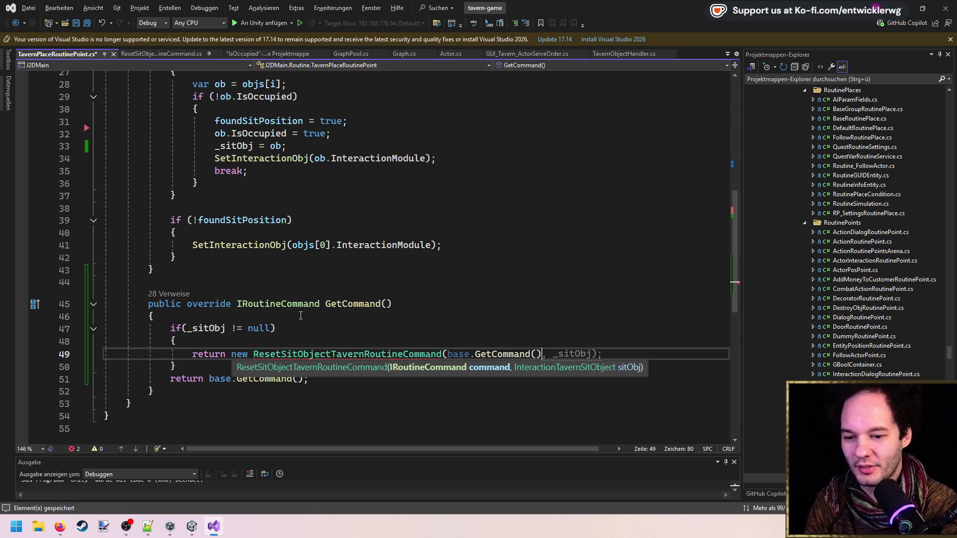
{"action": "left_click", "coordinate": [529, 282]}
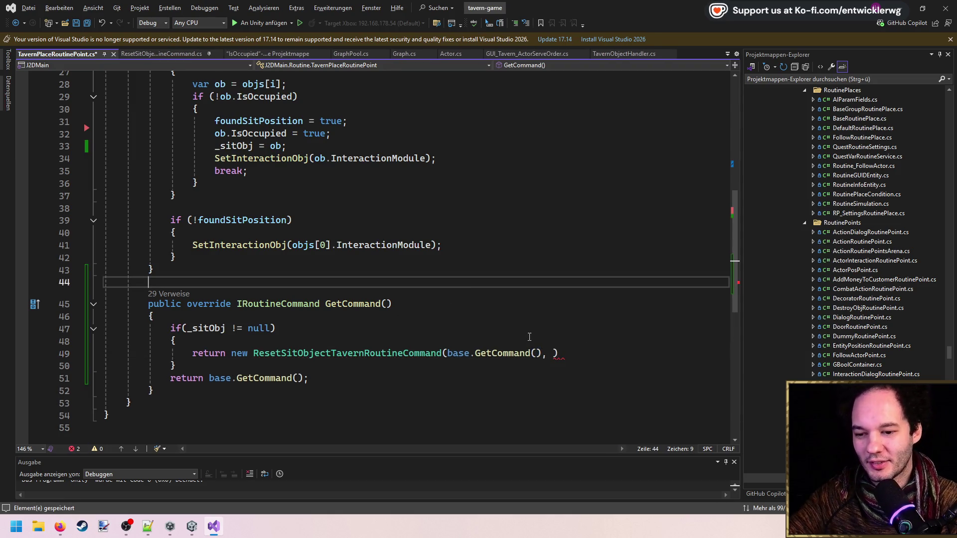
{"action": "left_click", "coordinate": [508, 355]}
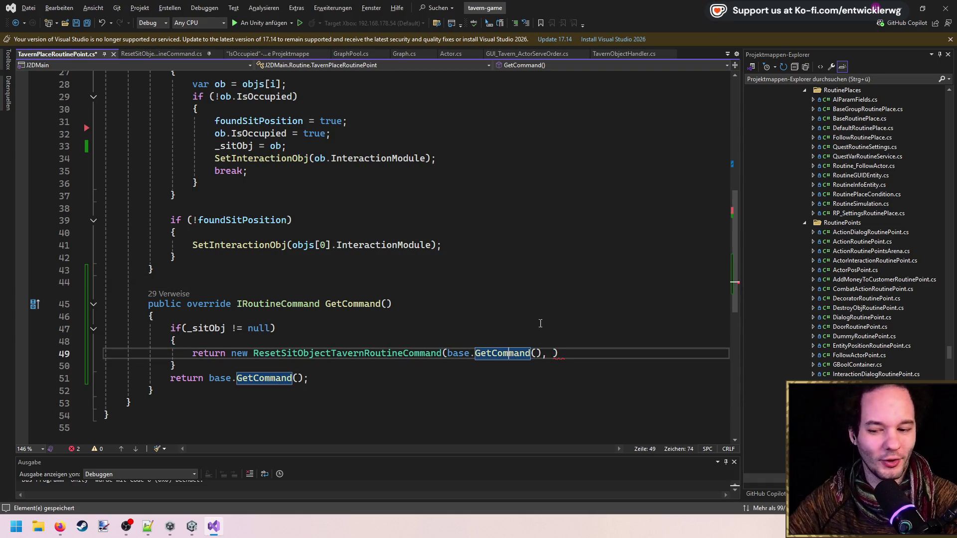
{"action": "type", "text": "_si"}
{"action": "key", "text": "Tab"}
{"action": "key", "text": "ctrl+s"}
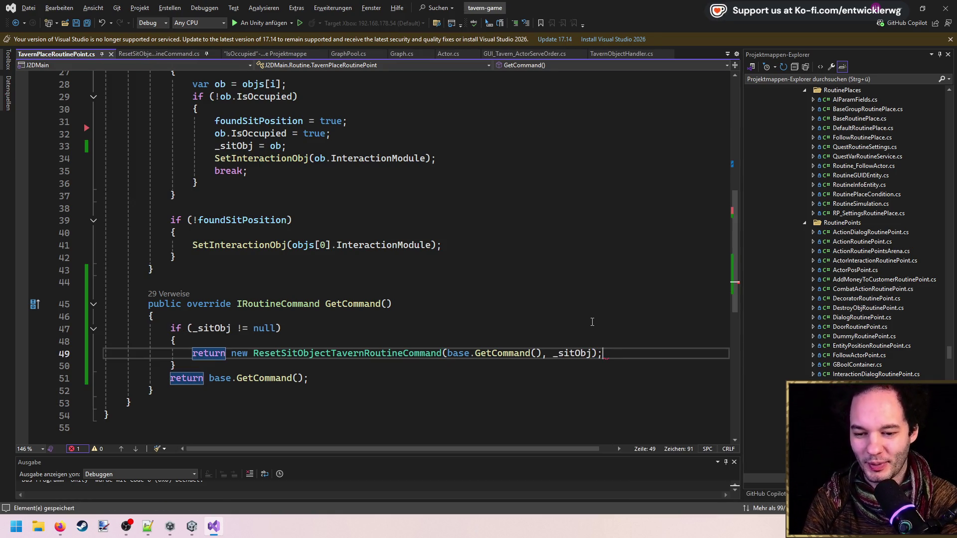
Step: Move the fallback 'return base.GetCommand()' into an else branch and save
{"action": "left_click", "coordinate": [360, 360]}
{"action": "key", "text": "Return"}
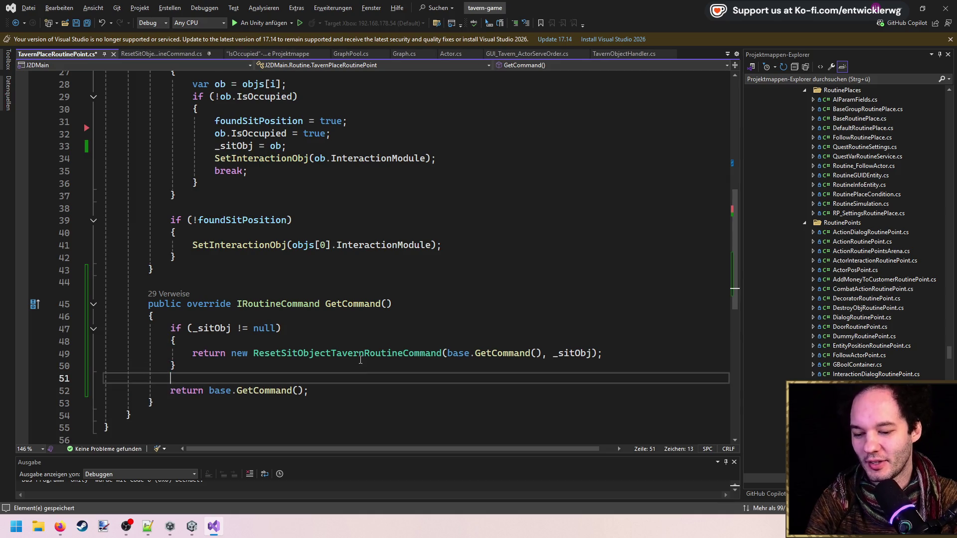
{"action": "type", "text": "else"}
{"action": "key", "text": "Return"}
{"action": "type", "text": "{"}
{"action": "key", "text": "Return"}
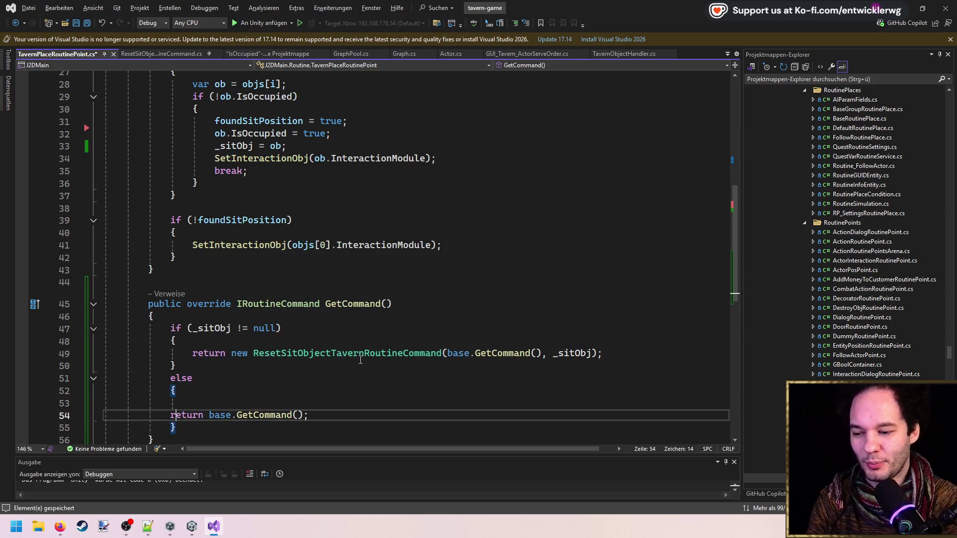
{"action": "key", "text": "Delete"}
{"action": "key", "text": "ctrl+s"}
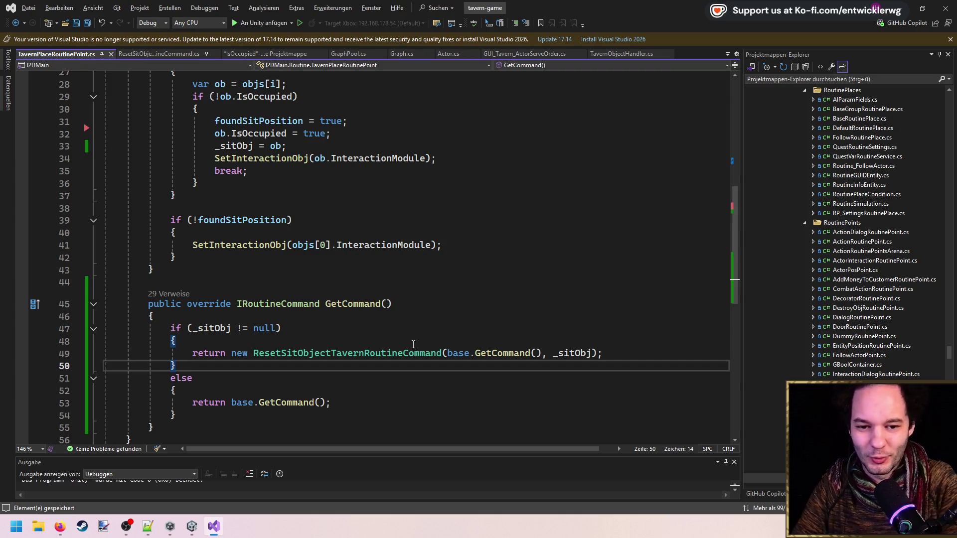
Step: Add a blank line after the _sitObj field declaration
{"action": "left_click", "coordinate": [390, 271]}
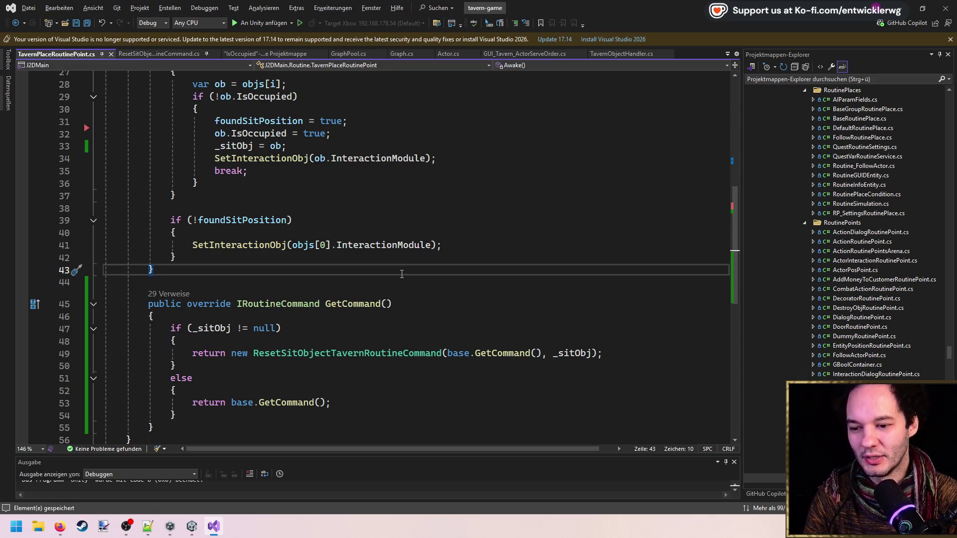
{"action": "scroll", "coordinate": [401, 273], "scroll_direction": "up", "scroll_amount": 5}
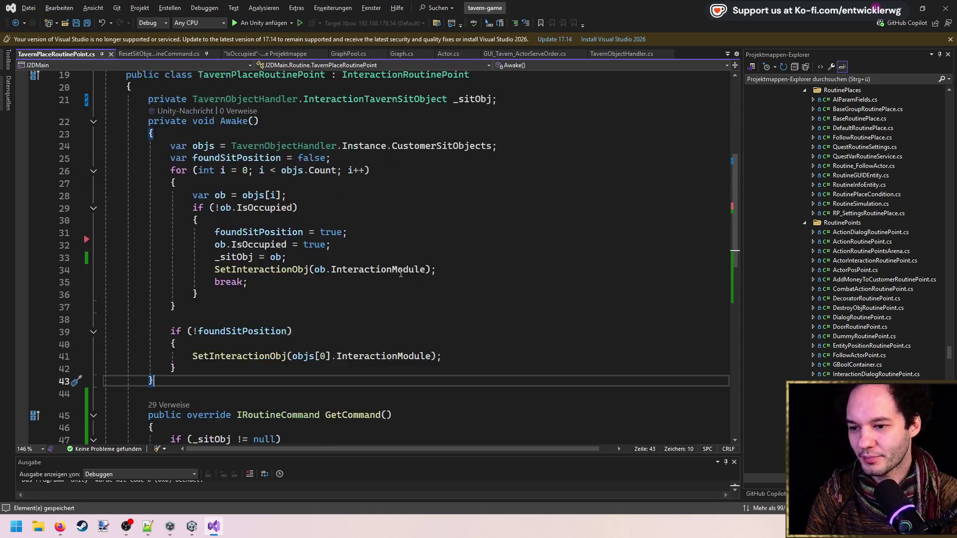
{"action": "left_click", "coordinate": [573, 173]}
{"action": "key", "text": "Return"}
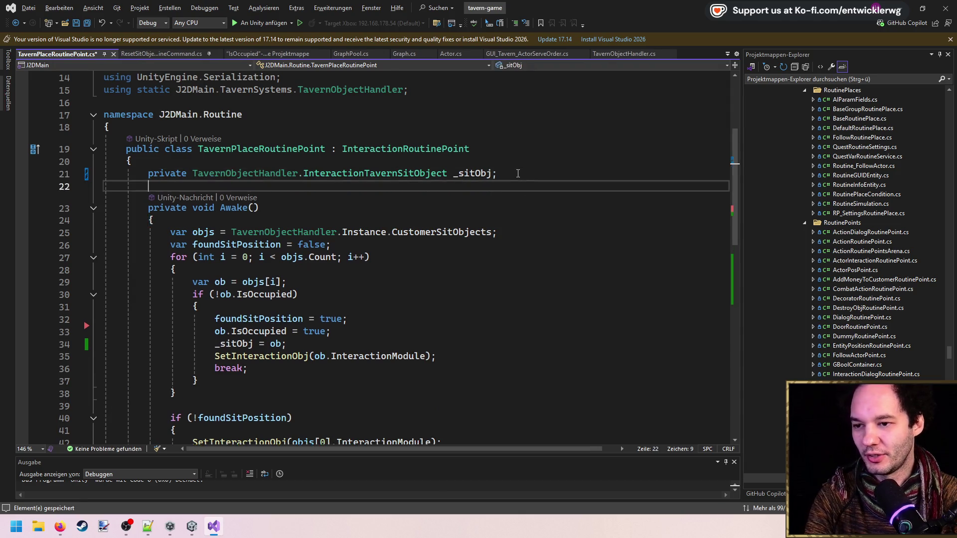
Step: Delete the 'using static TavernObjectHandler' directive, save, and switch to Unity
{"action": "key", "text": "Up"}
{"action": "key", "text": "Up"}
{"action": "key", "text": "Up"}
{"action": "key", "text": "End"}
{"action": "key", "text": "shift+Up"}
{"action": "key", "text": "Delete"}
{"action": "key", "text": "ctrl+s"}
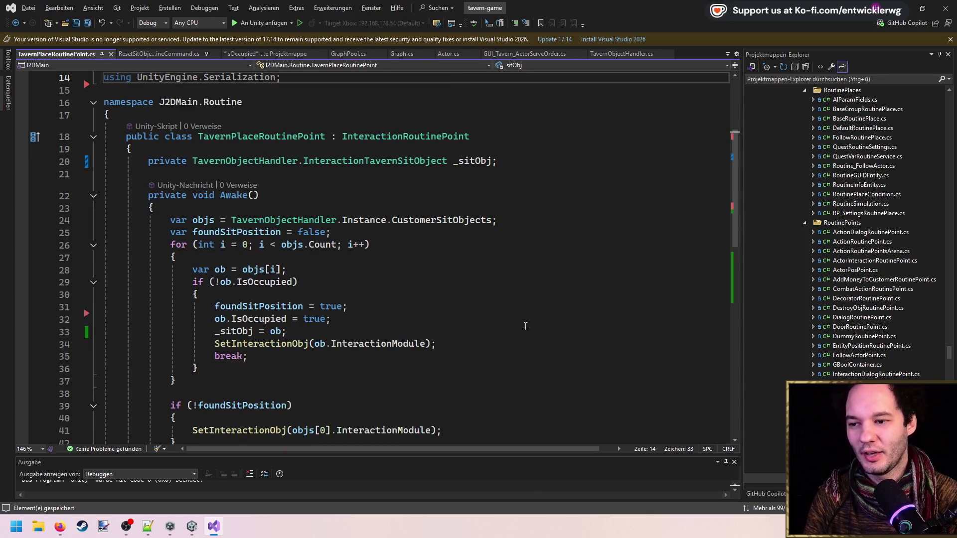
{"action": "scroll", "coordinate": [533, 343], "scroll_direction": "down", "scroll_amount": 4}
{"action": "left_click", "coordinate": [526, 337]}
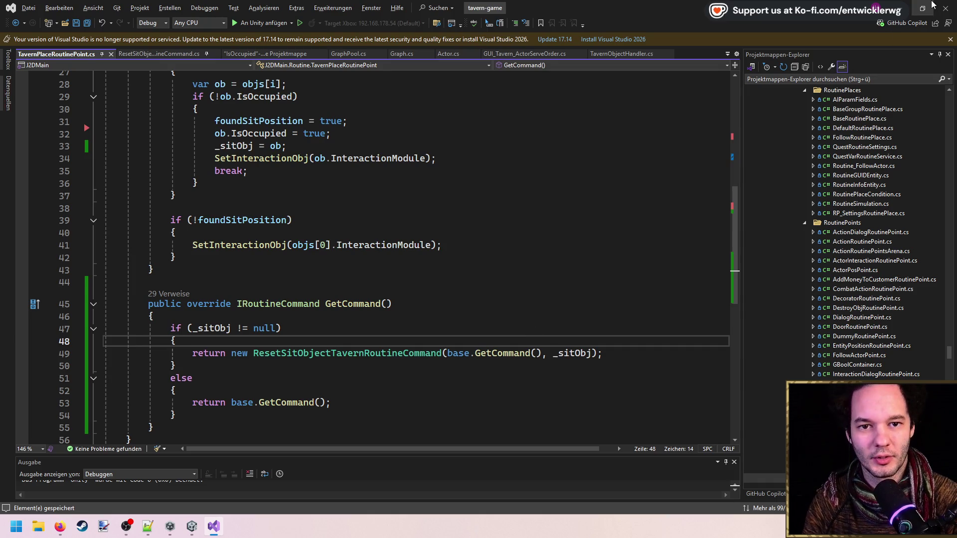
{"action": "key", "text": "alt+Tab"}
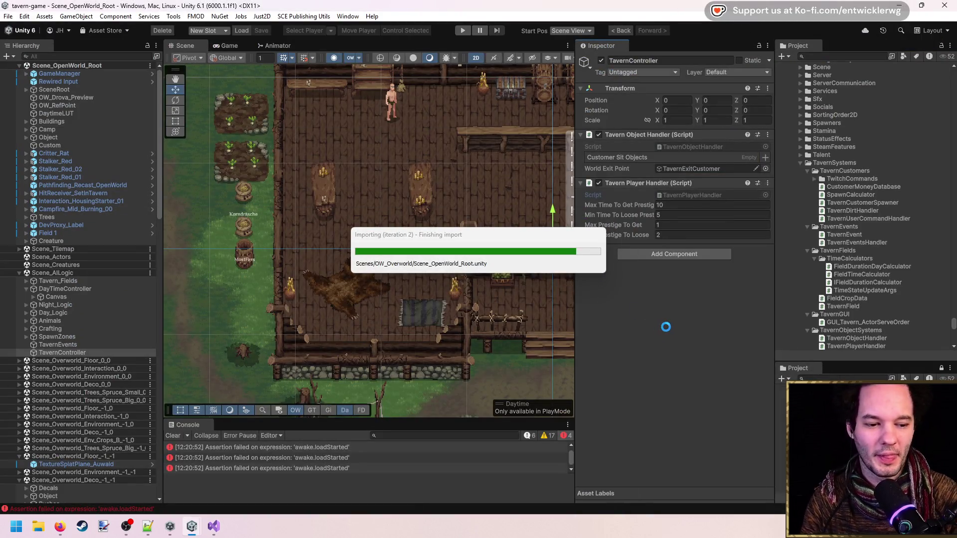
Step: Switch to Visual Studio and back to Unity while the edited scripts import
{"action": "key", "text": "alt+Tab"}
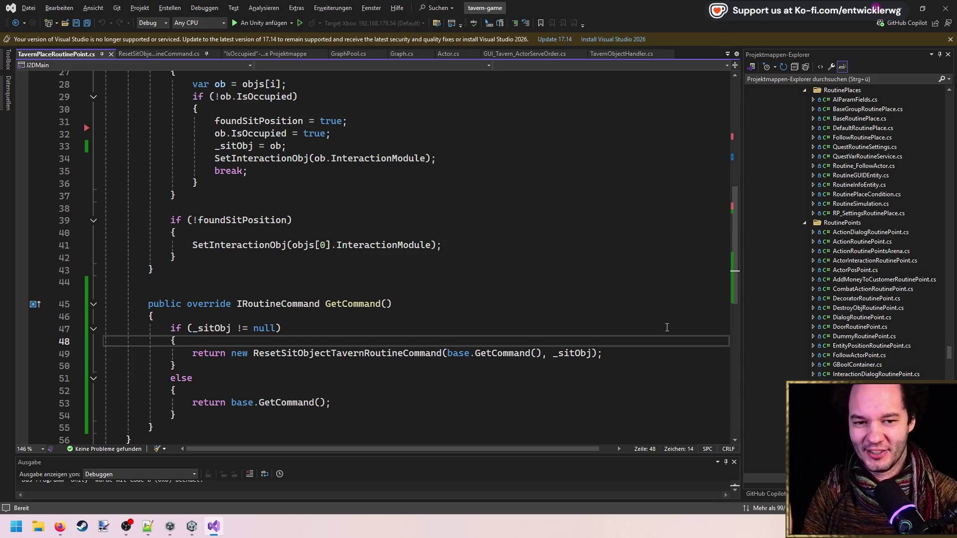
{"action": "key", "text": "alt+Tab"}
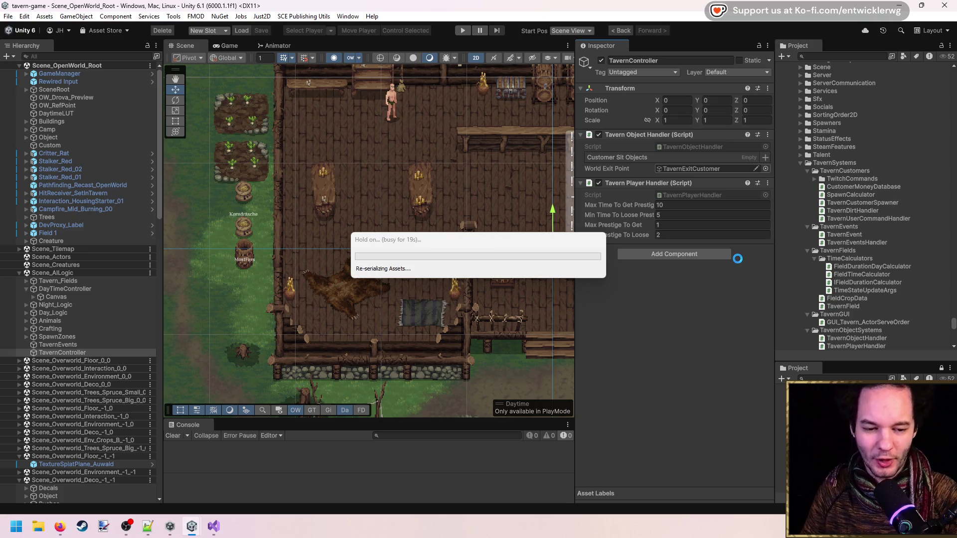
Step: Return to the Unity editor and let it finish recompiling the edited scripts
{"action": "key", "text": "alt+Tab"}
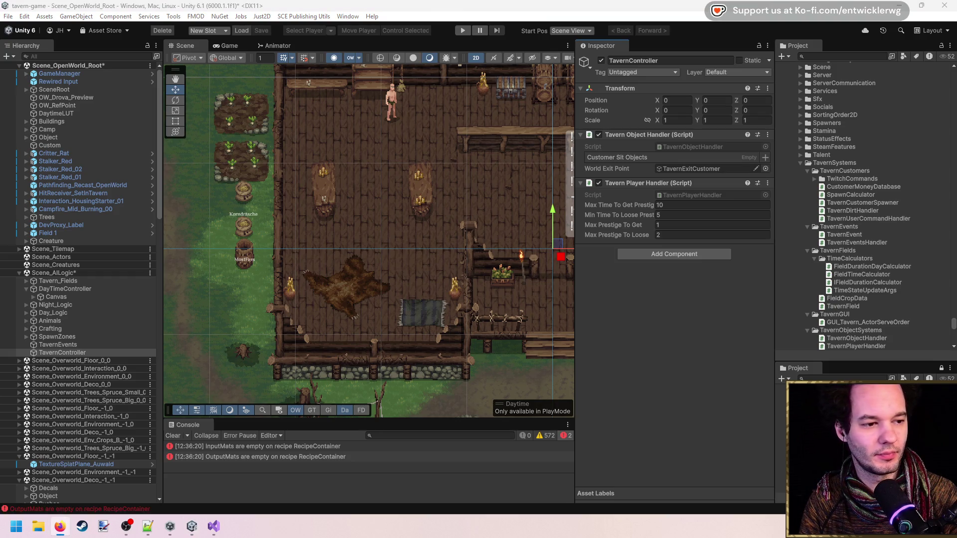
Step: Save the open-world scene, enter Play mode, and maximize the game view
{"action": "left_click", "coordinate": [666, 349]}
{"action": "key", "text": "ctrl+s"}
{"action": "scroll", "coordinate": [378, 280], "scroll_direction": "up", "scroll_amount": 4}
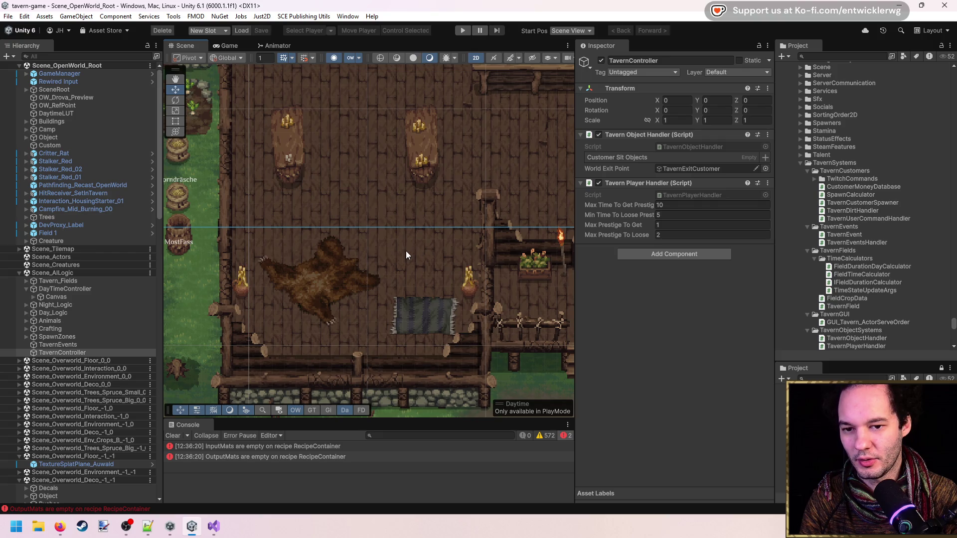
{"action": "left_click", "coordinate": [462, 30]}
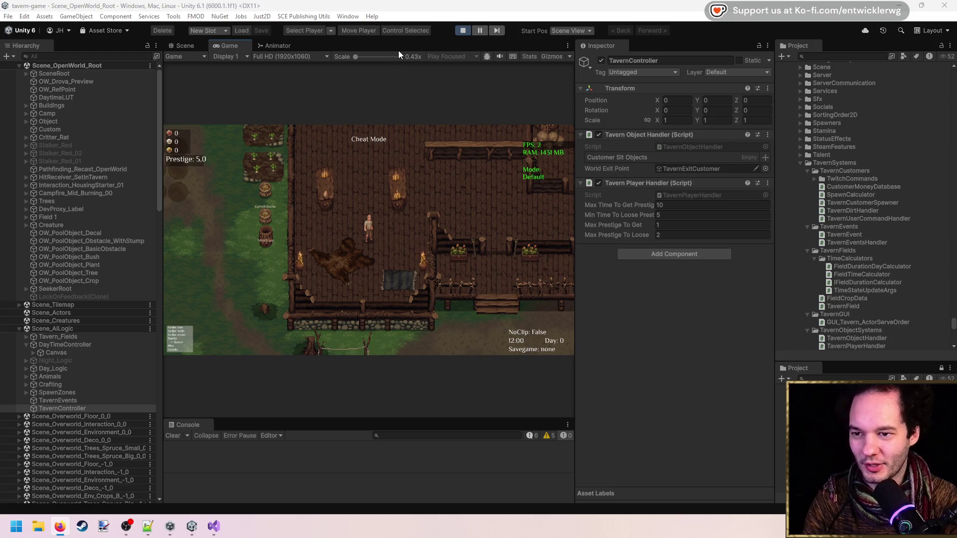
{"action": "key", "text": "shift+space"}
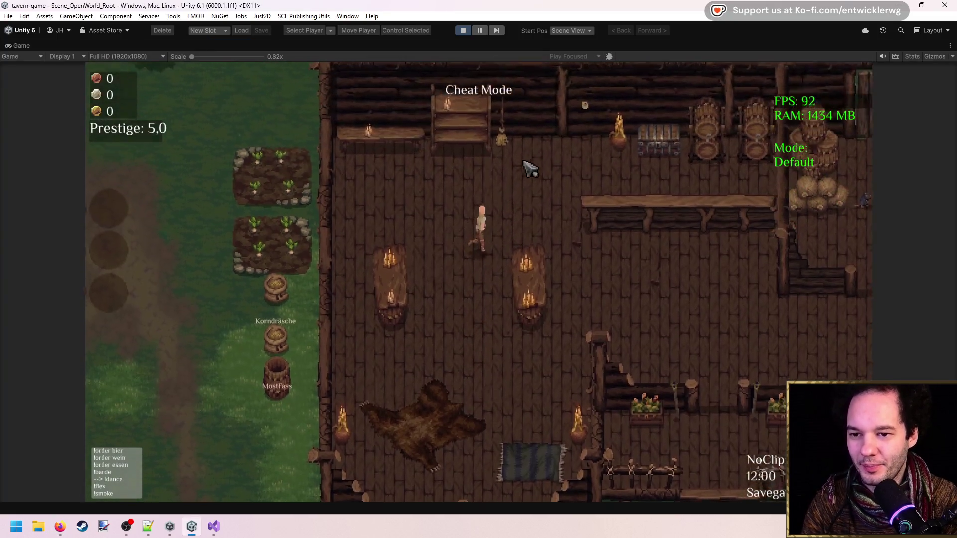
Step: Place four Stool_02 stools in a row along the tavern counter
{"action": "key", "text": "b"}
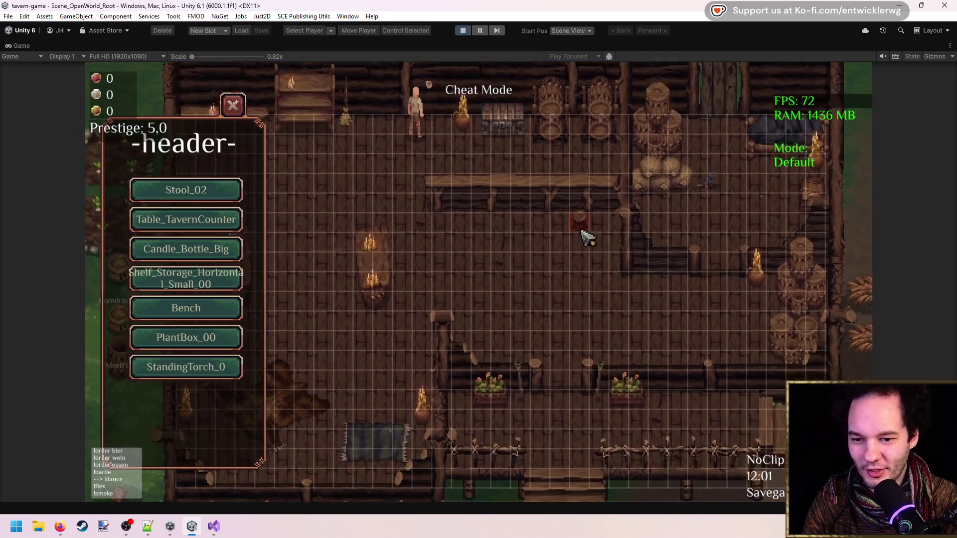
{"action": "left_click", "coordinate": [580, 230]}
{"action": "left_click", "coordinate": [542, 226]}
{"action": "left_click", "coordinate": [502, 225]}
{"action": "left_click", "coordinate": [463, 226]}
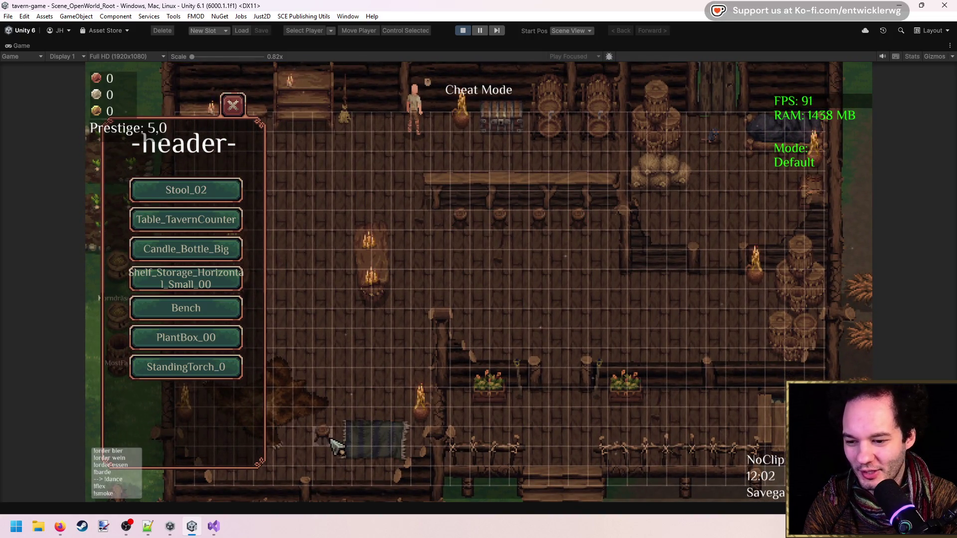
Step: Add two stools beside the rug and three at the lower-left table
{"action": "left_click", "coordinate": [362, 425]}
{"action": "left_click", "coordinate": [364, 386]}
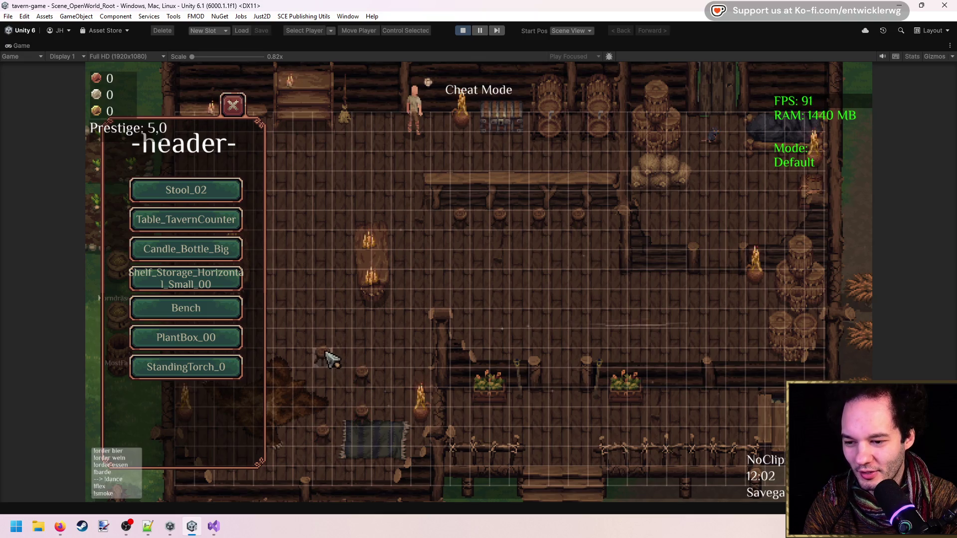
{"action": "left_click", "coordinate": [325, 356]}
{"action": "left_click", "coordinate": [284, 368]}
{"action": "left_click", "coordinate": [284, 435]}
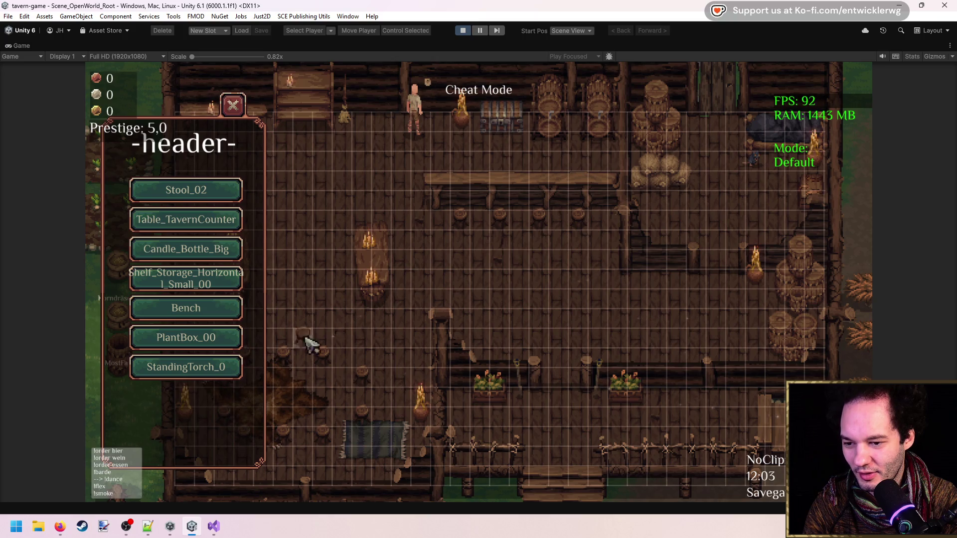
Step: Add four stools around the candle-lit table, close the build panel, and skip to evening
{"action": "left_click", "coordinate": [397, 261]}
{"action": "left_click", "coordinate": [401, 299]}
{"action": "left_click", "coordinate": [347, 280]}
{"action": "left_click", "coordinate": [349, 240]}
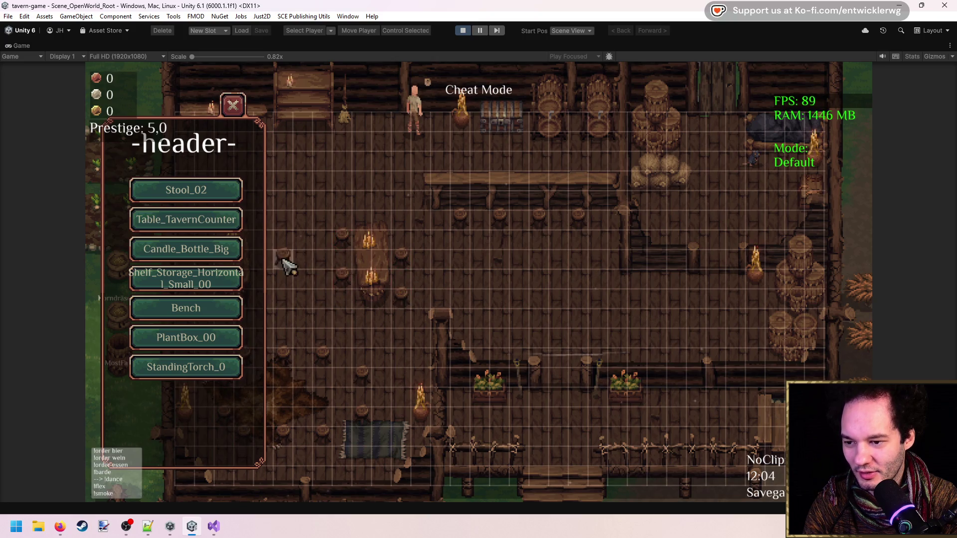
{"action": "left_click", "coordinate": [233, 105]}
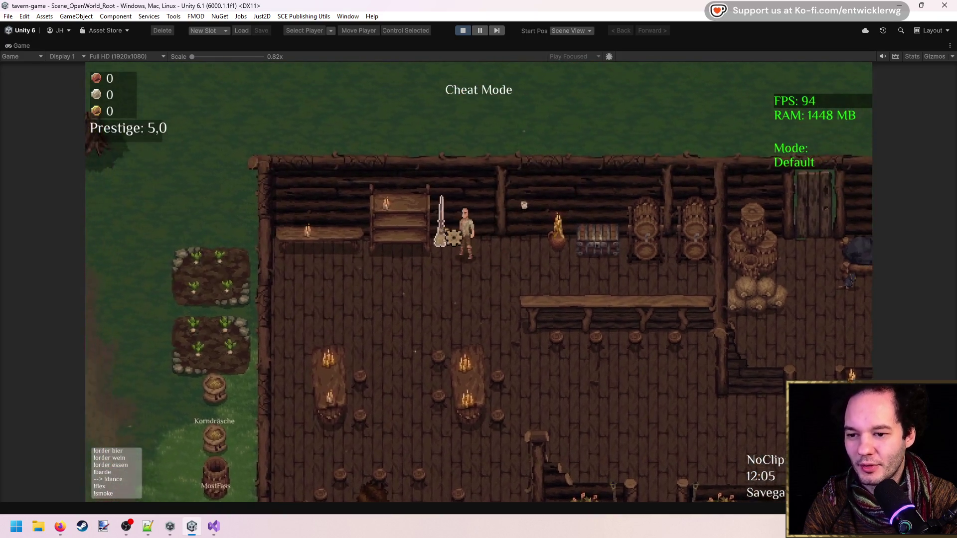
{"action": "key", "text": "t"}
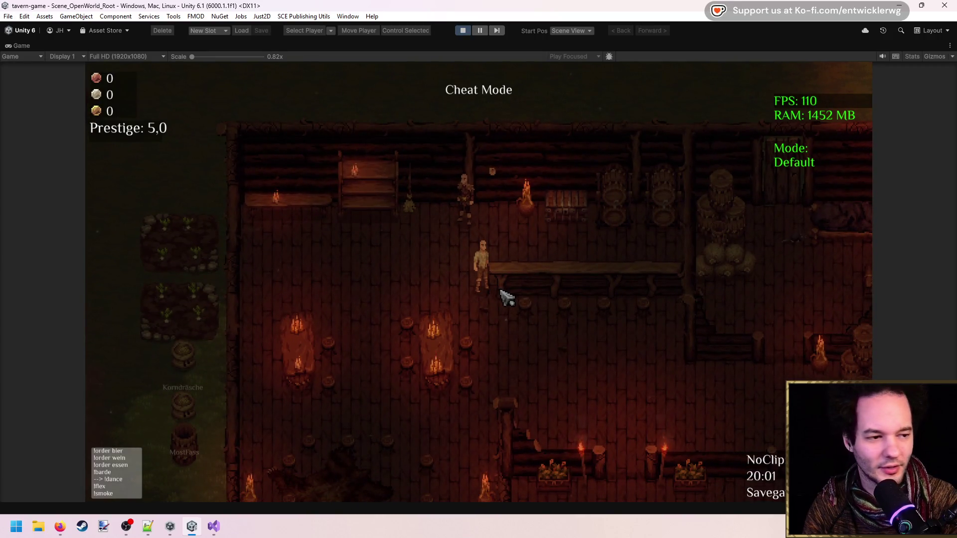
Step: Walk the player around the evening tavern and open the inventory
{"action": "key", "text": "a"}
{"action": "key", "text": "d"}
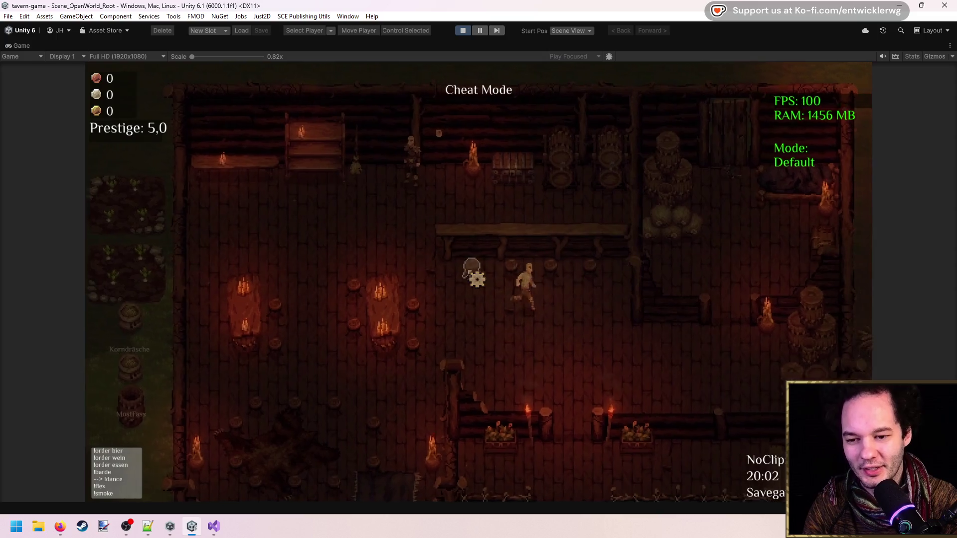
{"action": "key", "text": "d"}
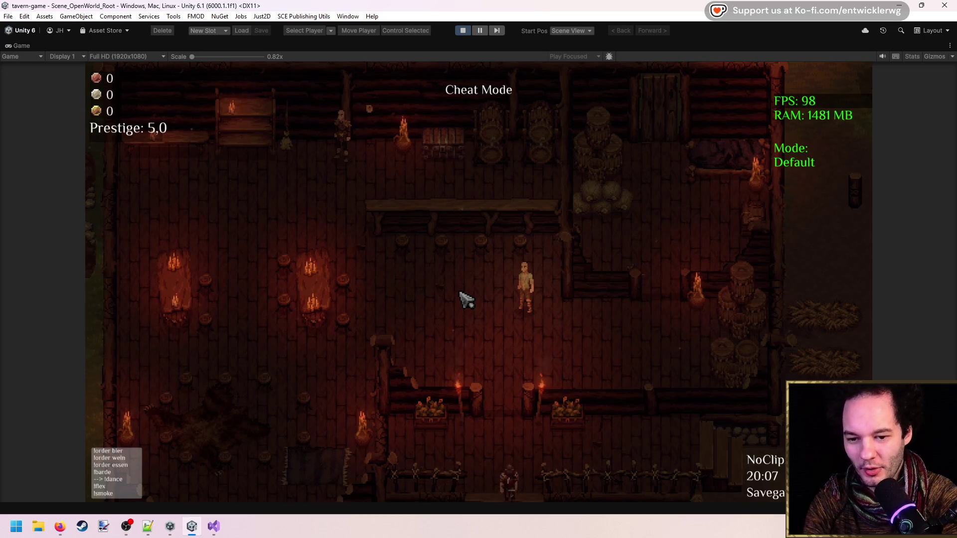
{"action": "key", "text": "d"}
{"action": "key", "text": "s"}
{"action": "key", "text": "a"}
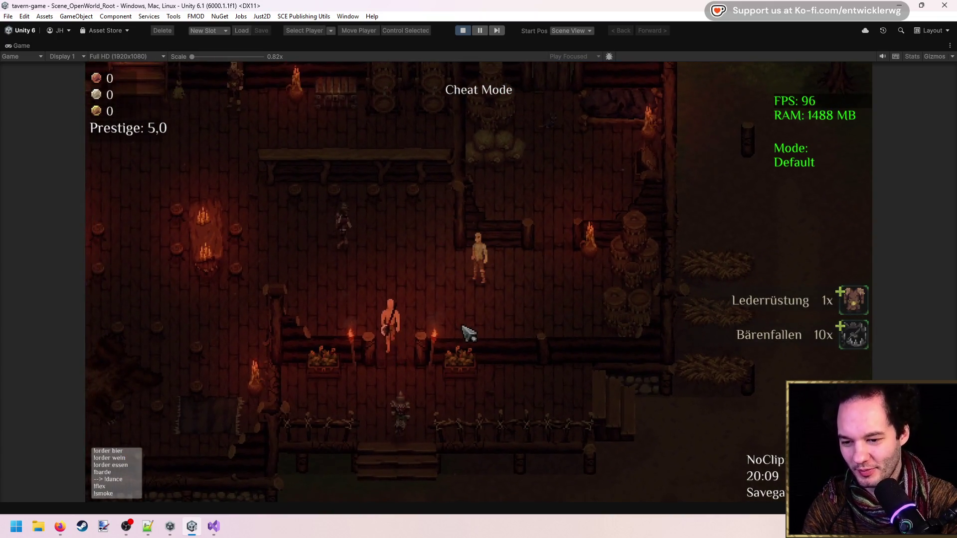
{"action": "key", "text": "i"}
{"action": "key", "text": "i"}
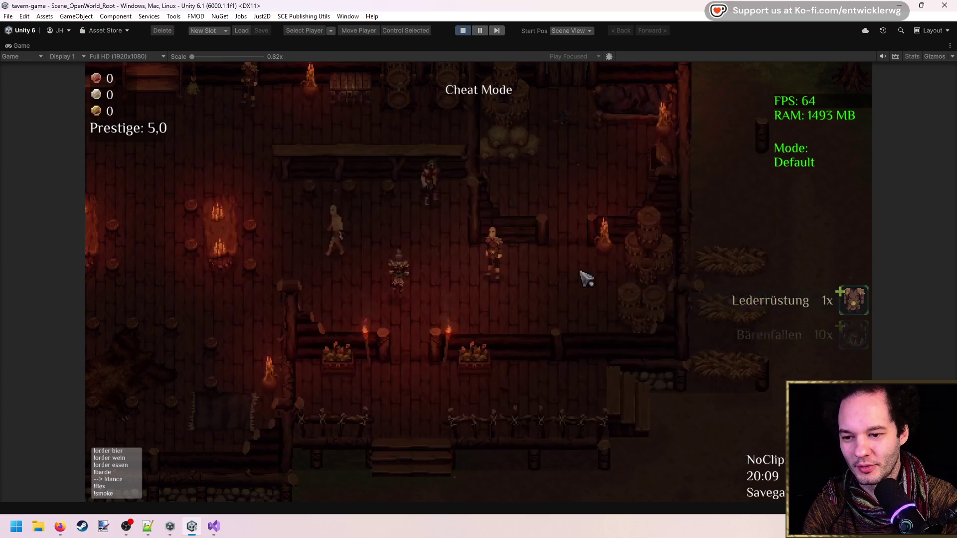
Step: Walk back toward the bar as guests sit, then restore the full editor layout
{"action": "key", "text": "w"}
{"action": "key", "text": "a"}
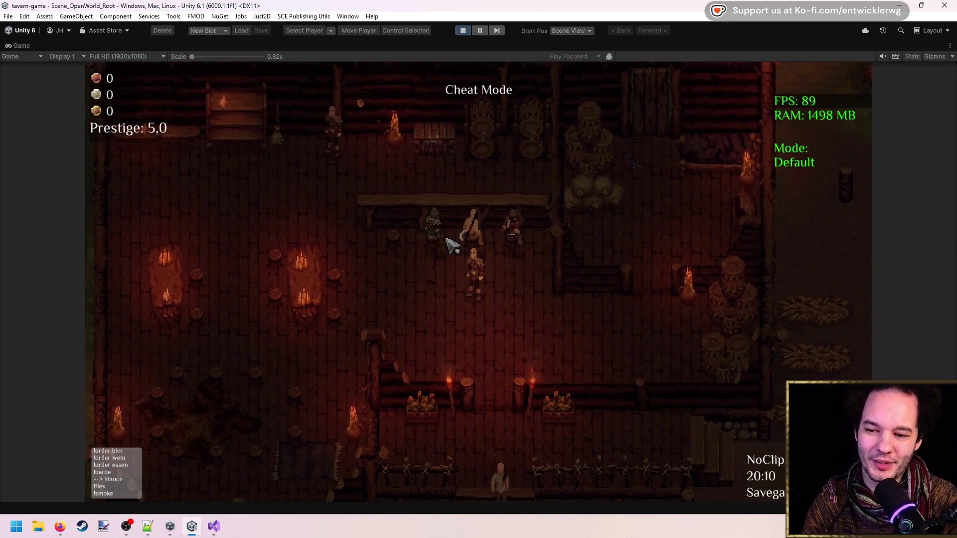
{"action": "key", "text": "s"}
{"action": "key", "text": "a"}
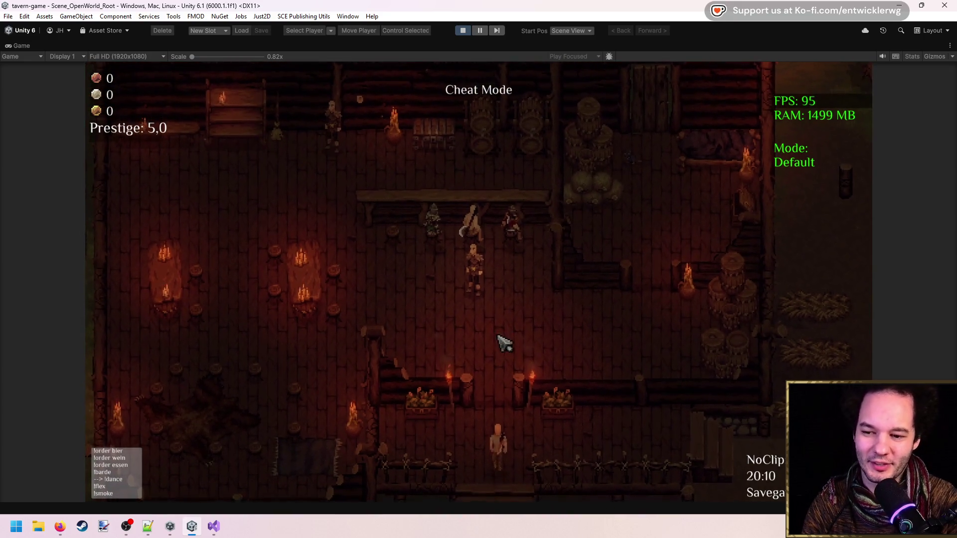
{"action": "key", "text": "d"}
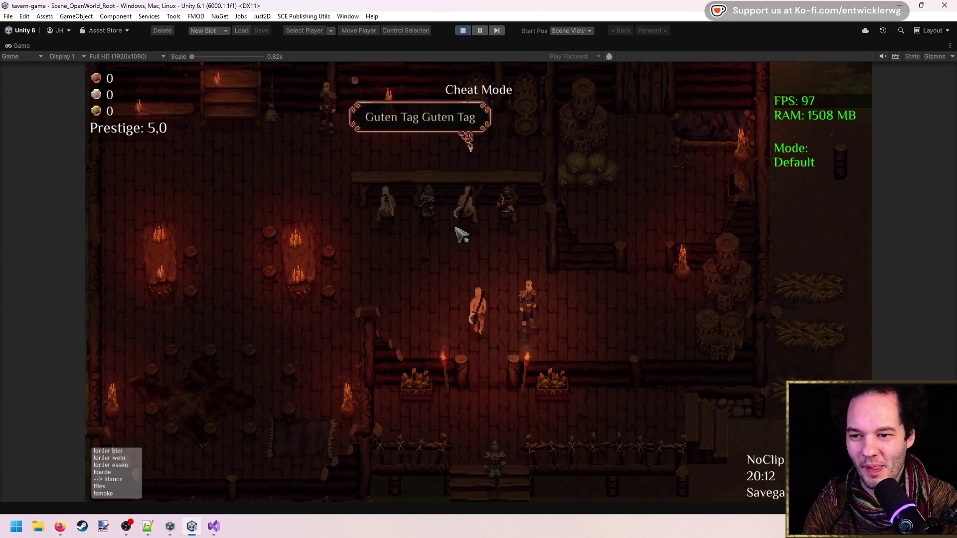
{"action": "key", "text": "a"}
{"action": "key", "text": "w"}
{"action": "key", "text": "w"}
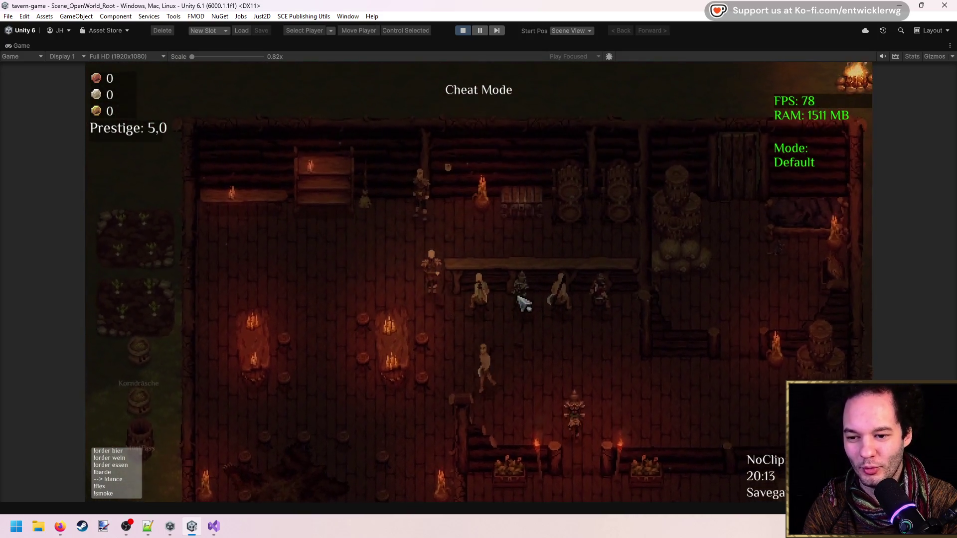
{"action": "key", "text": "shift+space"}
Step: Find Item_Beer with 't:item beer', give the player 50 Bier, and re-maximize the Game view
{"action": "left_click", "coordinate": [829, 56]}
{"action": "type", "text": "t:item beer"}
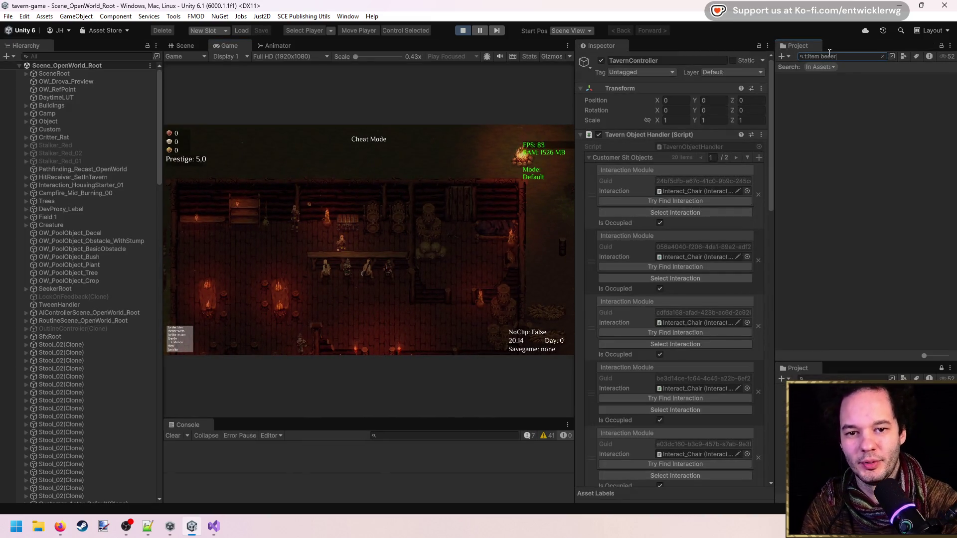
{"action": "key", "text": "BackSpace"}
{"action": "type", "text": "r"}
{"action": "left_click", "coordinate": [830, 85]}
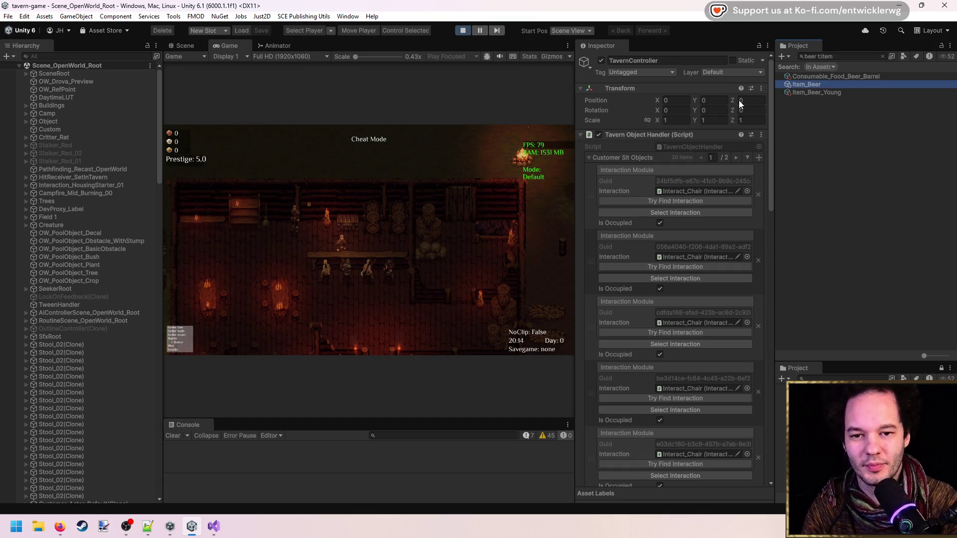
{"action": "left_click", "coordinate": [654, 117]}
{"action": "type", "text": "50"}
{"action": "left_click", "coordinate": [653, 107]}
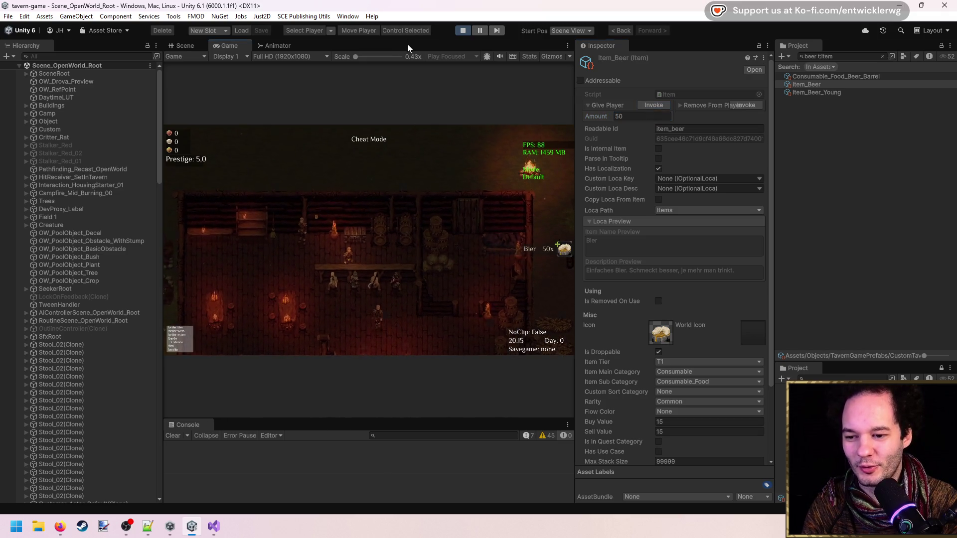
{"action": "key", "text": "shift+space"}
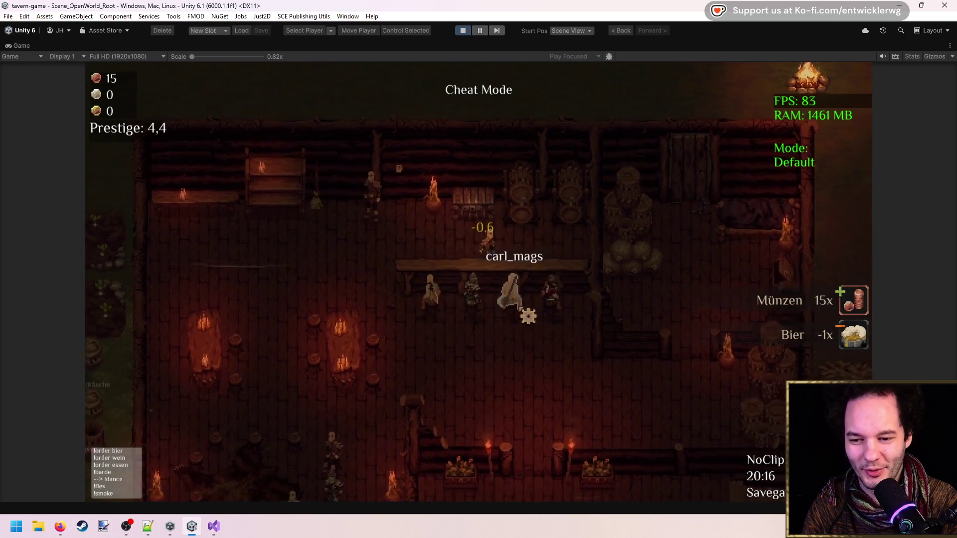
Step: Walk to the four seated customers and serve each a beer
{"action": "key", "text": "a"}
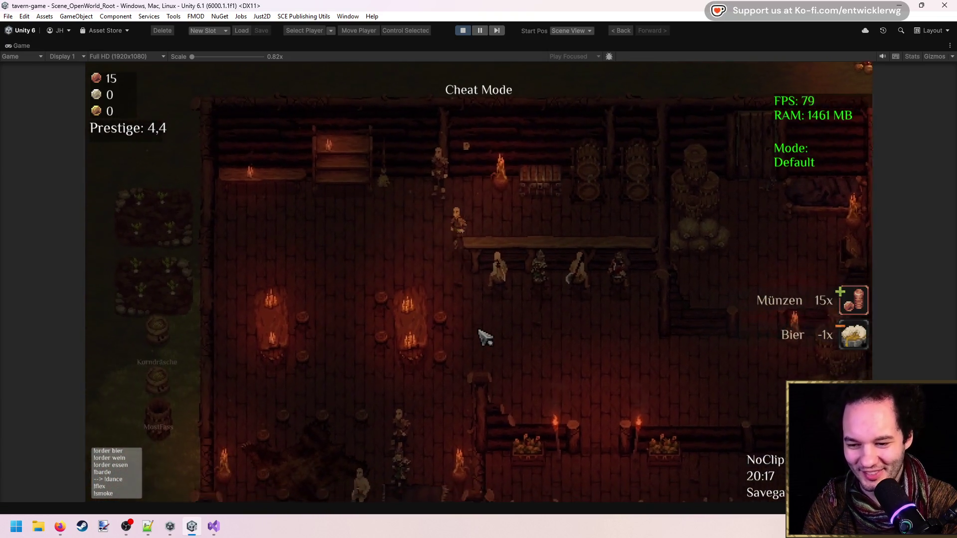
{"action": "key", "text": "s"}
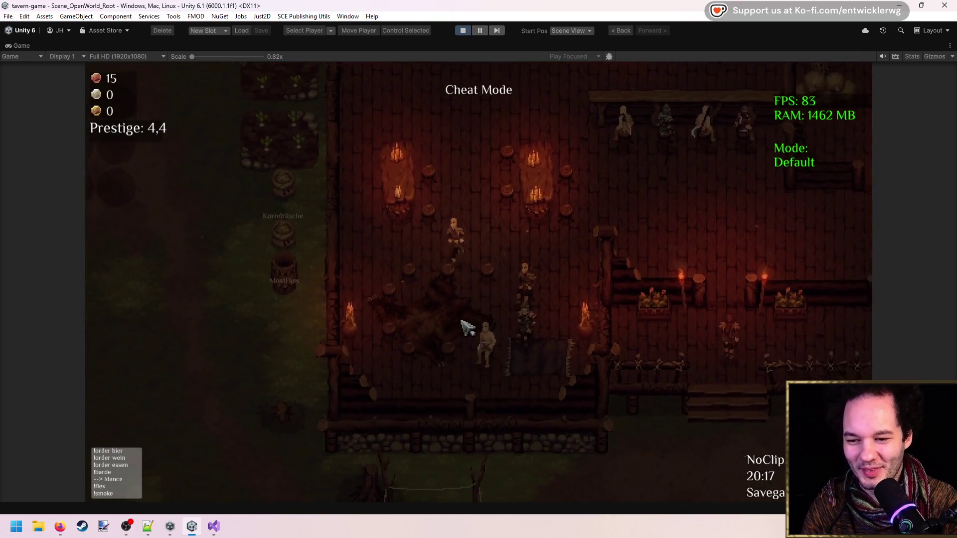
{"action": "key", "text": "s"}
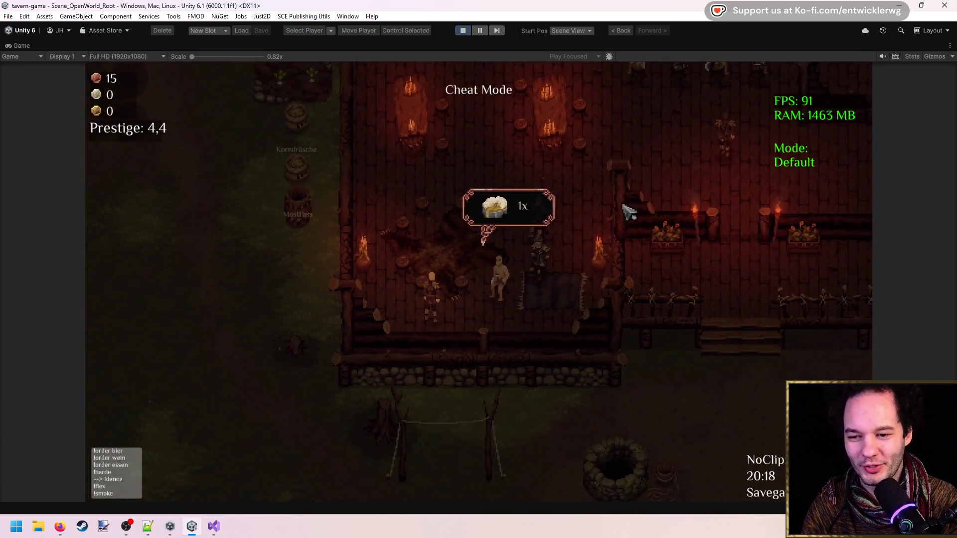
{"action": "left_click", "coordinate": [489, 288]}
{"action": "key", "text": "a"}
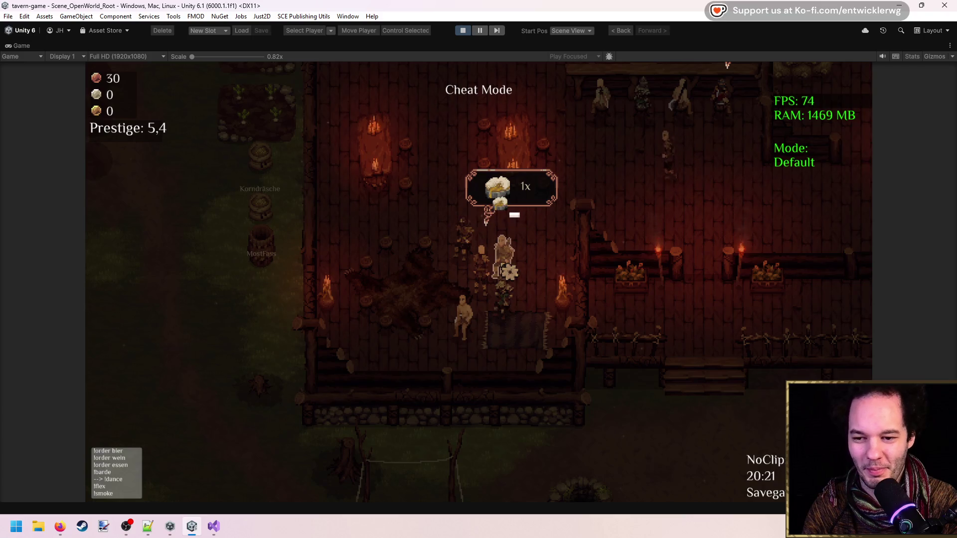
{"action": "left_click", "coordinate": [487, 214]}
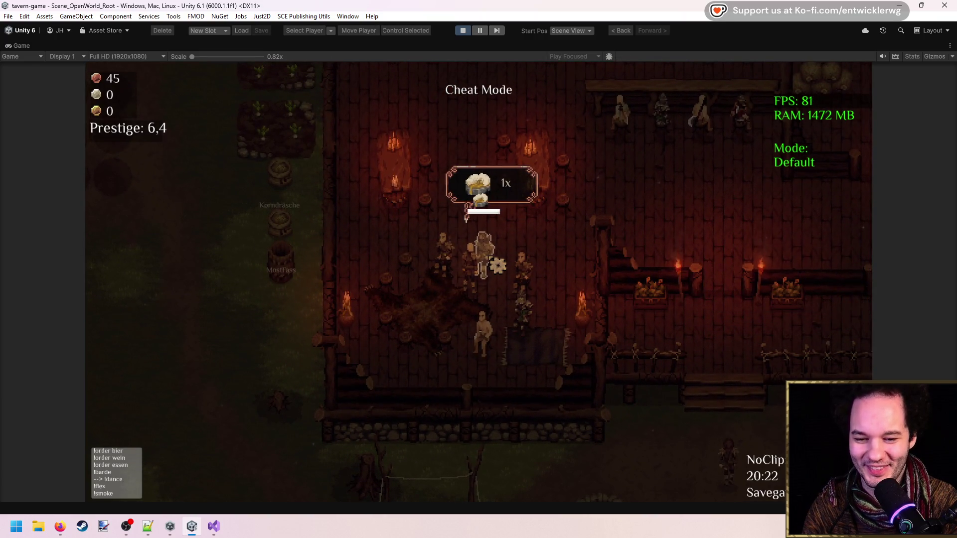
{"action": "left_click", "coordinate": [482, 251]}
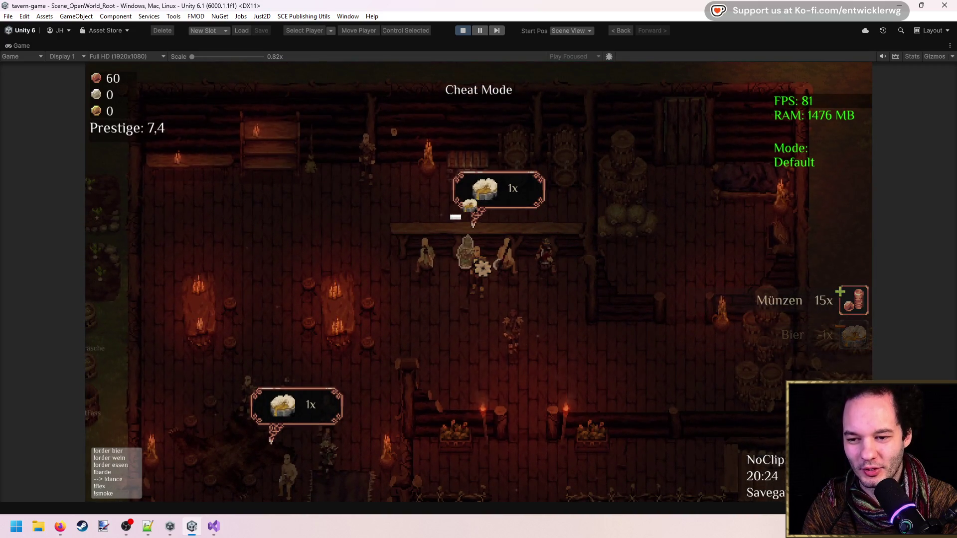
{"action": "left_click", "coordinate": [483, 269]}
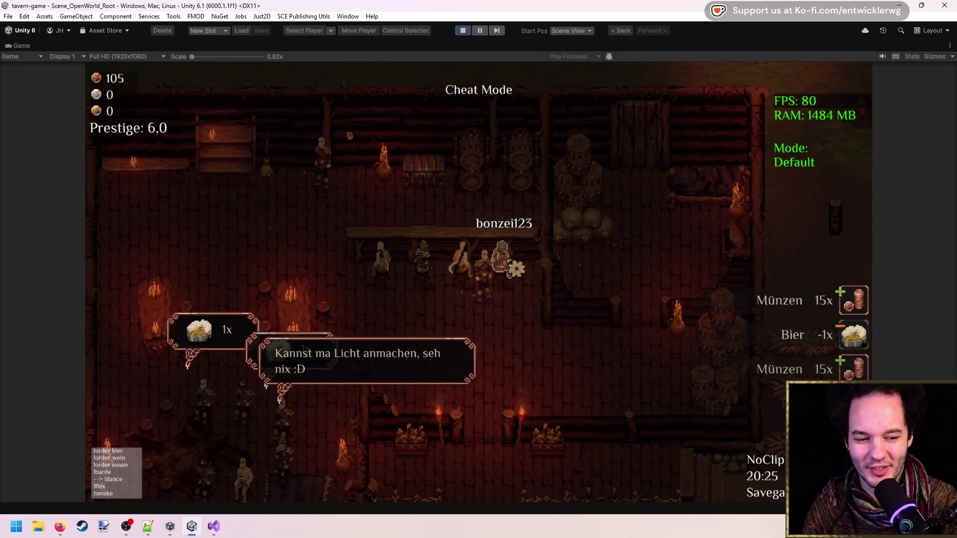
Step: Run 'settime 13' in the console, walk to the back wall, and stop Play Mode
{"action": "key", "text": "grave"}
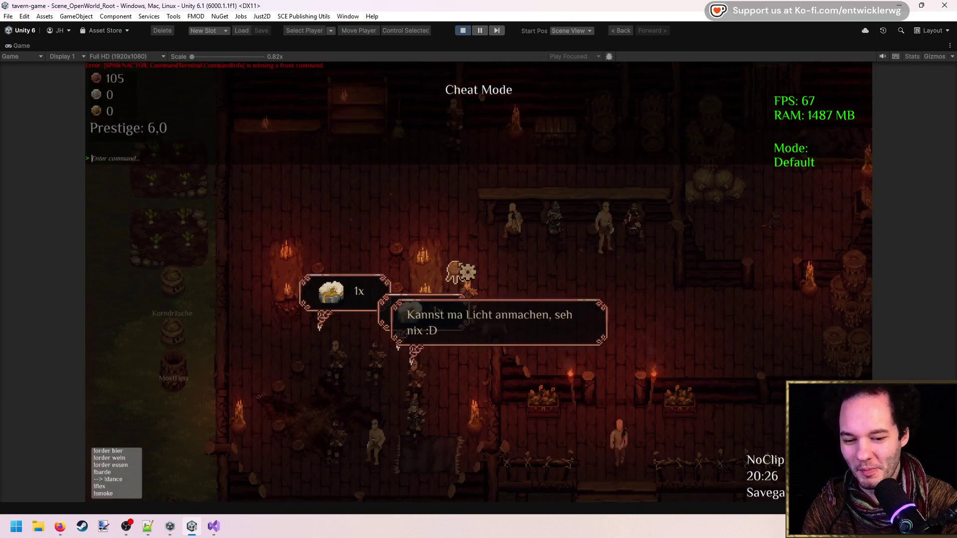
{"action": "type", "text": "settime 13"}
{"action": "key", "text": "Return"}
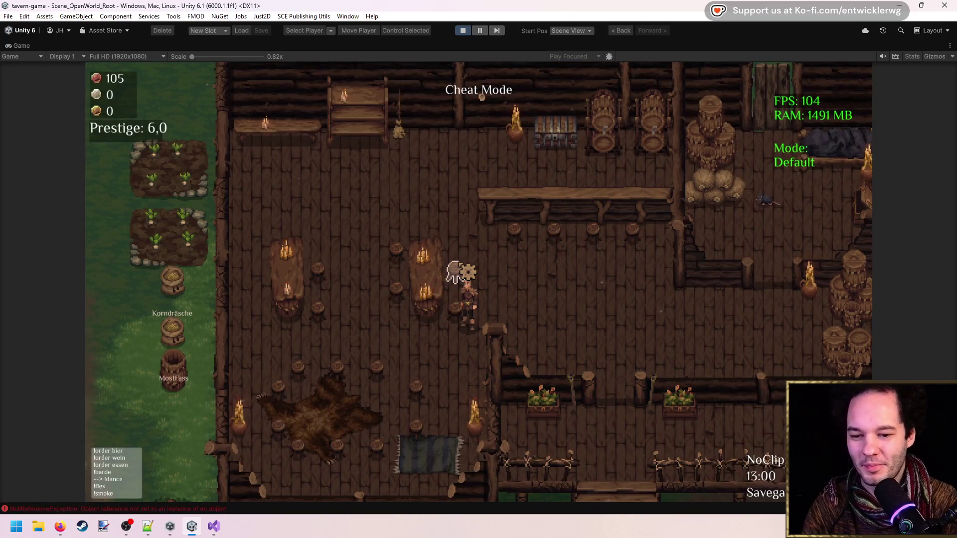
{"action": "key", "text": "a"}
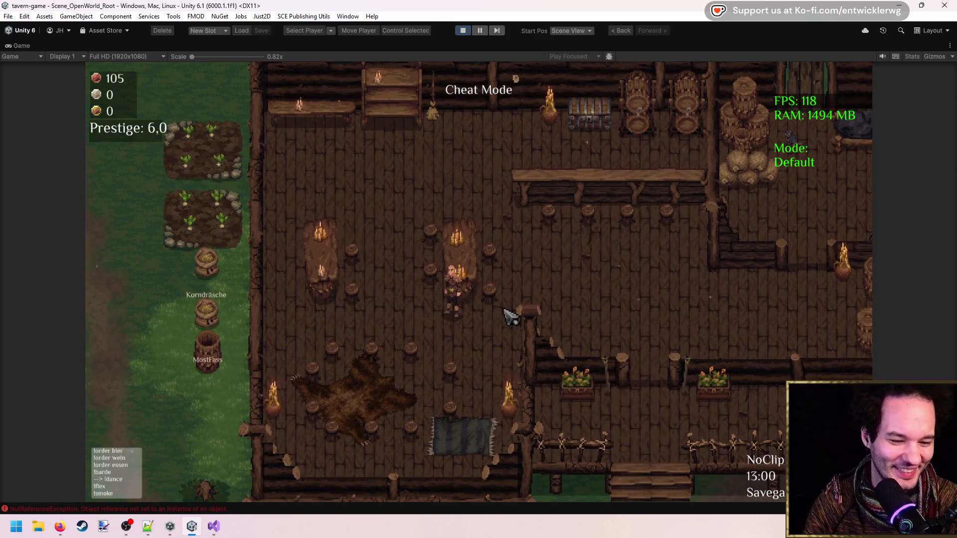
{"action": "key", "text": "s"}
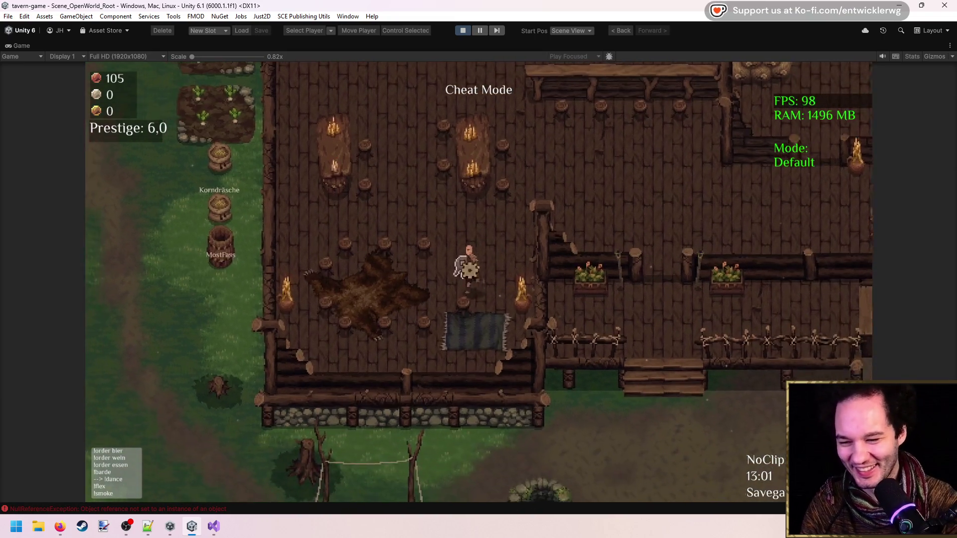
{"action": "key", "text": "w"}
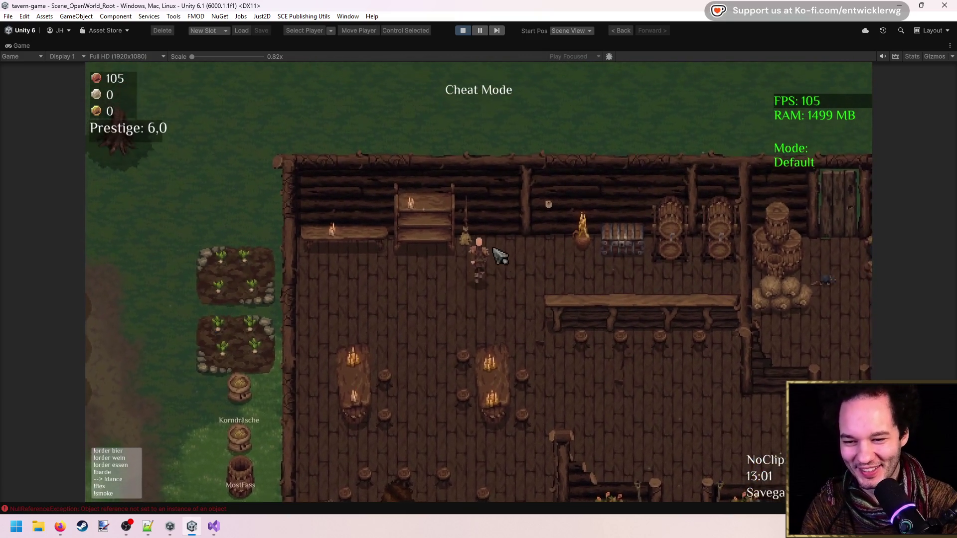
{"action": "key", "text": "w"}
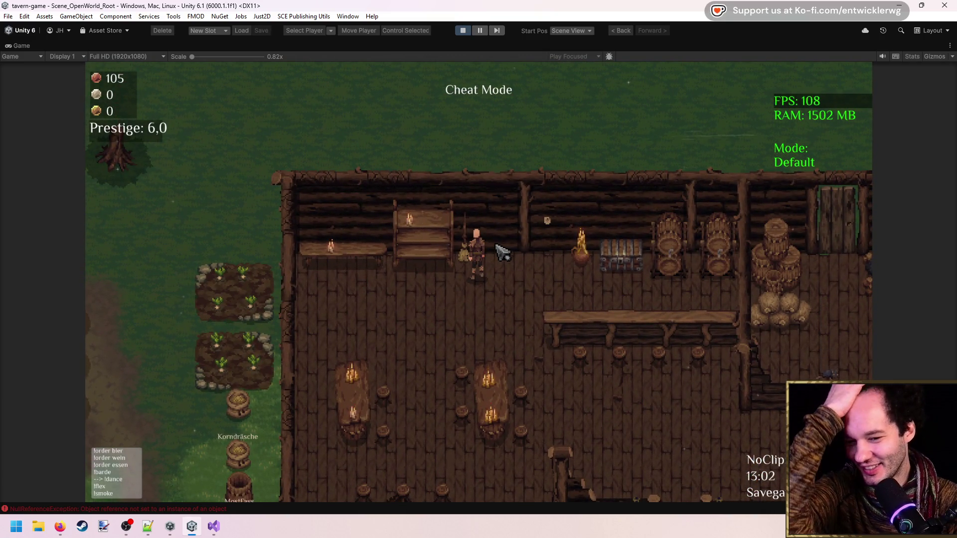
{"action": "left_click", "coordinate": [463, 32]}
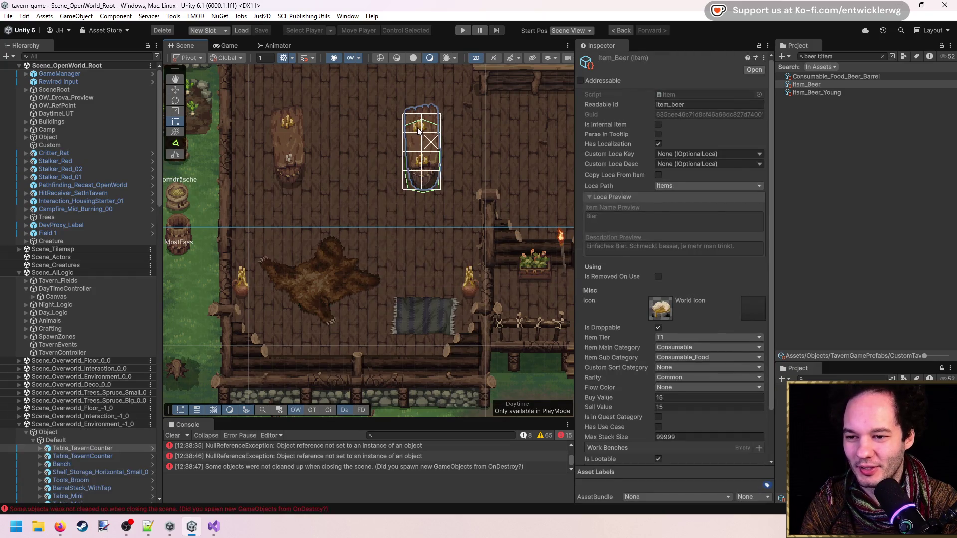
Step: Open the Candle_Group_Yellow_Big prefab from the Table_TavernCounter's Visual children
{"action": "left_click", "coordinate": [419, 130]}
{"action": "scroll", "coordinate": [83, 394], "scroll_direction": "down", "scroll_amount": 3}
{"action": "left_click", "coordinate": [92, 418]}
{"action": "key", "text": "Right"}
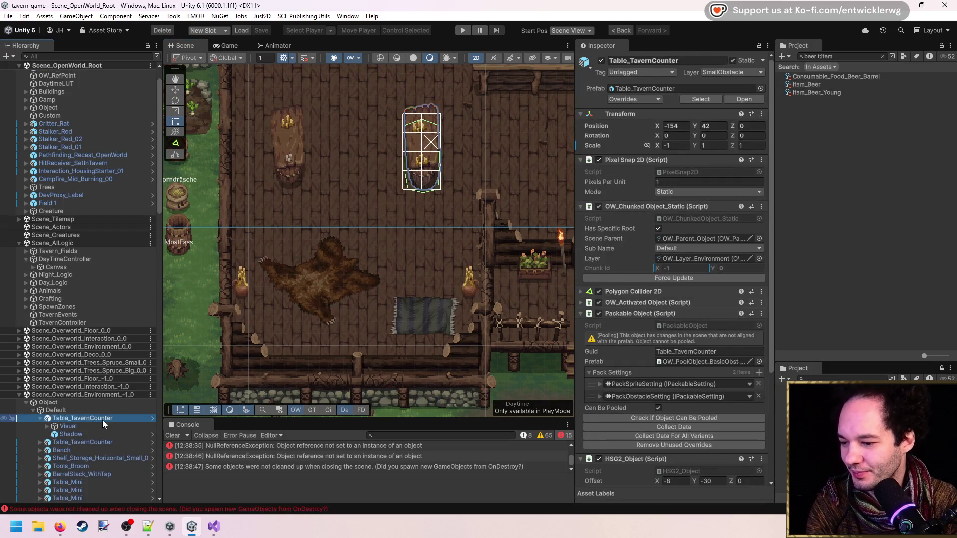
{"action": "key", "text": "Down"}
{"action": "key", "text": "Right"}
{"action": "key", "text": "Down"}
{"action": "left_click", "coordinate": [750, 100]}
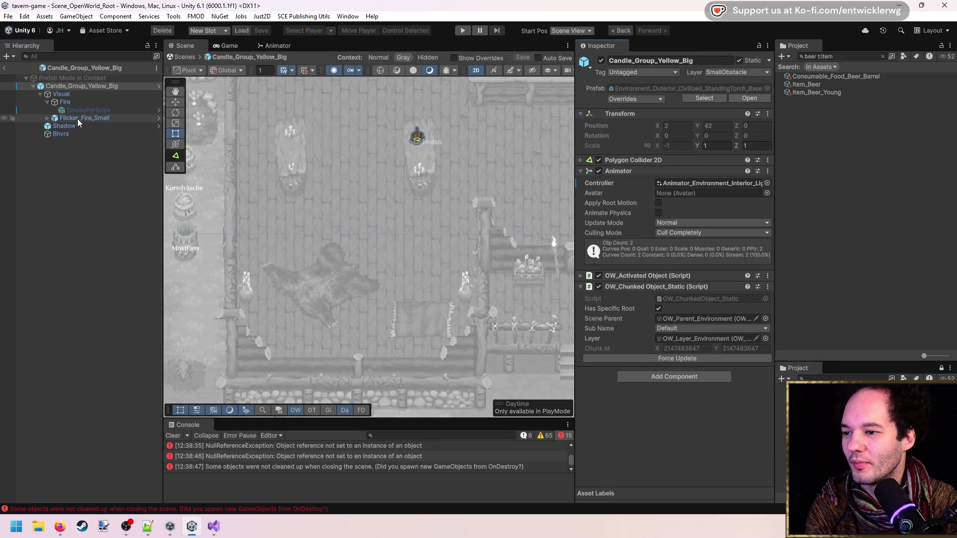
Step: Inspect the candle's Visual object and its Group_Yellow_Big texture import settings
{"action": "left_click", "coordinate": [76, 119]}
{"action": "left_click", "coordinate": [84, 96]}
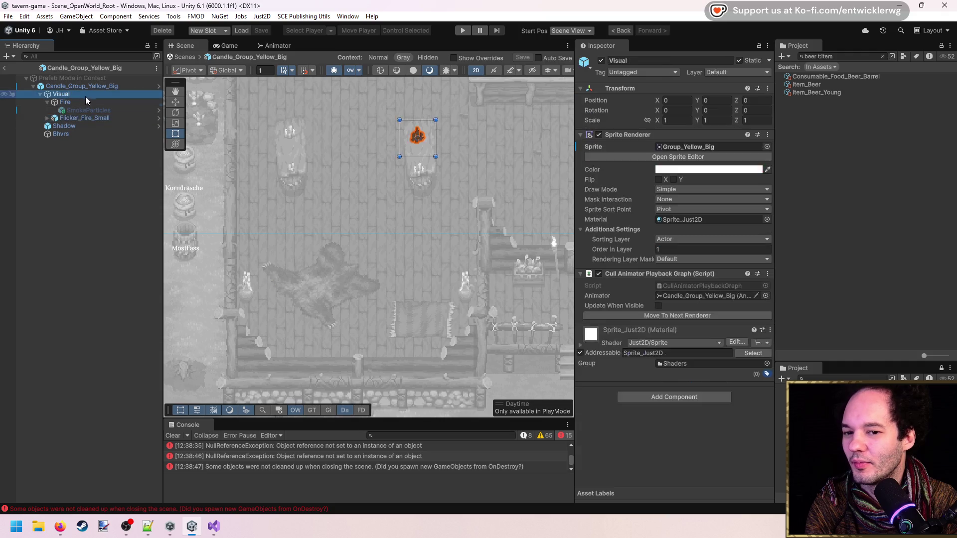
{"action": "left_click", "coordinate": [703, 149]}
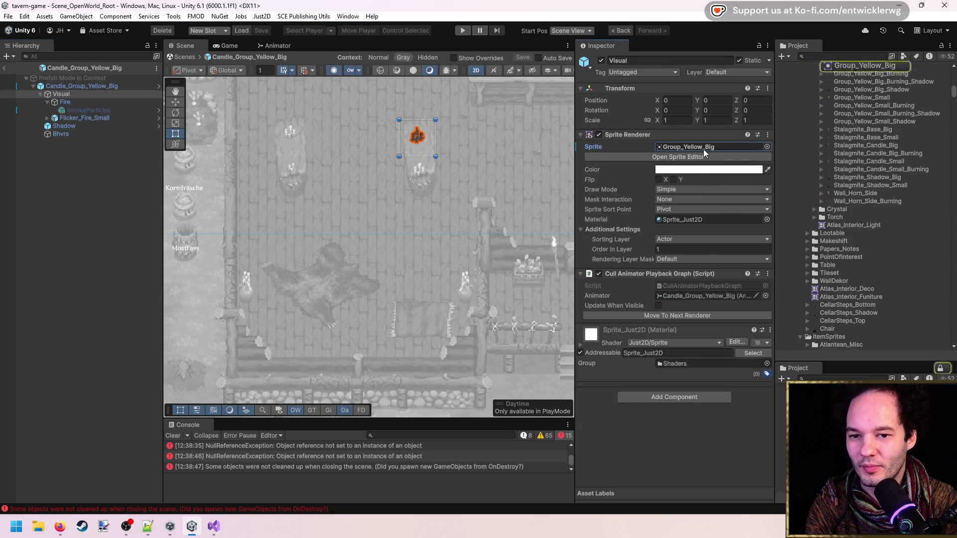
{"action": "left_click", "coordinate": [850, 148]}
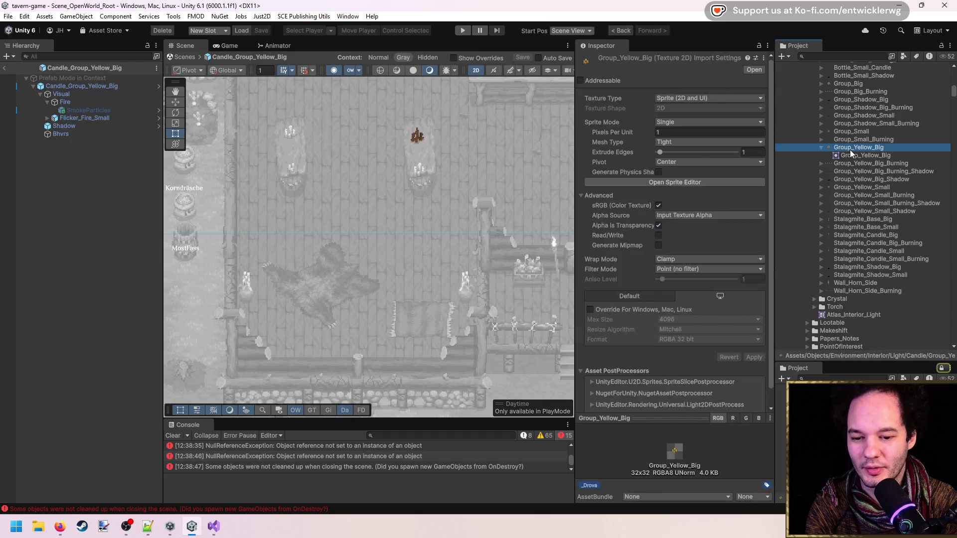
Step: Select Flicker_Fire_Small under the Fire object and widen the Inspector to view its settings
{"action": "left_click", "coordinate": [296, 118]}
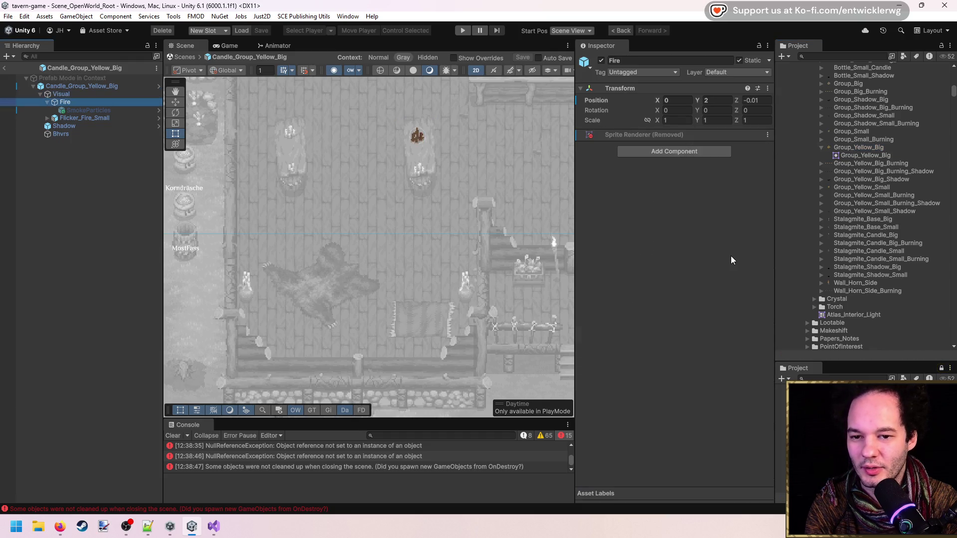
{"action": "key", "text": "Down"}
{"action": "key", "text": "Right"}
{"action": "key", "text": "Down"}
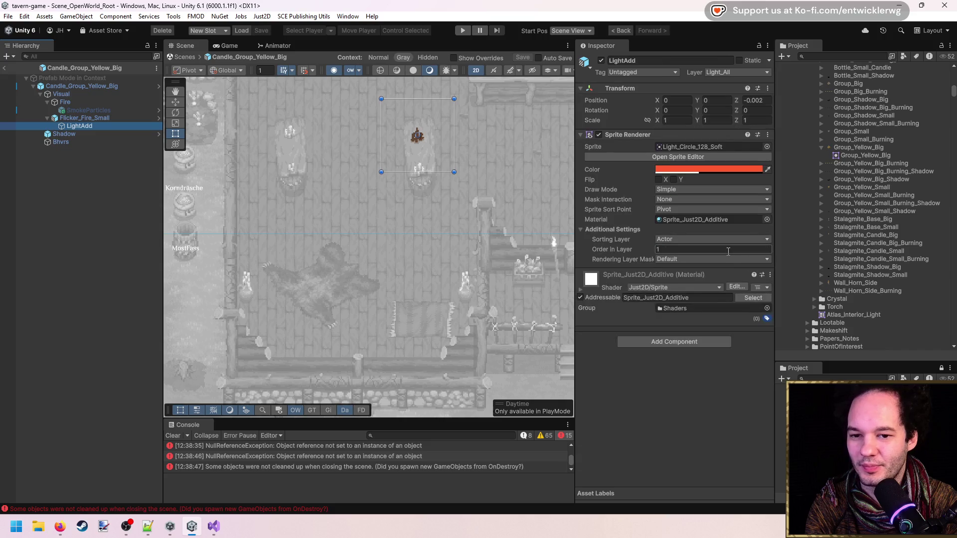
{"action": "key", "text": "Up"}
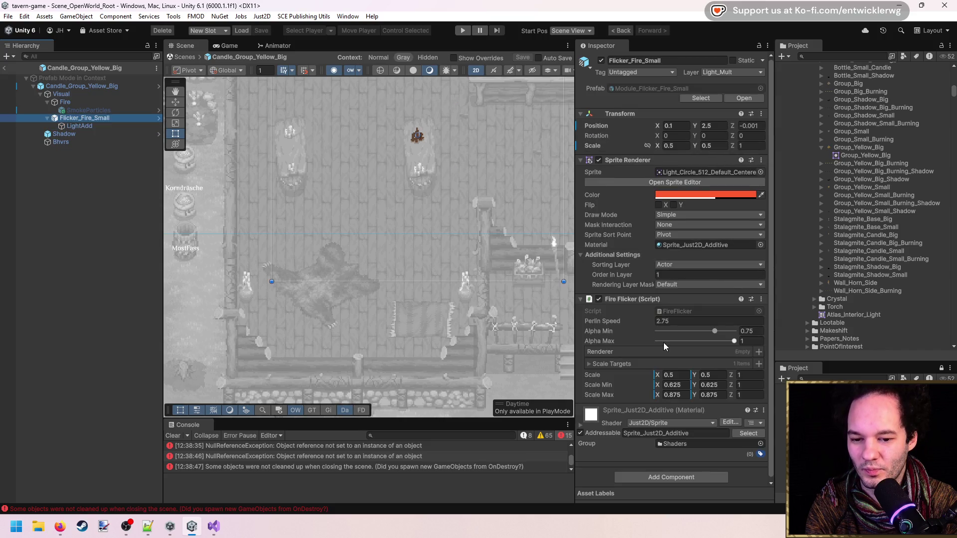
{"action": "left_click_drag", "start_coordinate": [576, 355], "coordinate": [493, 349]}
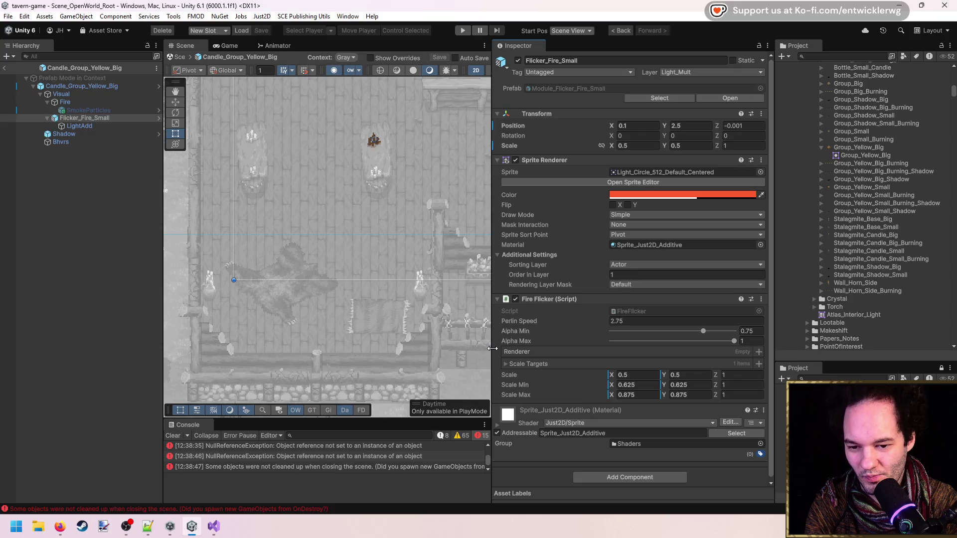
{"action": "left_click", "coordinate": [534, 367]}
{"action": "left_click", "coordinate": [534, 363]}
Step: Set the Fire Flicker Scale to 2 by 2 and play the game to test it
{"action": "left_click", "coordinate": [636, 375]}
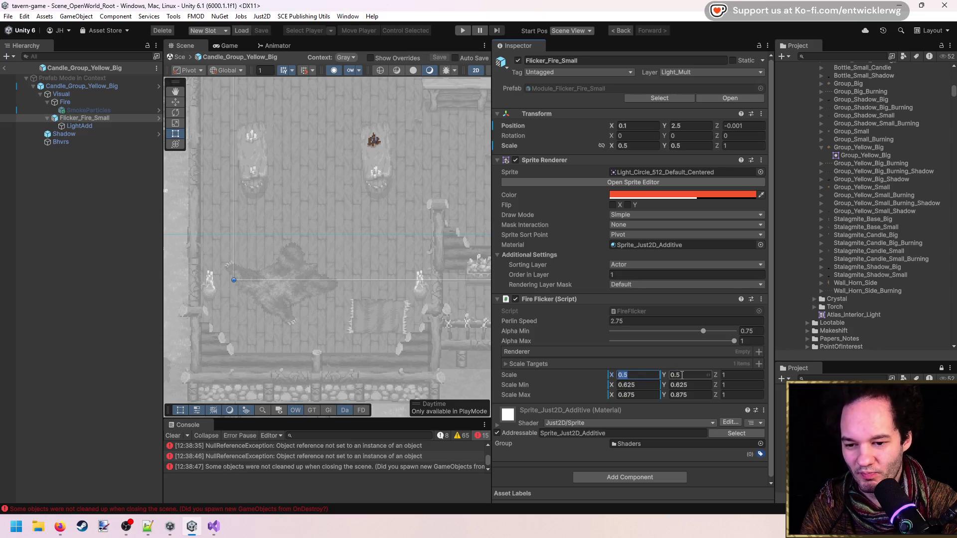
{"action": "type", "text": "2"}
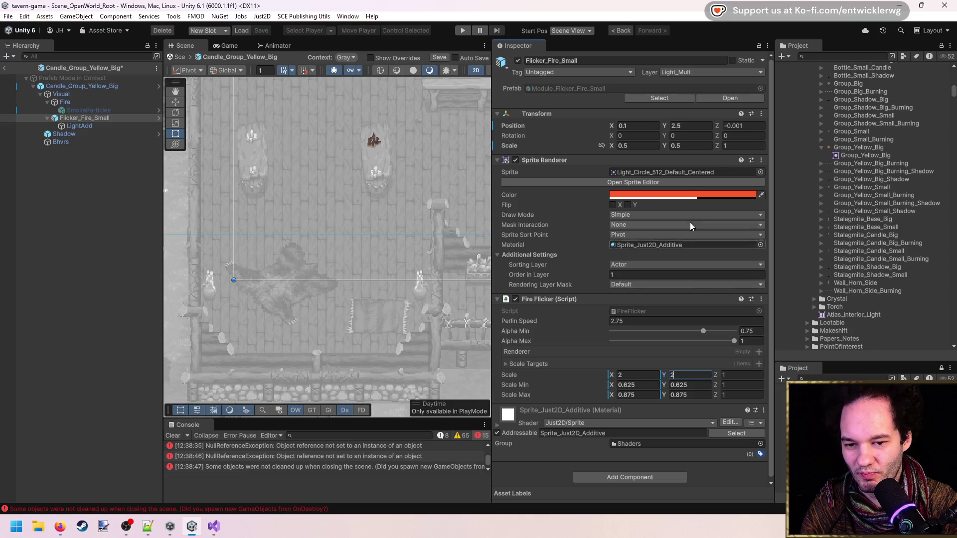
{"action": "left_click", "coordinate": [694, 195]}
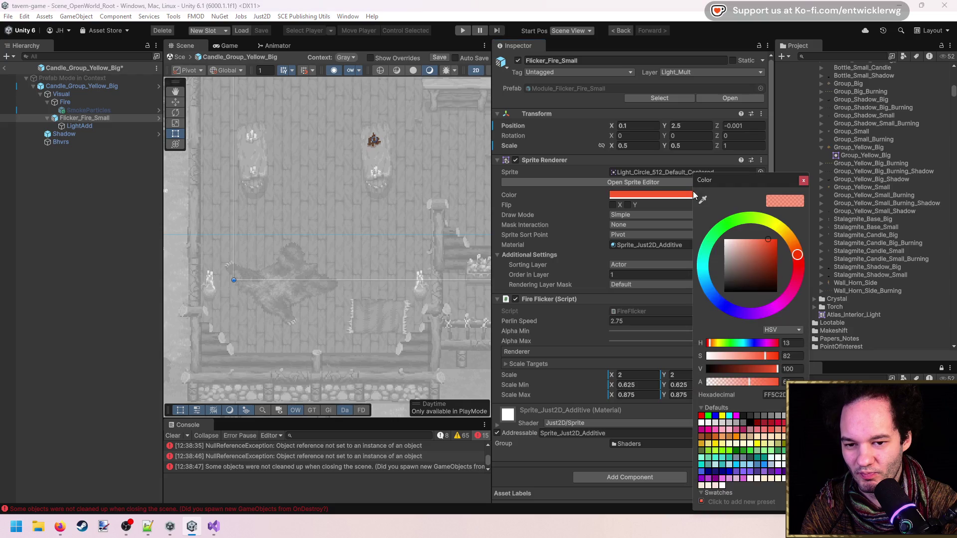
{"action": "left_click", "coordinate": [804, 180]}
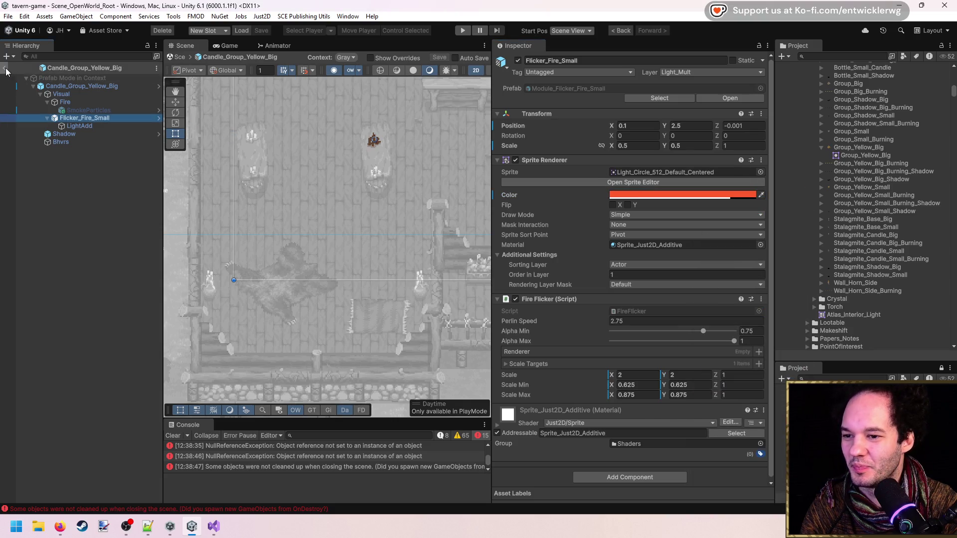
{"action": "left_click", "coordinate": [467, 29]}
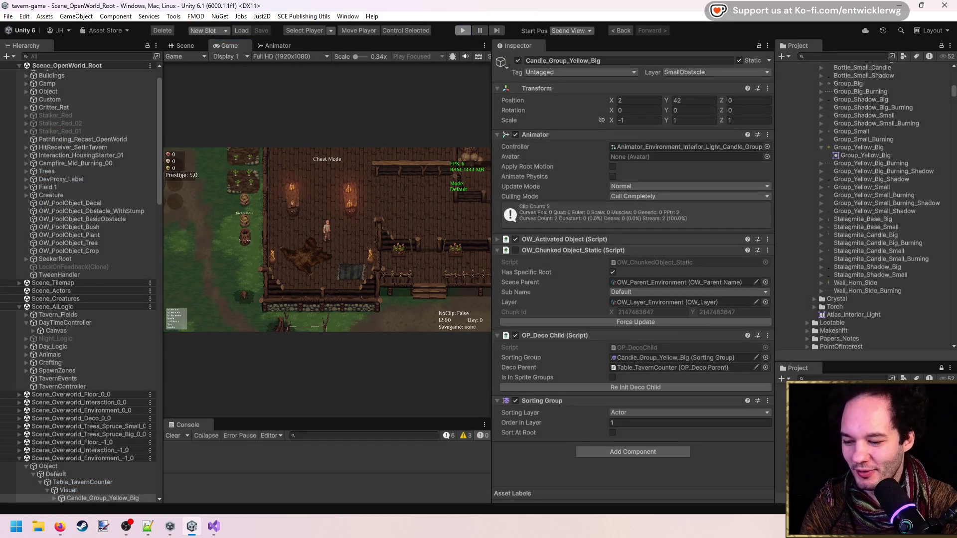
{"action": "key", "text": "alt+Tab"}
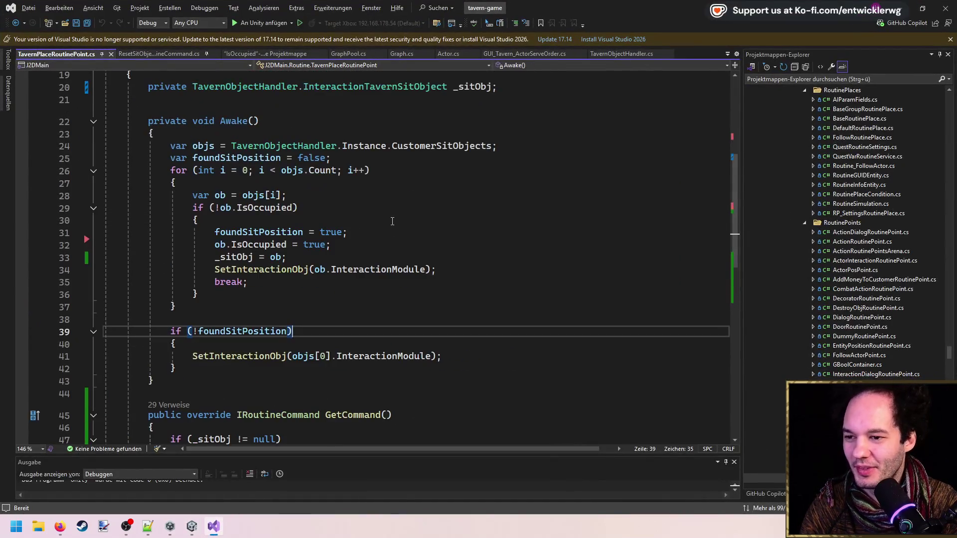
Step: Add a pooled bufferList from ListPool<…>.Get() at the start of Awake
{"action": "left_click", "coordinate": [377, 161]}
{"action": "key", "text": "Return"}
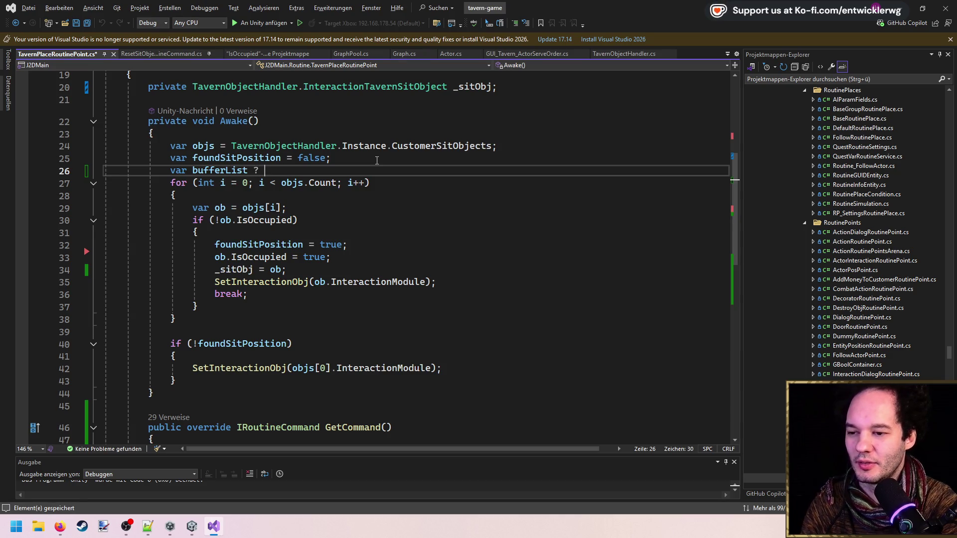
{"action": "type", "text": "ListPoo"}
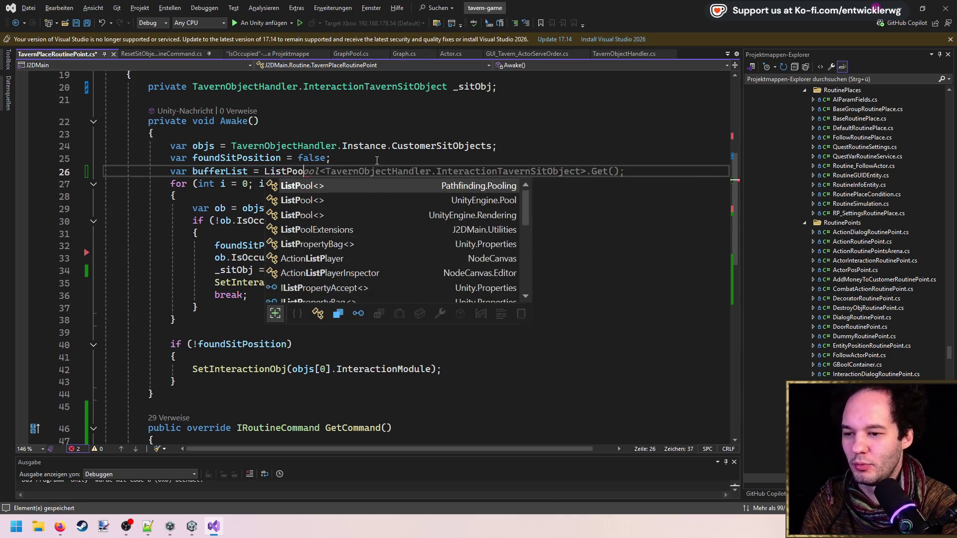
{"action": "type", "text": "l<"}
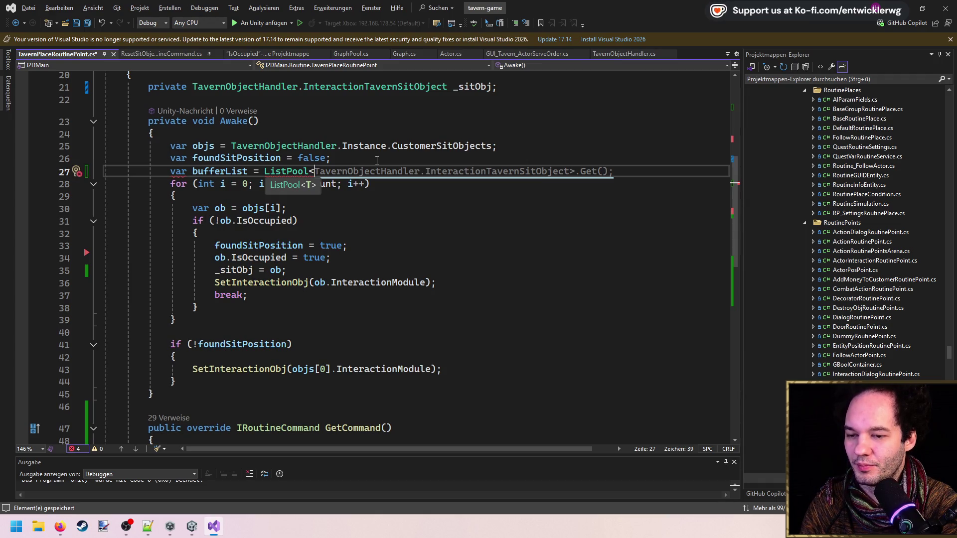
{"action": "key", "text": "Tab"}
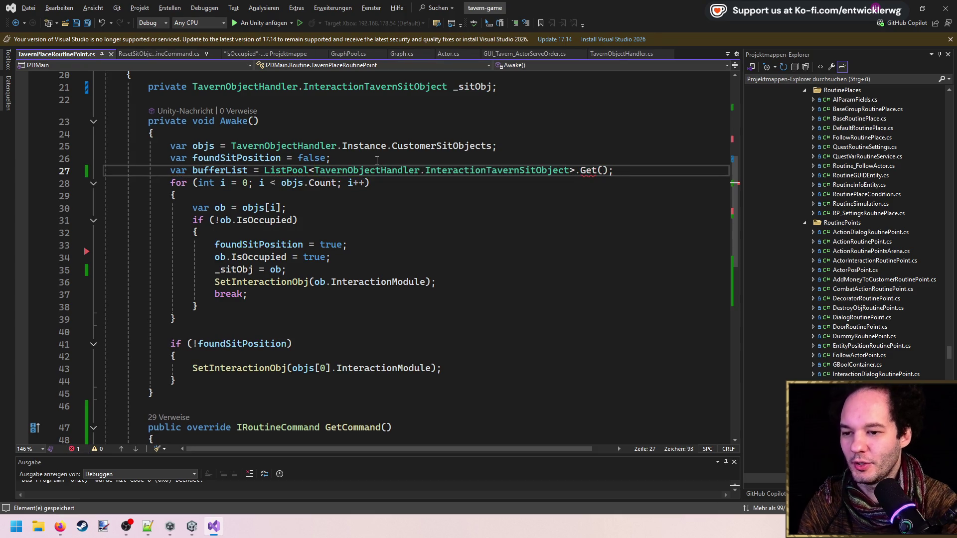
{"action": "left_click", "coordinate": [587, 169]}
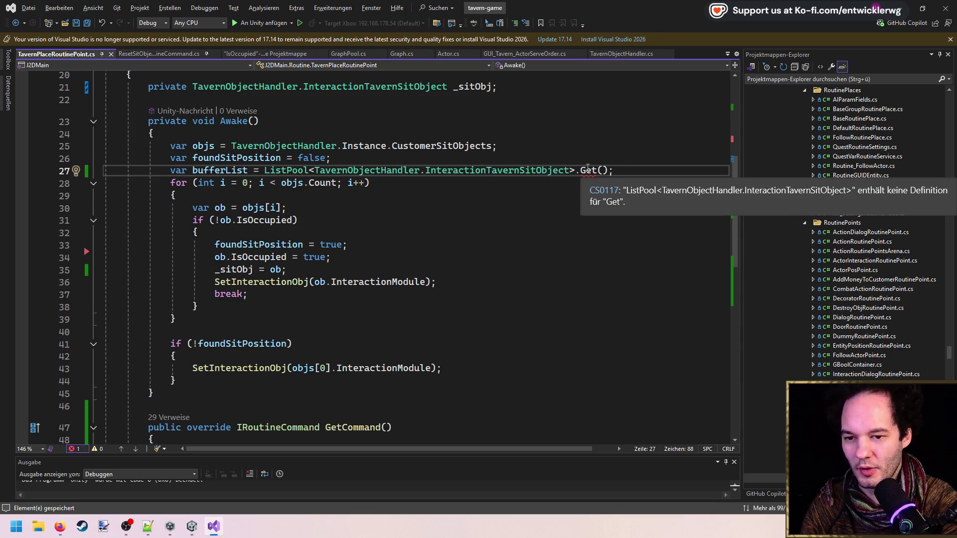
{"action": "key", "text": "Left"}
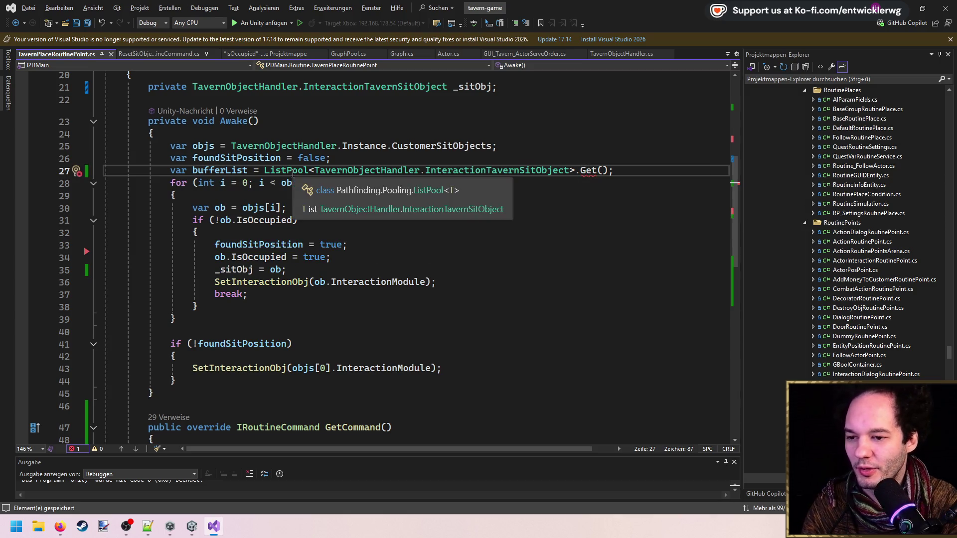
Step: Remove the Pathfinding.Pooling and unused usings, save, and import UnityEngine.Pool for ListPool
{"action": "scroll", "coordinate": [301, 173], "scroll_direction": "up", "scroll_amount": 7}
{"action": "left_click_drag", "start_coordinate": [297, 170], "coordinate": [296, 155]}
{"action": "key", "text": "BackSpace"}
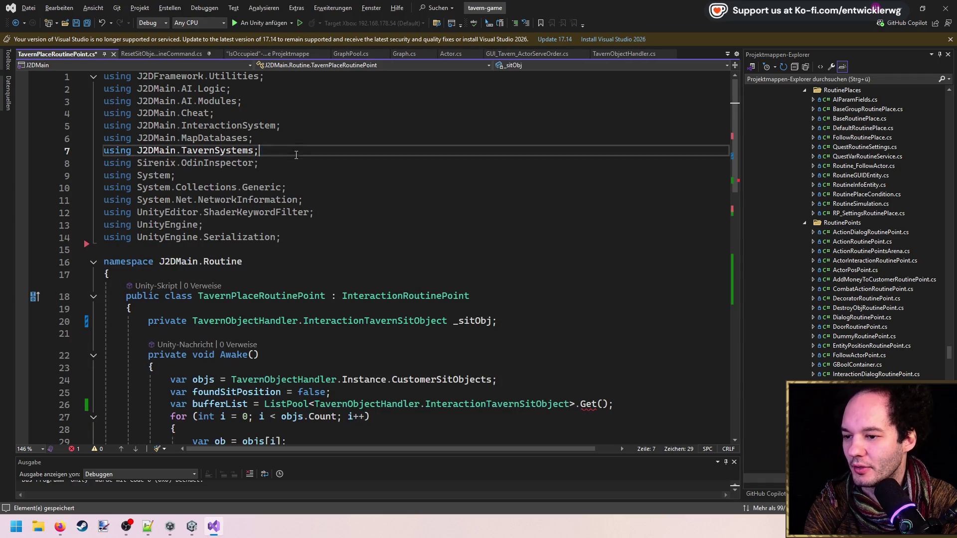
{"action": "mouse_move", "coordinate": [307, 240]}
{"action": "left_mouse_down"}
{"action": "mouse_move", "coordinate": [103, 163]}
{"action": "mouse_move", "coordinate": [103, 76]}
{"action": "left_mouse_up"}
{"action": "key", "text": "BackSpace"}
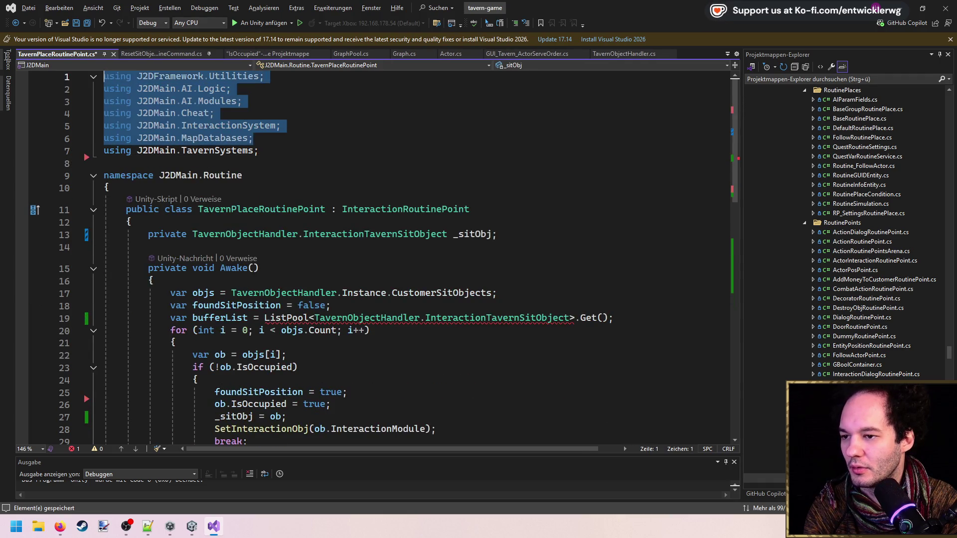
{"action": "key", "text": "BackSpace"}
{"action": "key", "text": "ctrl+s"}
{"action": "left_click", "coordinate": [299, 244]}
{"action": "key", "text": "ctrl+period"}
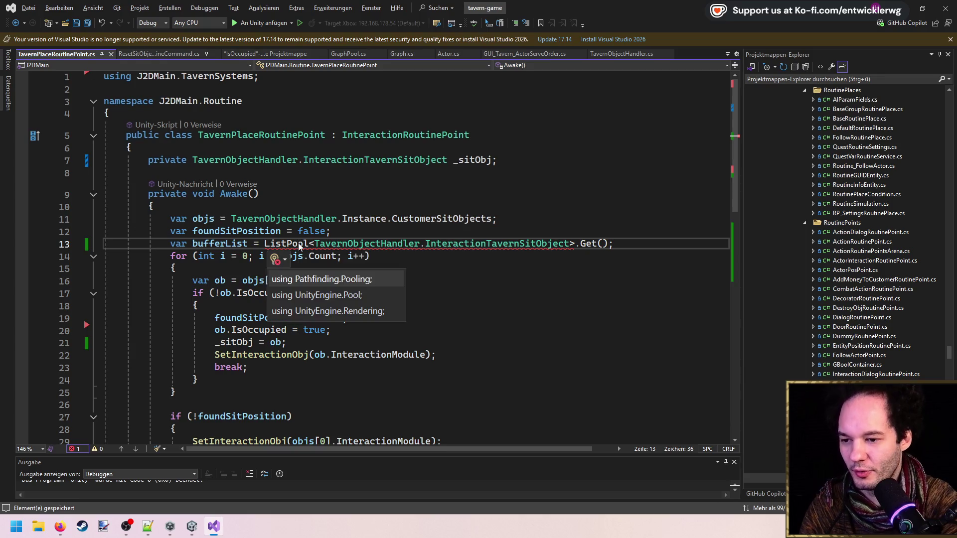
{"action": "key", "text": "Return"}
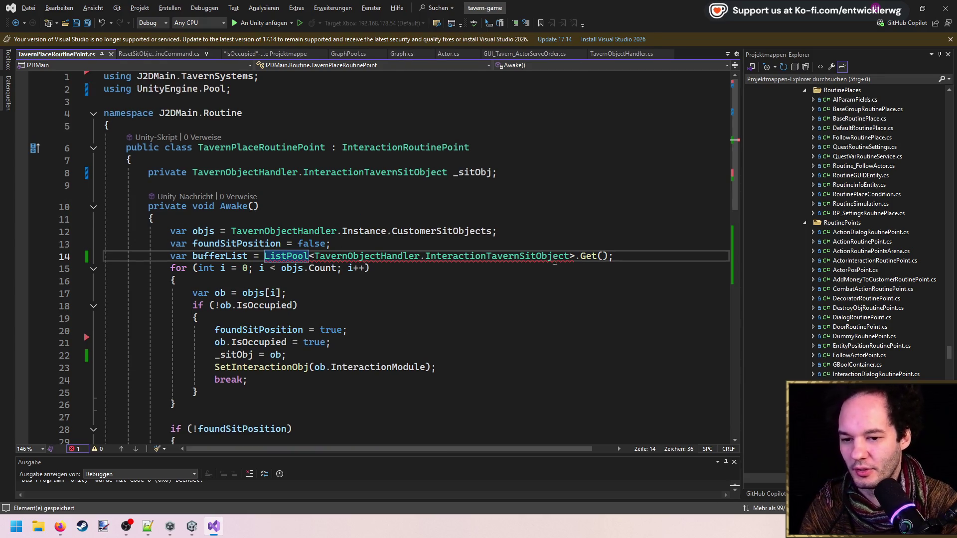
Step: Replace the loop's old seat-claiming code with bufferList.Add(ob) for each free seat
{"action": "left_click", "coordinate": [632, 256]}
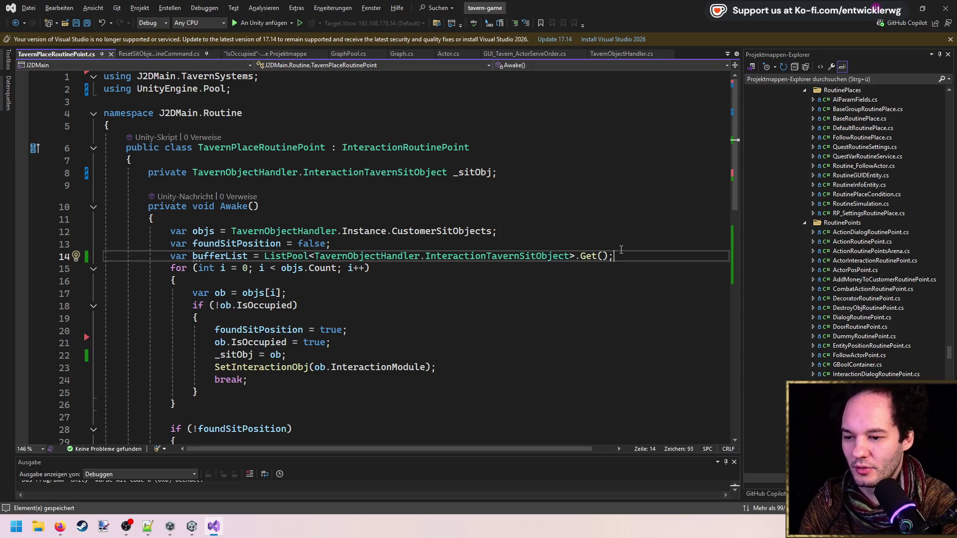
{"action": "double_click", "coordinate": [203, 258]}
{"action": "scroll", "coordinate": [203, 258], "scroll_direction": "down", "scroll_amount": 1}
{"action": "mouse_move", "coordinate": [247, 343]}
{"action": "left_mouse_down"}
{"action": "mouse_move", "coordinate": [199, 344]}
{"action": "mouse_move", "coordinate": [48, 296]}
{"action": "left_mouse_up"}
{"action": "key", "text": "BackSpace"}
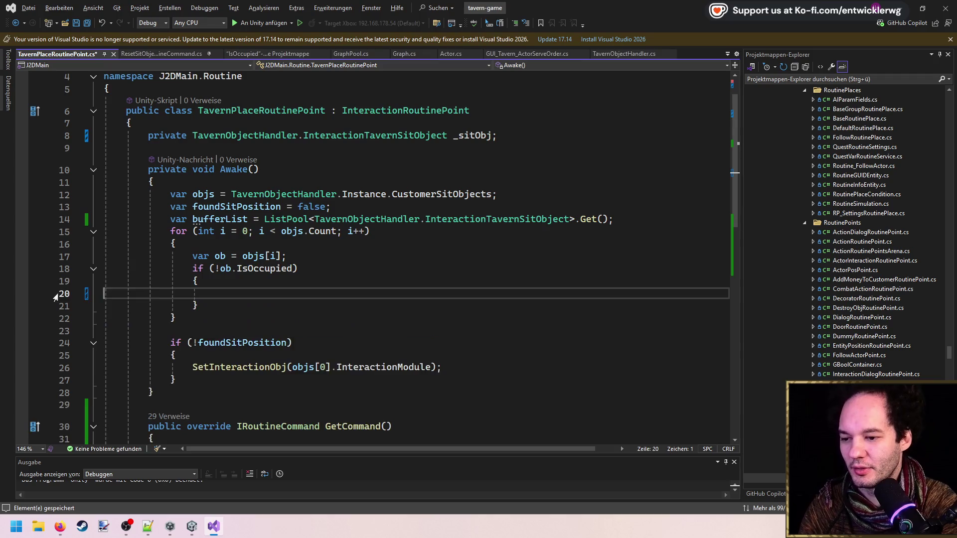
{"action": "key", "text": "Tab"}
Step: Add an if(bufferList.Count > 0) block after the loop to claim a seat
{"action": "key", "text": "Down"}
{"action": "key", "text": "Down"}
{"action": "key", "text": "Return"}
{"action": "key", "text": "Return"}
{"action": "type", "text": "if(bufferList.Count > 0)"}
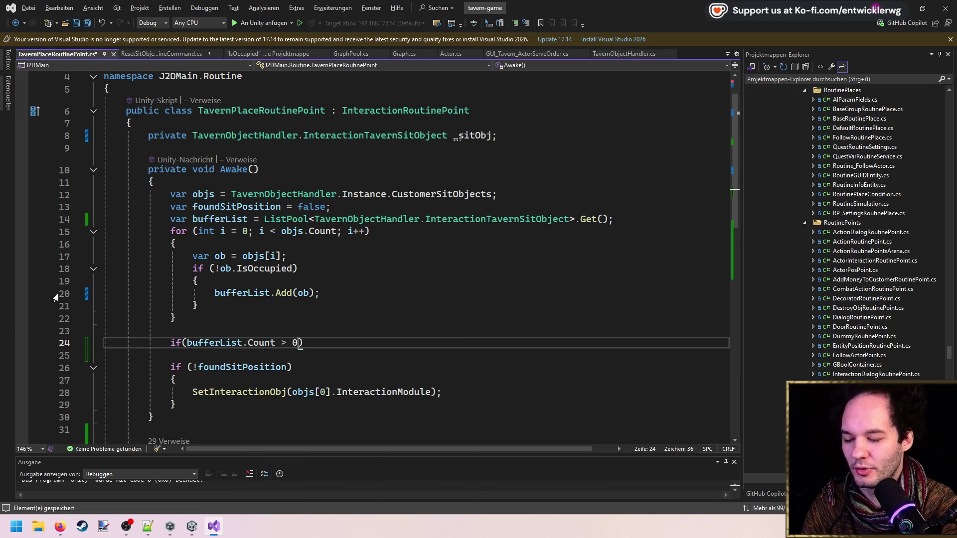
{"action": "key", "text": "Tab"}
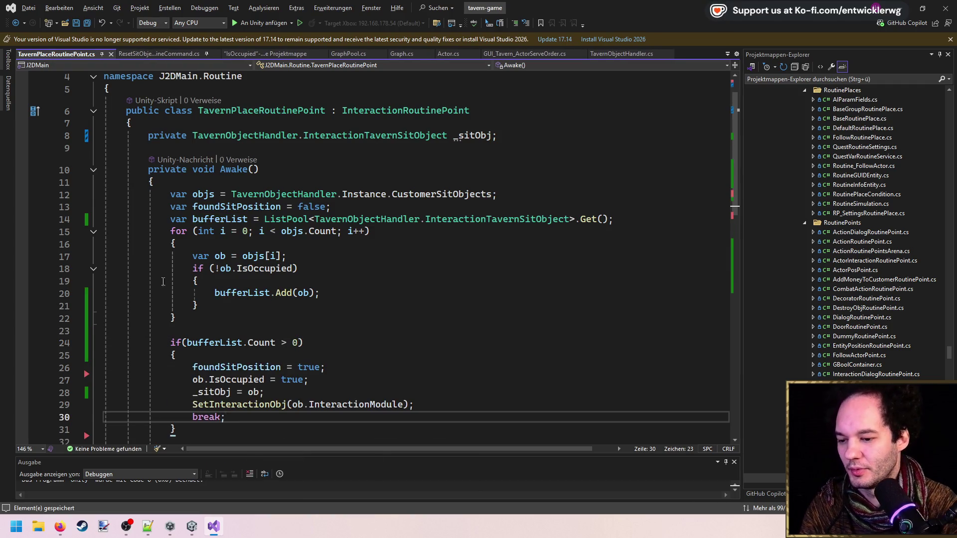
{"action": "scroll", "coordinate": [163, 282], "scroll_direction": "down", "scroll_amount": 3}
Step: Delete the foundSitPosition assignment and its declaration
{"action": "left_click", "coordinate": [348, 252]}
{"action": "key", "text": "shift+Up"}
{"action": "key", "text": "Delete"}
{"action": "scroll", "coordinate": [311, 152], "scroll_direction": "up", "scroll_amount": 2}
{"action": "left_click", "coordinate": [330, 169]}
{"action": "key", "text": "shift+Home"}
{"action": "key", "text": "BackSpace"}
{"action": "key", "text": "BackSpace"}
Step: Begin a for loop inside the bufferList.Count check
{"action": "scroll", "coordinate": [348, 242], "scroll_direction": "down", "scroll_amount": 2}
{"action": "left_click", "coordinate": [297, 232]}
{"action": "key", "text": "Return"}
{"action": "type", "text": "for"}
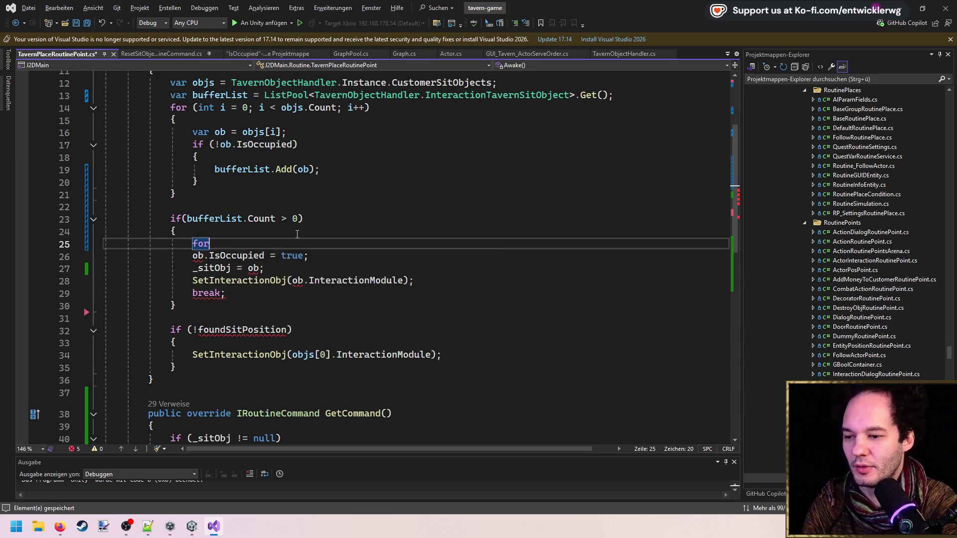